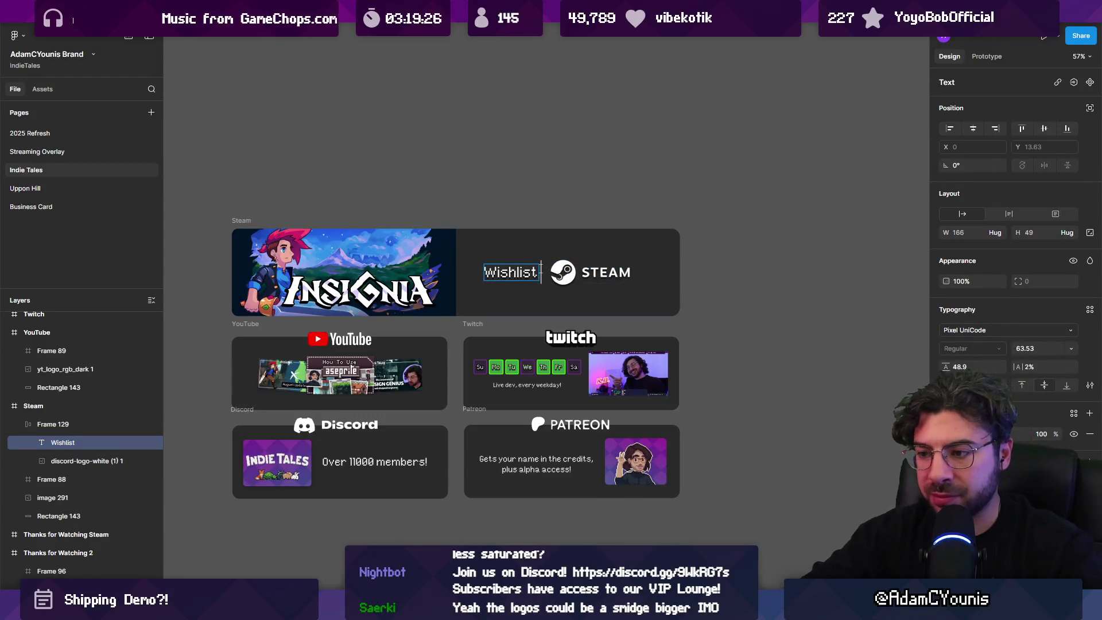
pyautogui.write('now on')
# Nudge the group holding the 'Wishlist now on' text and Steam logo slightly left, then deselect
pyautogui.click(585, 275)
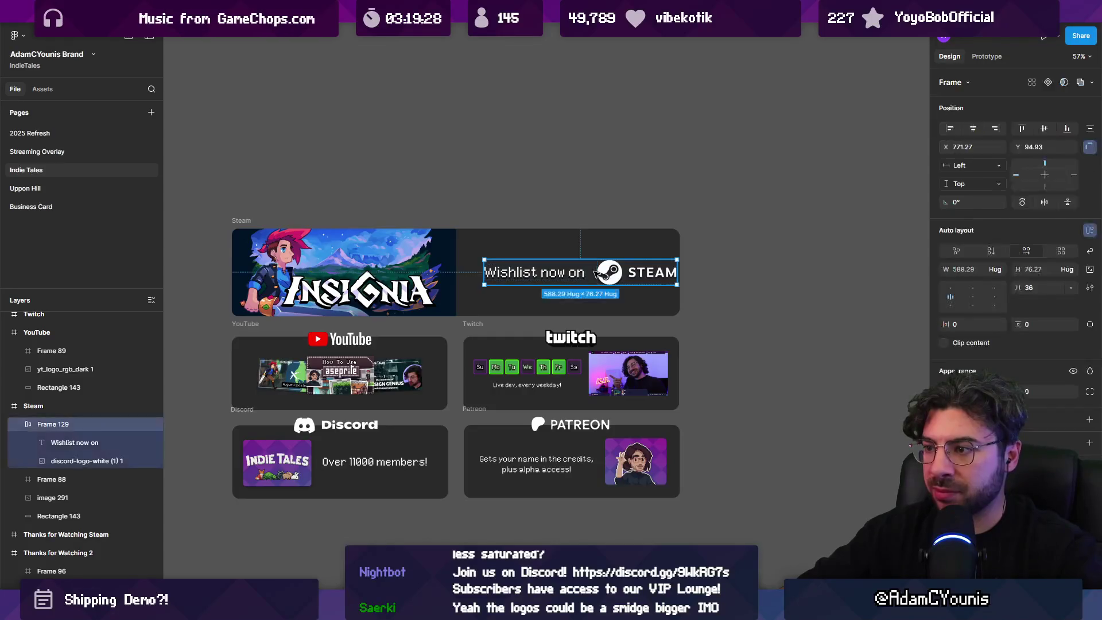
pyautogui.moveTo(580, 274); pyautogui.dragTo(567, 277)
pyautogui.click(556, 242)
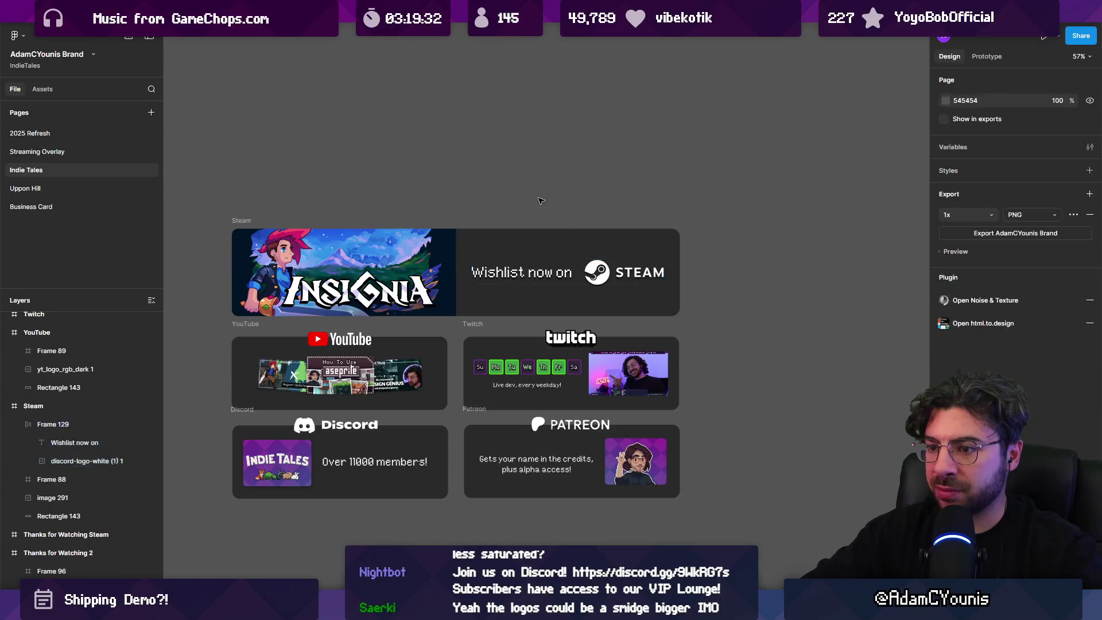
pyautogui.scroll(-2, 487, 284)
pyautogui.hscroll(-2, 488, 284)
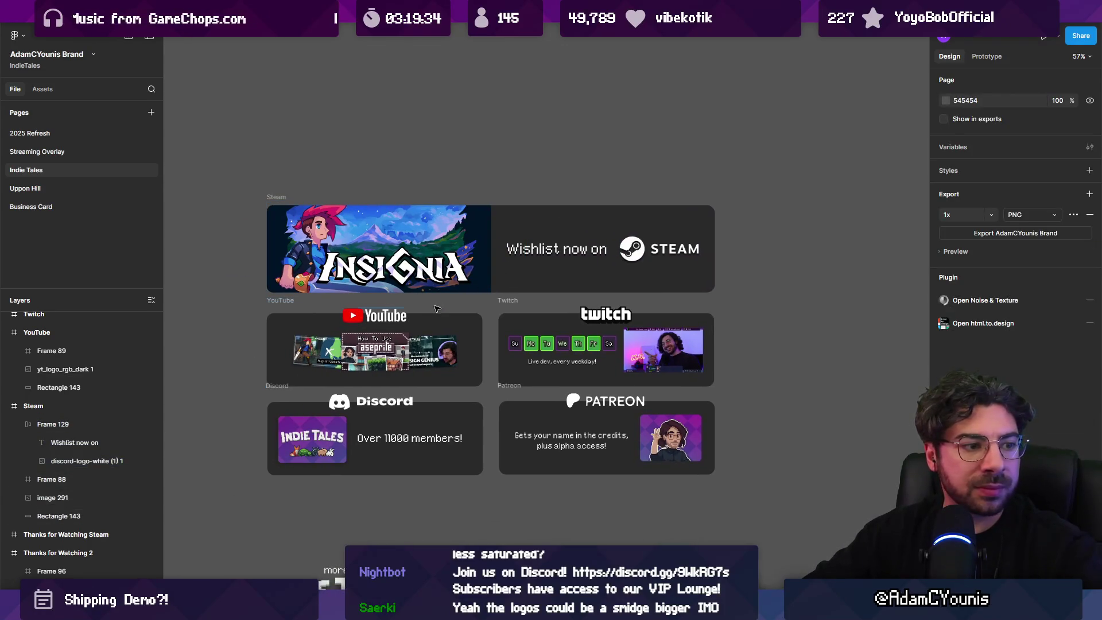
pyautogui.scroll(2, 408, 344)
# Select the YouTube logo, Patreon logo and YouTube thumbnails in turn to inspect them
pyautogui.click(384, 315)
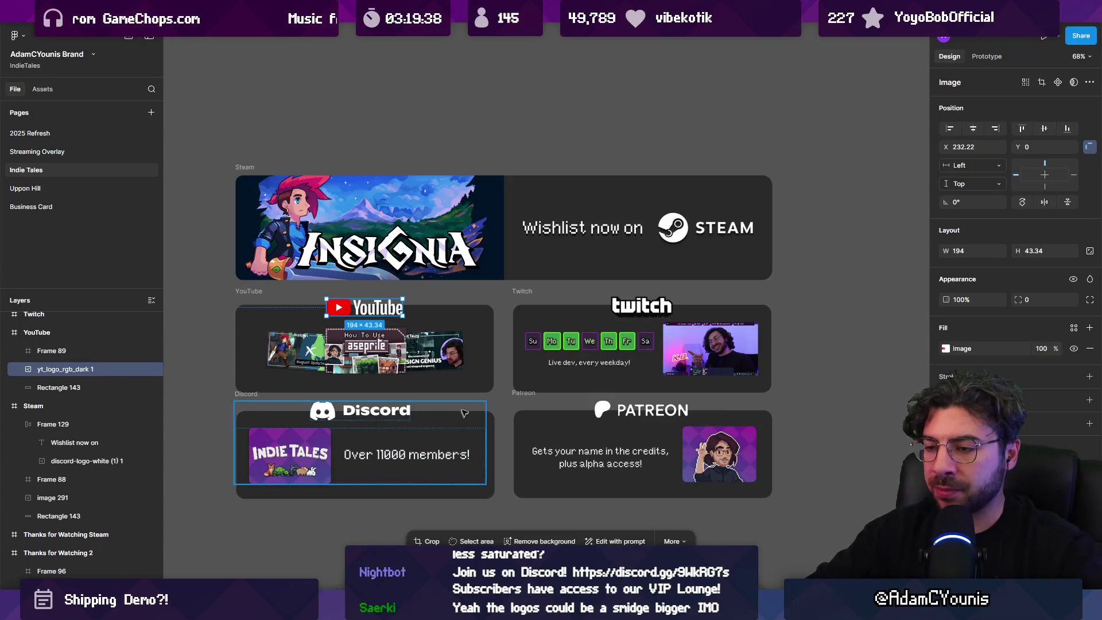
pyautogui.click(637, 410)
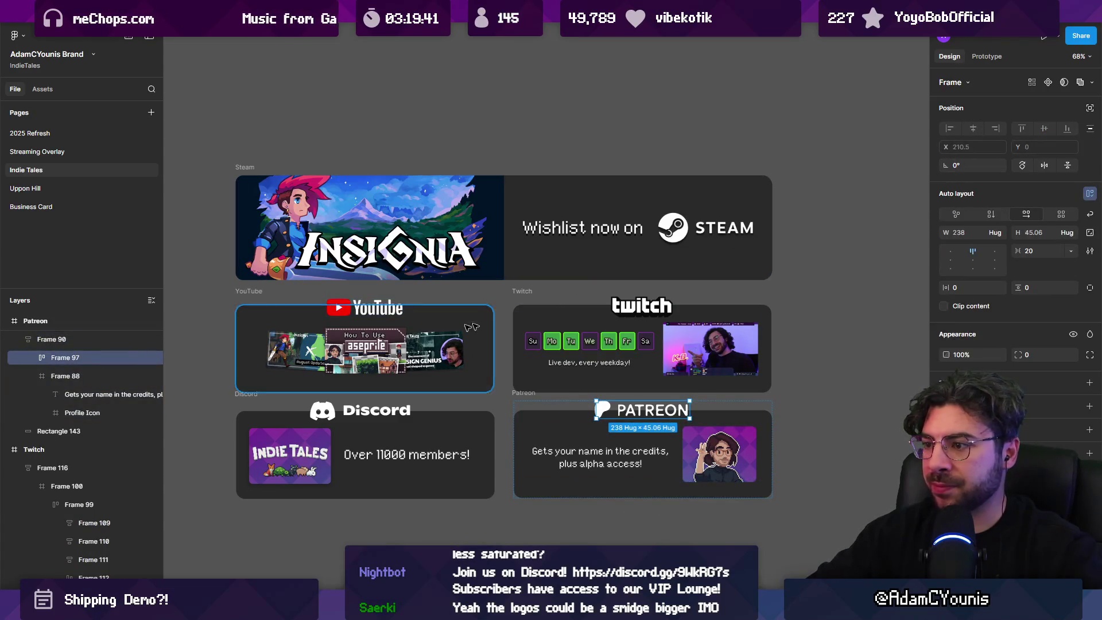
pyautogui.click(374, 357)
pyautogui.click(396, 310)
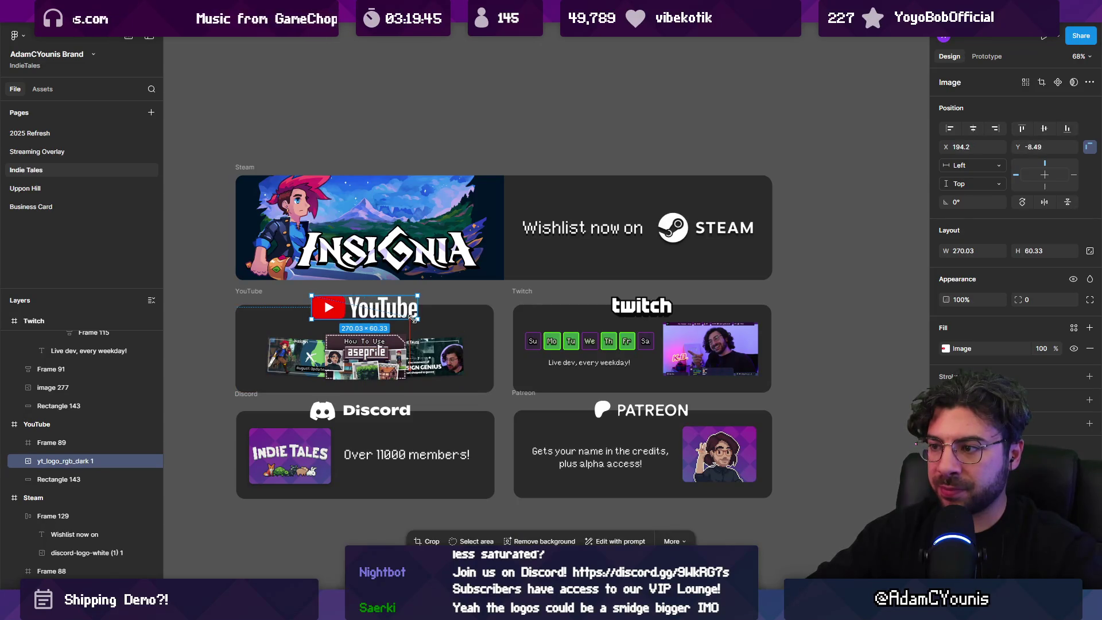
# Try proportionally scaling the Twitch logo up with K, then undo the change
pyautogui.click(672, 310)
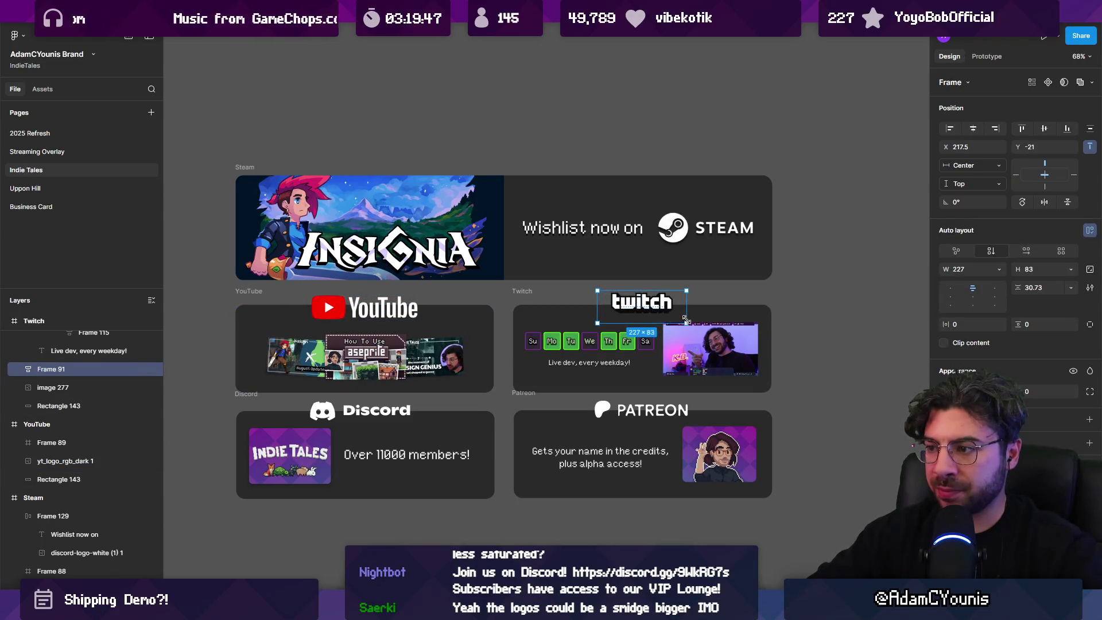
pyautogui.press('k')
pyautogui.moveTo(686, 318); pyautogui.dragTo(687, 319)
pyautogui.hotkey('ctrl', 'z')
pyautogui.hotkey('ctrl', 'z')
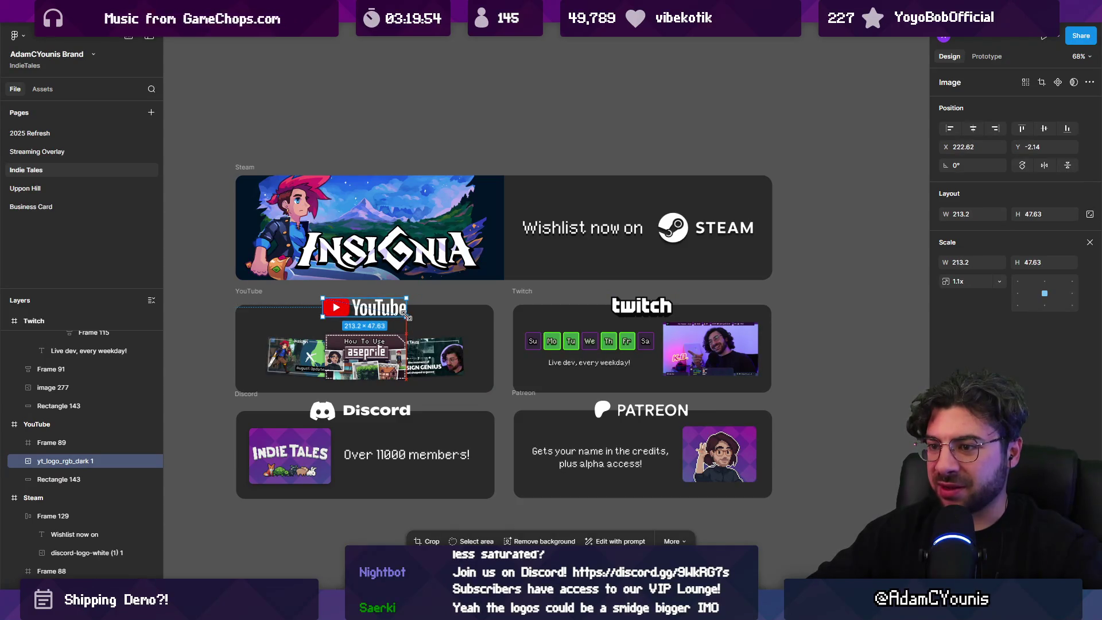
# Select the Discord and Patreon cards and zoom out to see every card
pyautogui.click(368, 454)
pyautogui.click(643, 454)
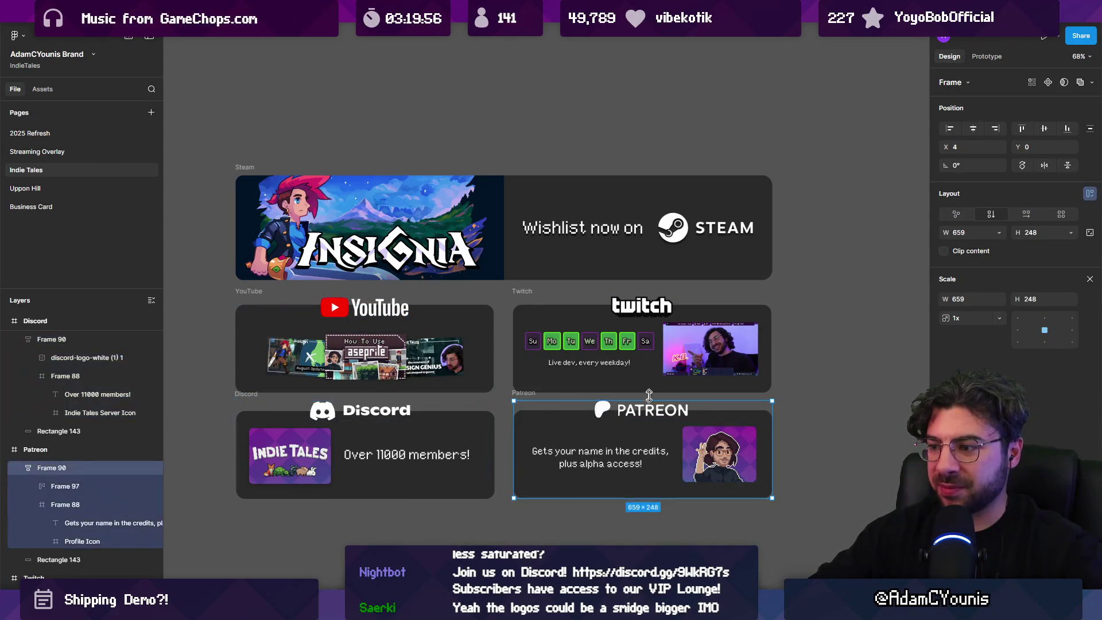
pyautogui.click(803, 352)
pyautogui.hotkey('shift', '1')
pyautogui.hscroll(2, 803, 352)
# Select the Steam banner's text-and-logo frame and shrink its auto-layout gap toward 16
pyautogui.moveTo(301, 182)
pyautogui.mouseDown()
pyautogui.moveTo(735, 482)
pyautogui.moveTo(732, 463)
pyautogui.mouseUp()
pyautogui.keyDown('ctrl'); pyautogui.scroll(3, 575, 269); pyautogui.keyUp('ctrl')
pyautogui.doubleClick(654, 262)
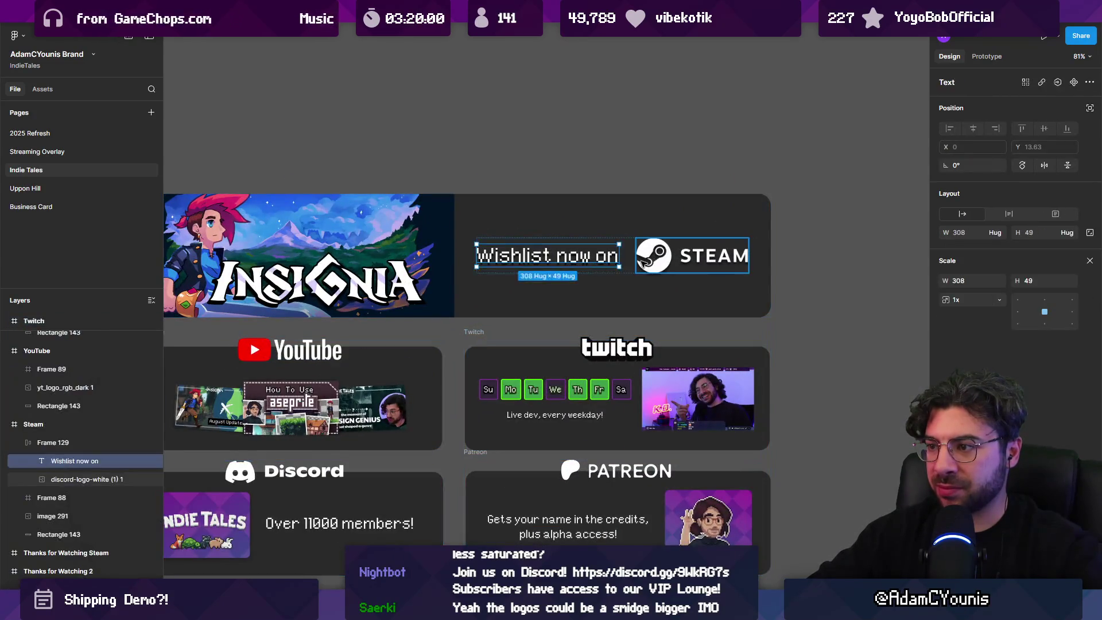
pyautogui.press('Escape')
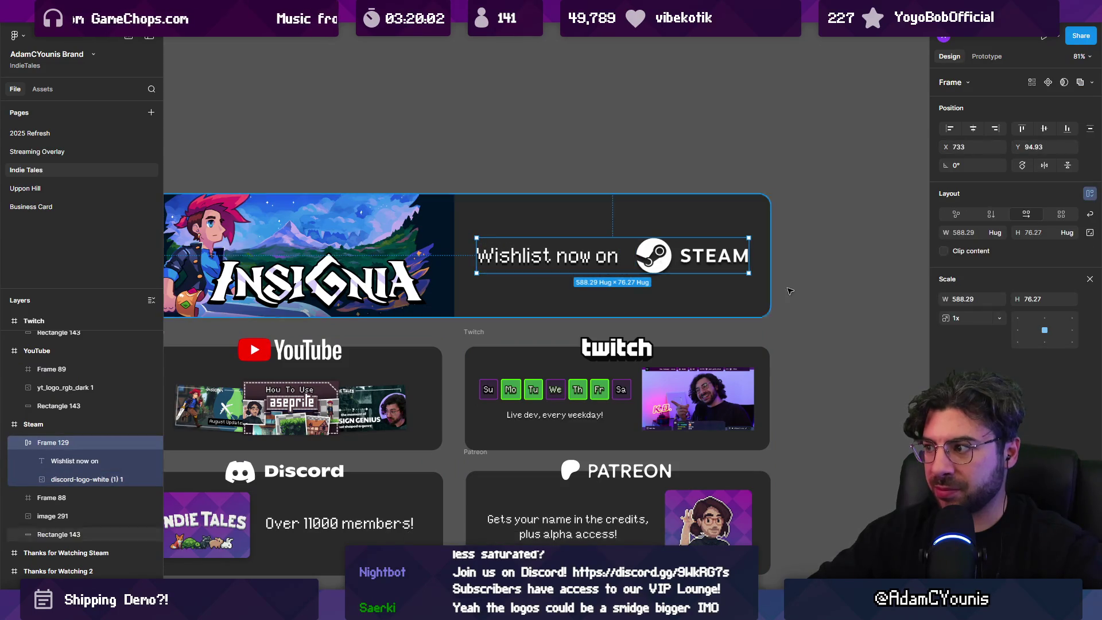
pyautogui.moveTo(1017, 288); pyautogui.dragTo(998, 285)
# Edit the Steam caption so it reads lowercase 'wishlist now on', then reselect it
pyautogui.click(866, 273)
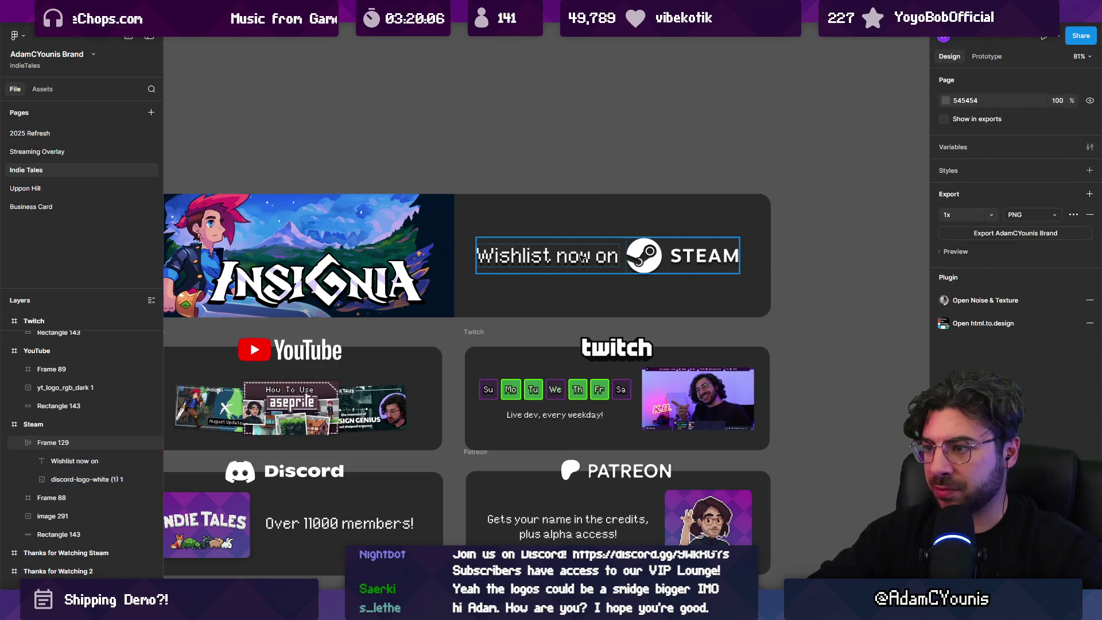
pyautogui.click(545, 256)
pyautogui.doubleClick(545, 255)
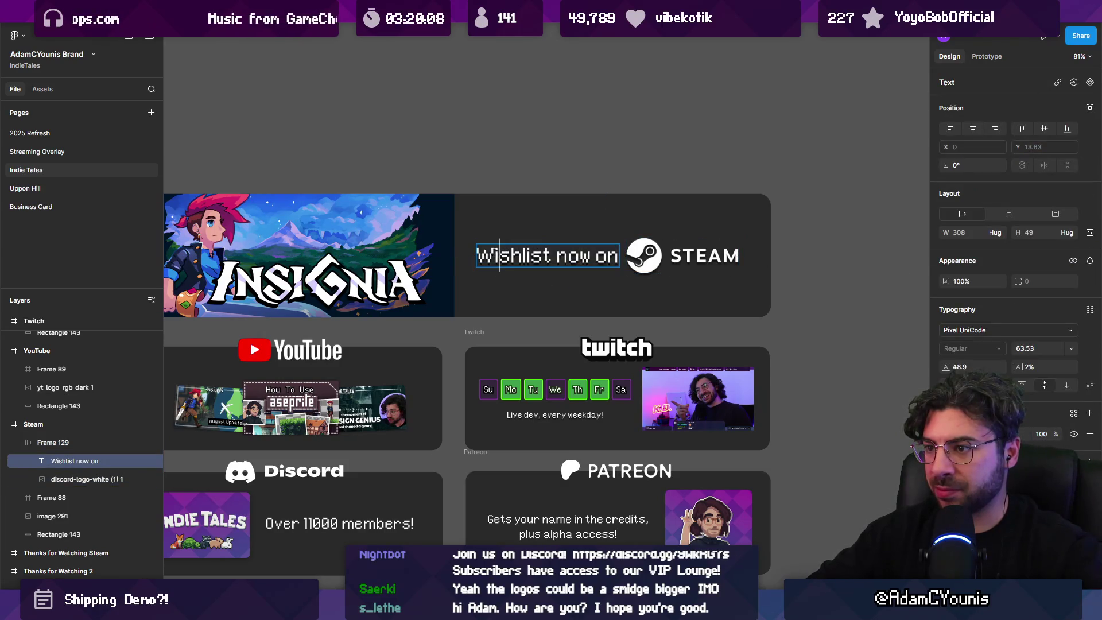
pyautogui.click(472, 255)
pyautogui.press('Delete')
pyautogui.write('w')
pyautogui.click(566, 186)
pyautogui.click(559, 258)
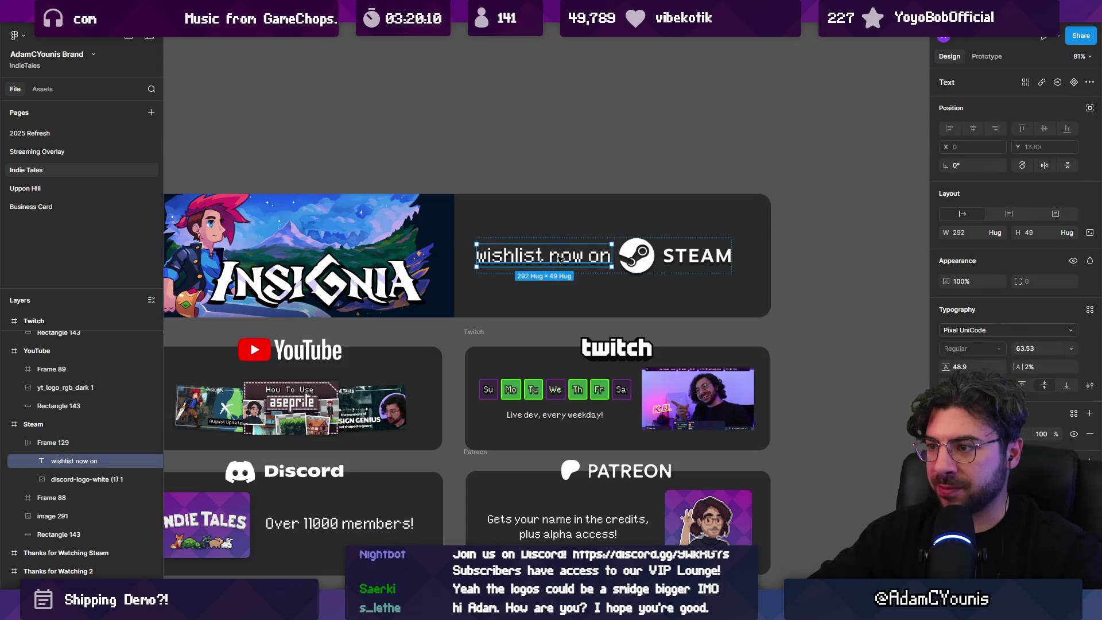
pyautogui.hscroll(-4, 529, 256)
pyautogui.scroll(-2, 529, 255)
# Add the Twitch, Patreon and Discord captions to the selected Steam caption
pyautogui.keyDown('shift'); pyautogui.click(685, 373); pyautogui.keyUp('shift')
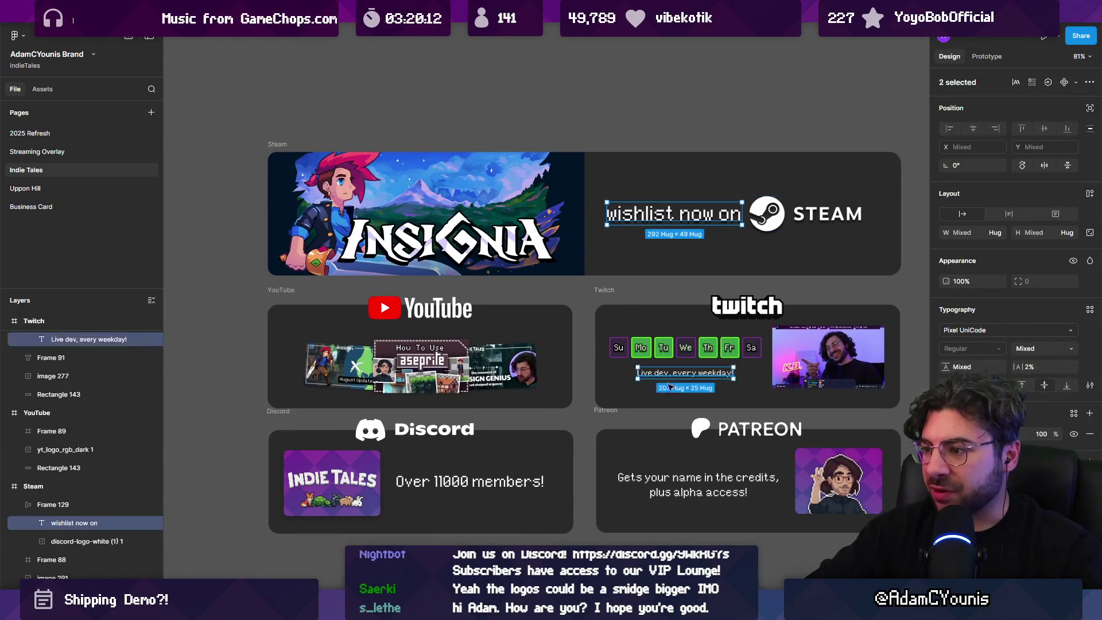
pyautogui.keyDown('shift'); pyautogui.click(669, 477); pyautogui.keyUp('shift')
pyautogui.keyDown('ctrl'); pyautogui.keyDown('shift'); pyautogui.click(667, 481); pyautogui.keyUp('shift'); pyautogui.keyUp('ctrl')
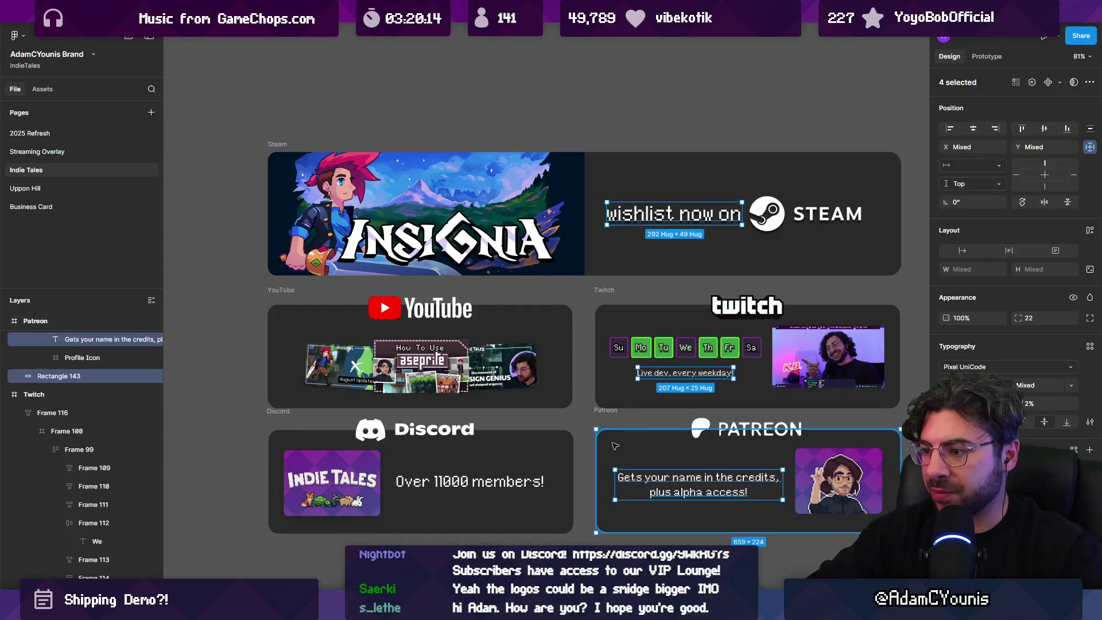
pyautogui.keyDown('shift'); pyautogui.click(503, 484); pyautogui.keyUp('shift')
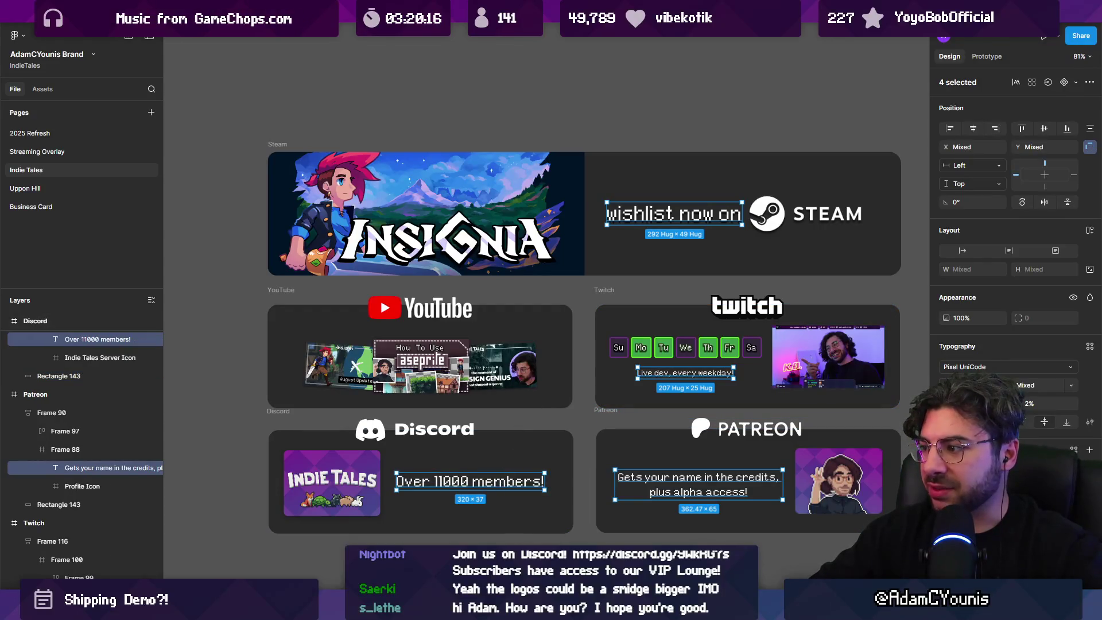
# Search the font list for 'pol', then 'poppins', to preview Poppins for the captions
pyautogui.click(986, 367)
pyautogui.write('pol')
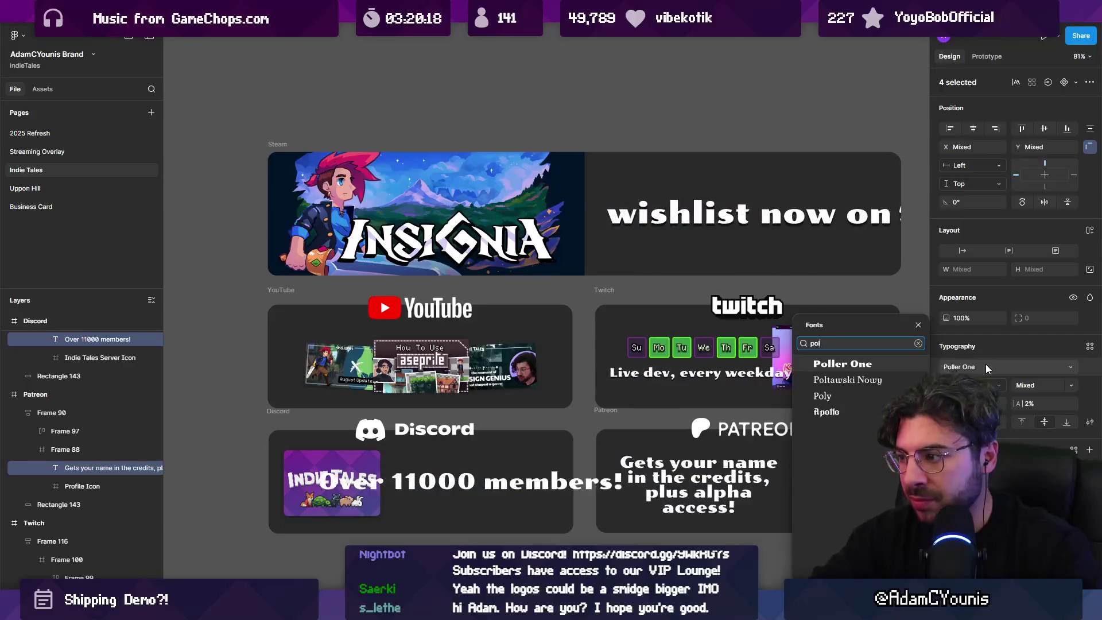
pyautogui.press('BackSpace')
pyautogui.write('ppins')
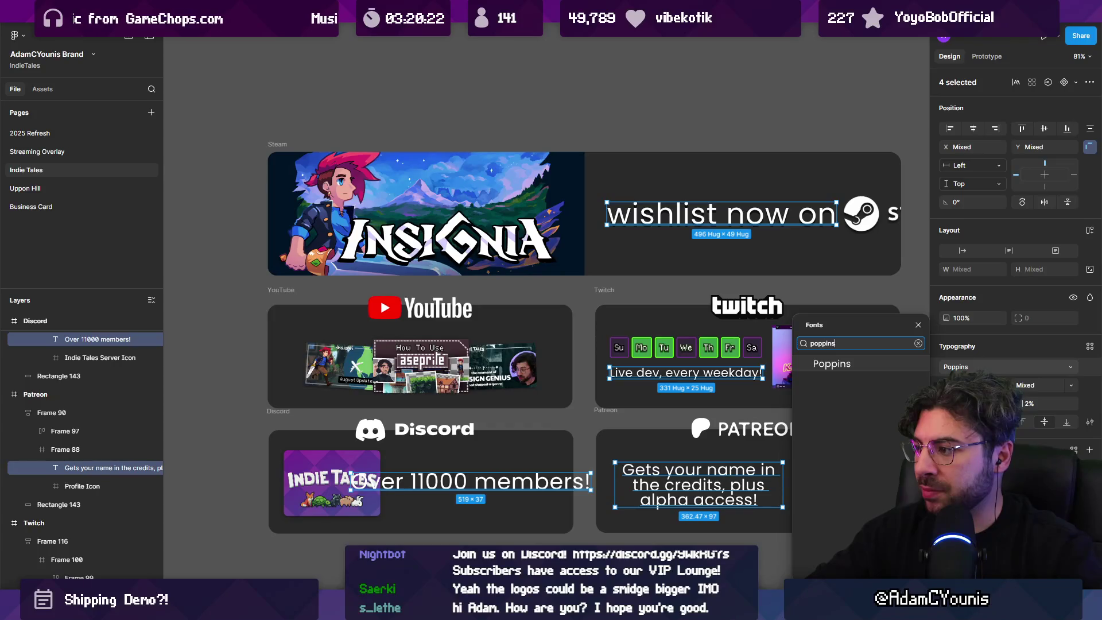
pyautogui.scroll(-5, 416, 232)
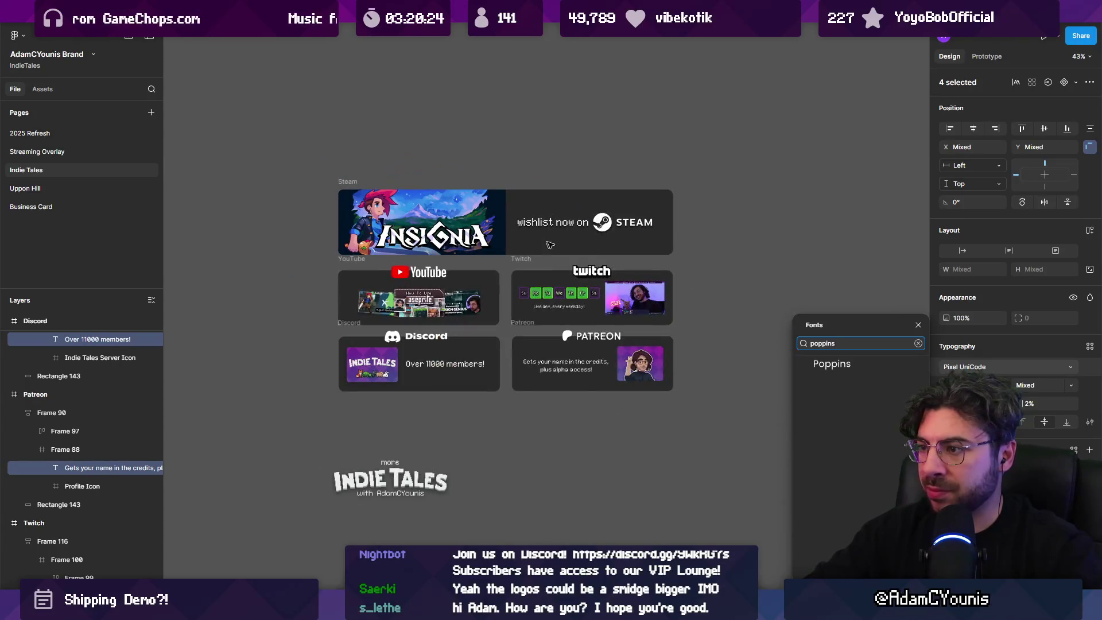
pyautogui.scroll(-5, 507, 298)
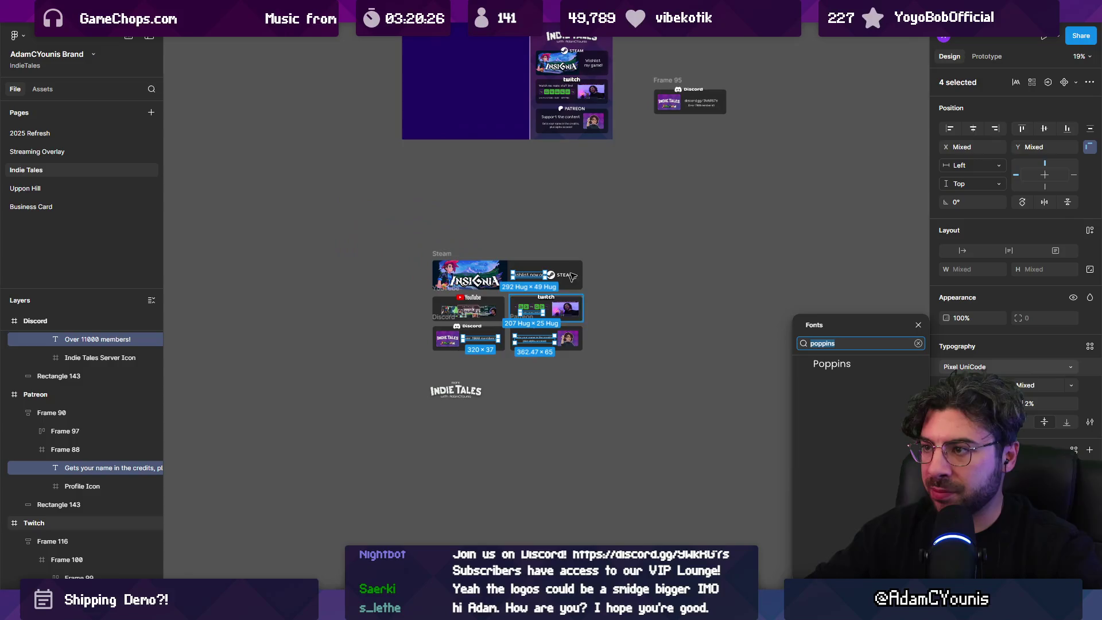
pyautogui.scroll(10, 557, 273)
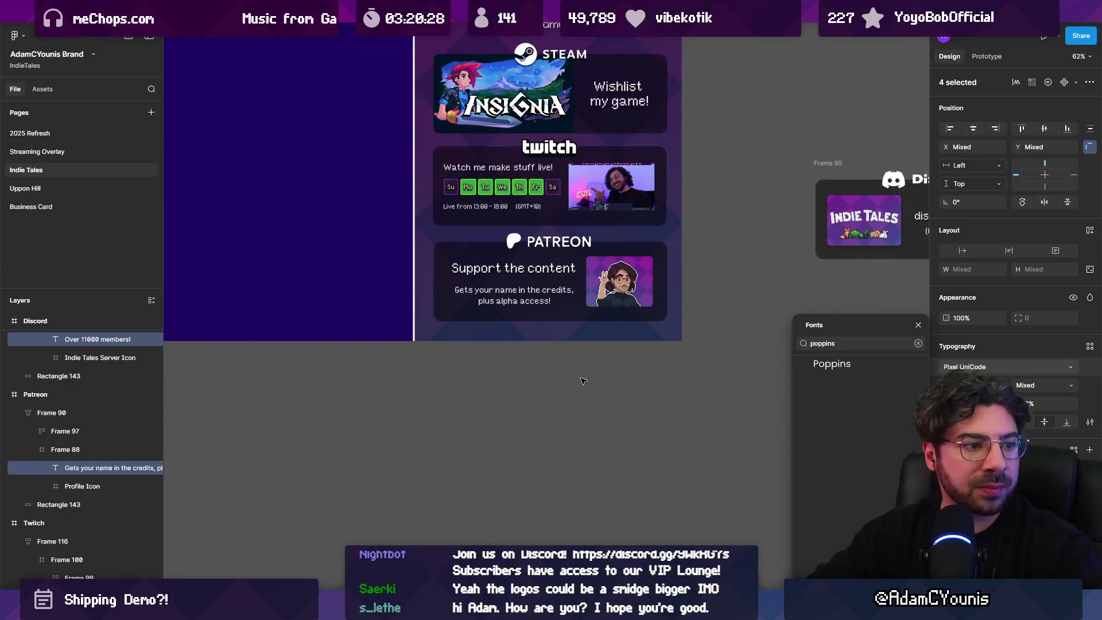
pyautogui.scroll(-5, 557, 274)
pyautogui.scroll(5, 438, 186)
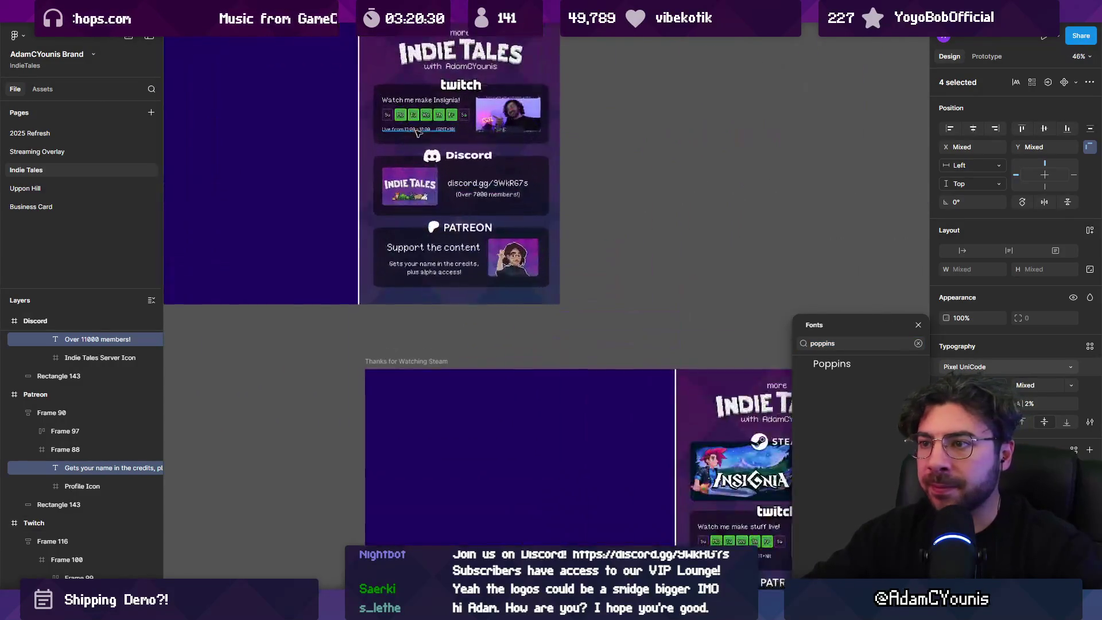
pyautogui.scroll(-10, 739, 362)
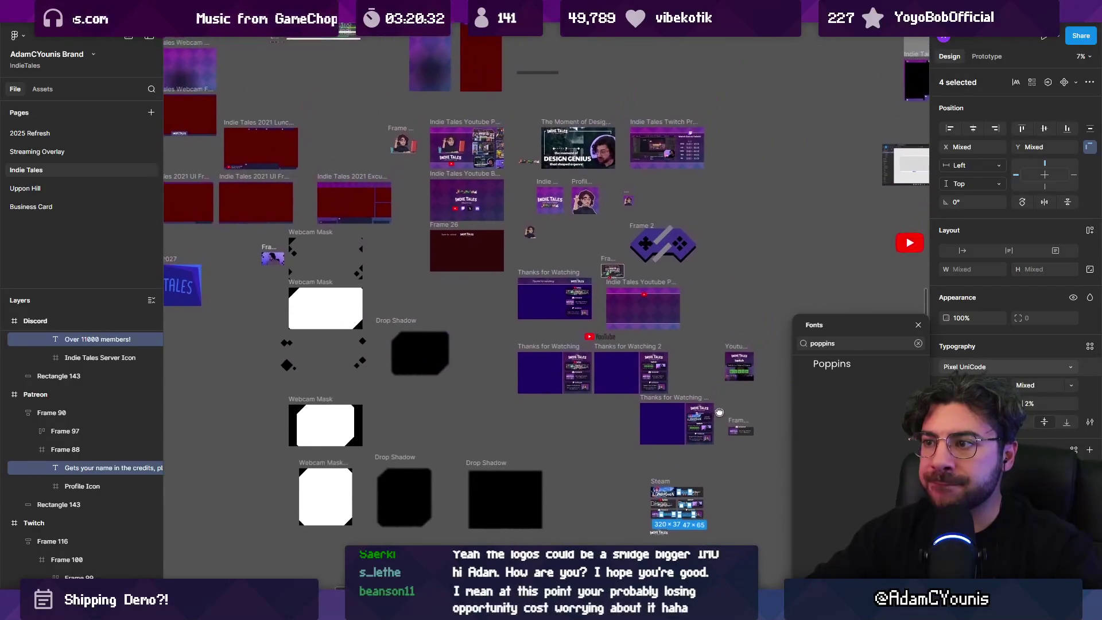
pyautogui.scroll(10, 561, 181)
pyautogui.click(561, 182)
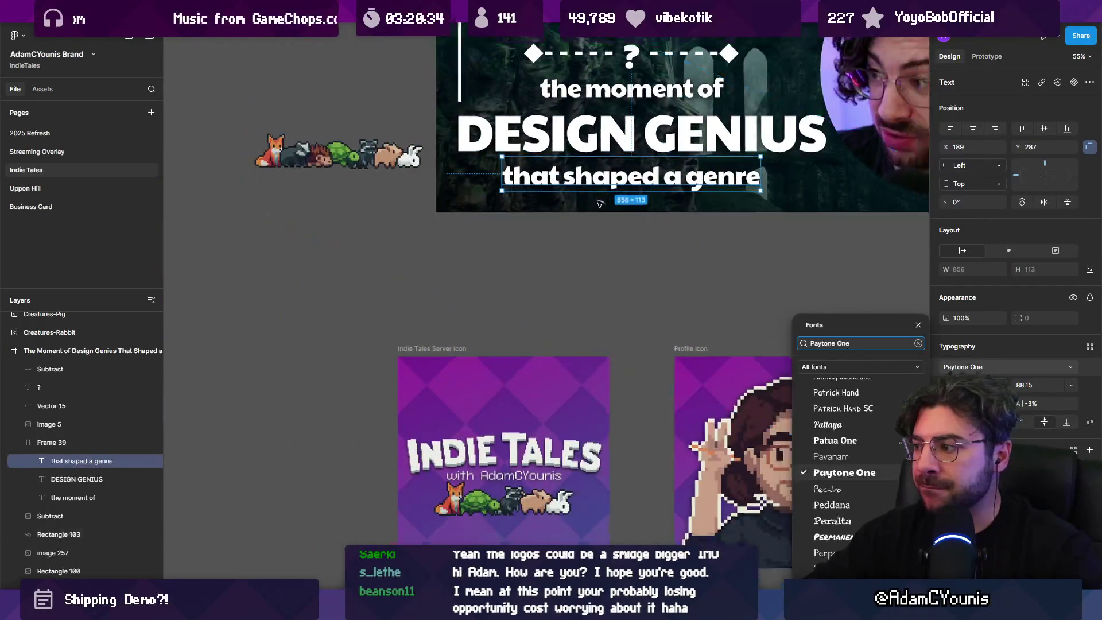
pyautogui.scroll(-5, 601, 272)
pyautogui.scroll(5, 601, 272)
pyautogui.scroll(-1, 601, 272)
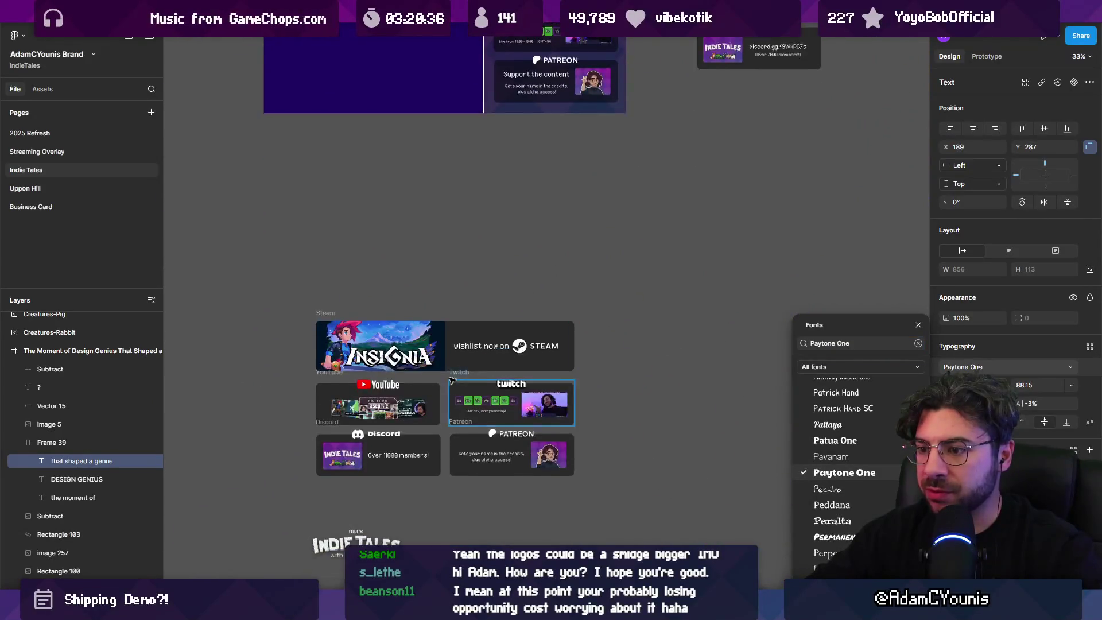
pyautogui.scroll(5, 355, 505)
pyautogui.click(625, 396)
# Select the Twitch, Discord and Steam captions along with the others and browse the font list
pyautogui.keyDown('shift'); pyautogui.click(616, 307); pyautogui.keyUp('shift')
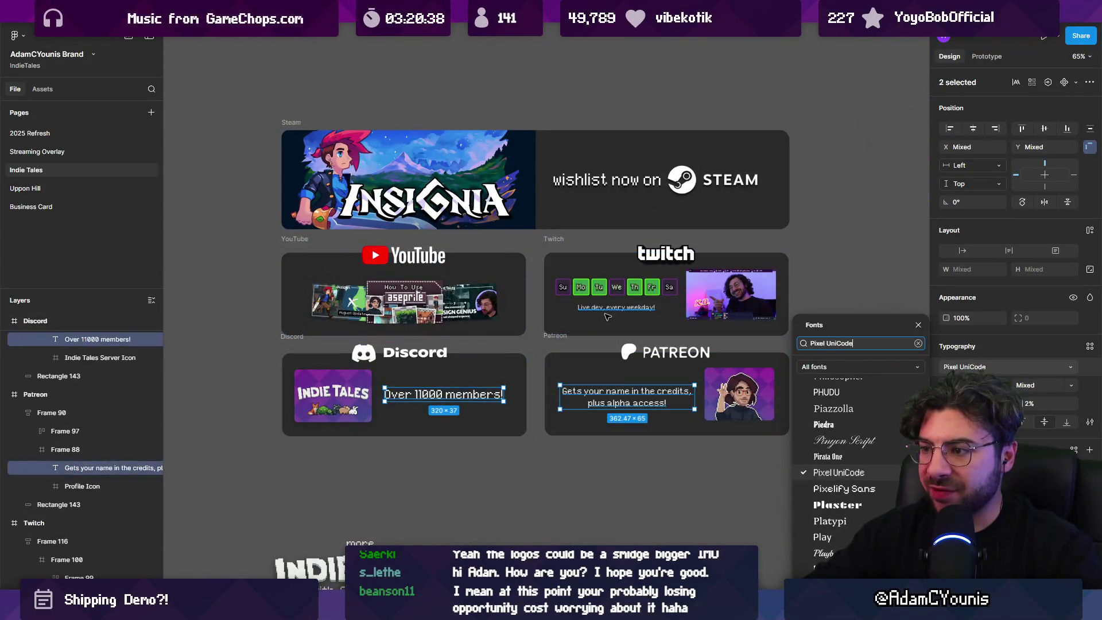
pyautogui.keyDown('shift'); pyautogui.click(445, 395); pyautogui.keyUp('shift')
pyautogui.keyDown('shift'); pyautogui.click(573, 181); pyautogui.keyUp('shift')
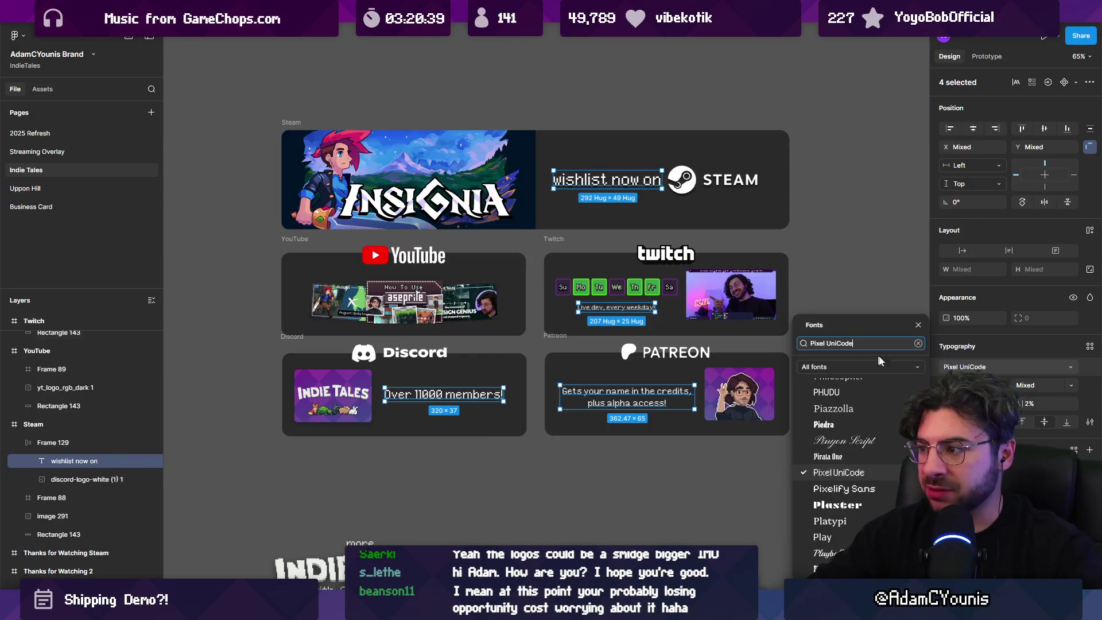
pyautogui.scroll(-2, 848, 464)
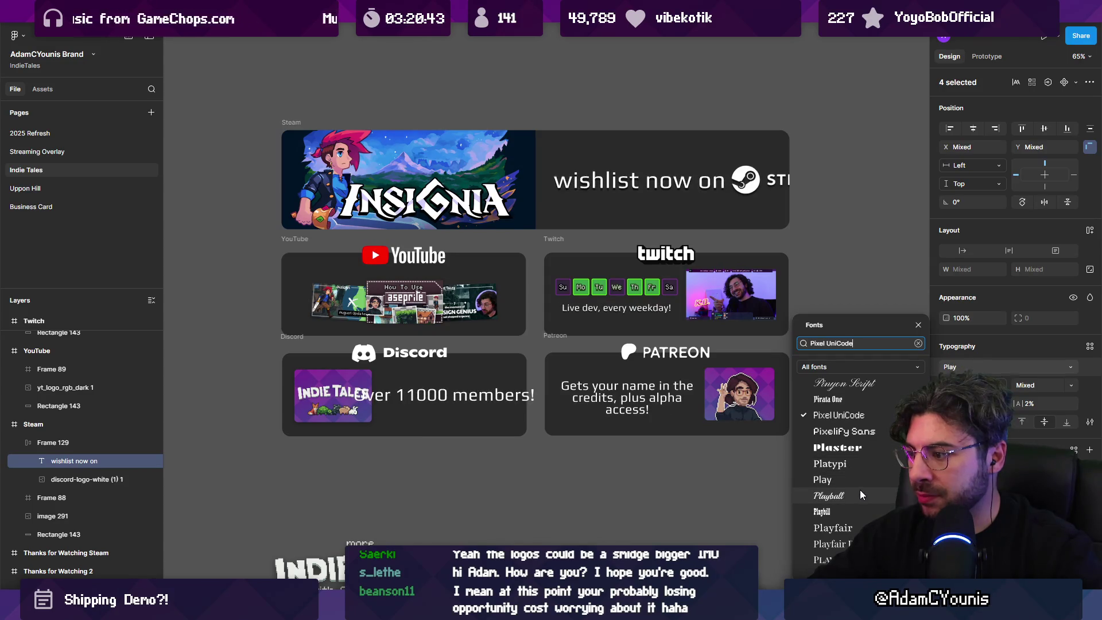
pyautogui.scroll(-2, 866, 519)
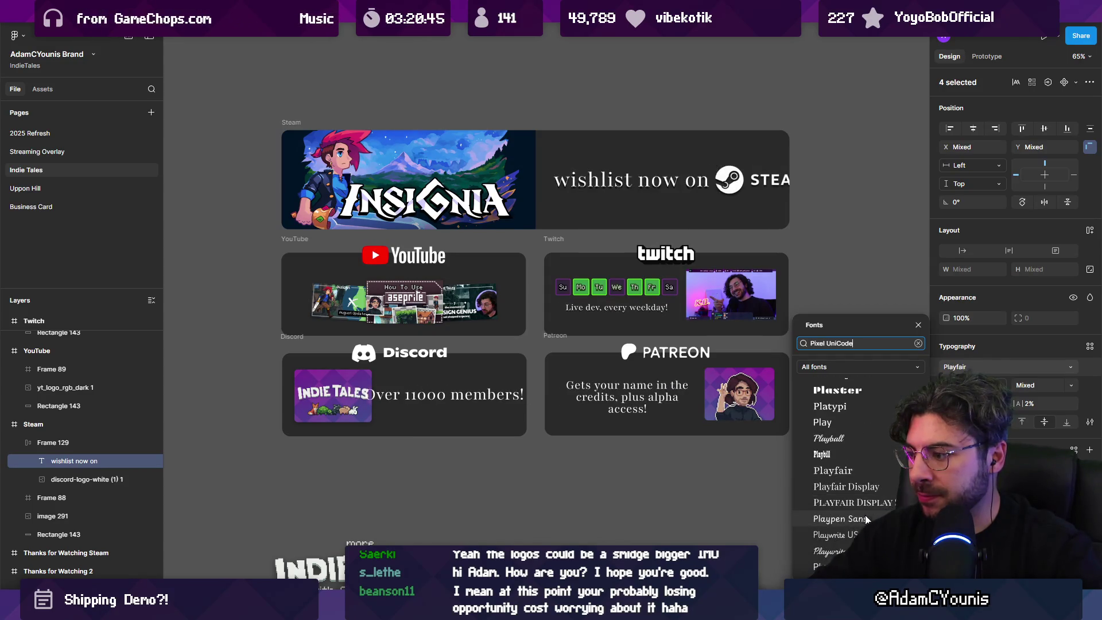
pyautogui.scroll(-2, 868, 510)
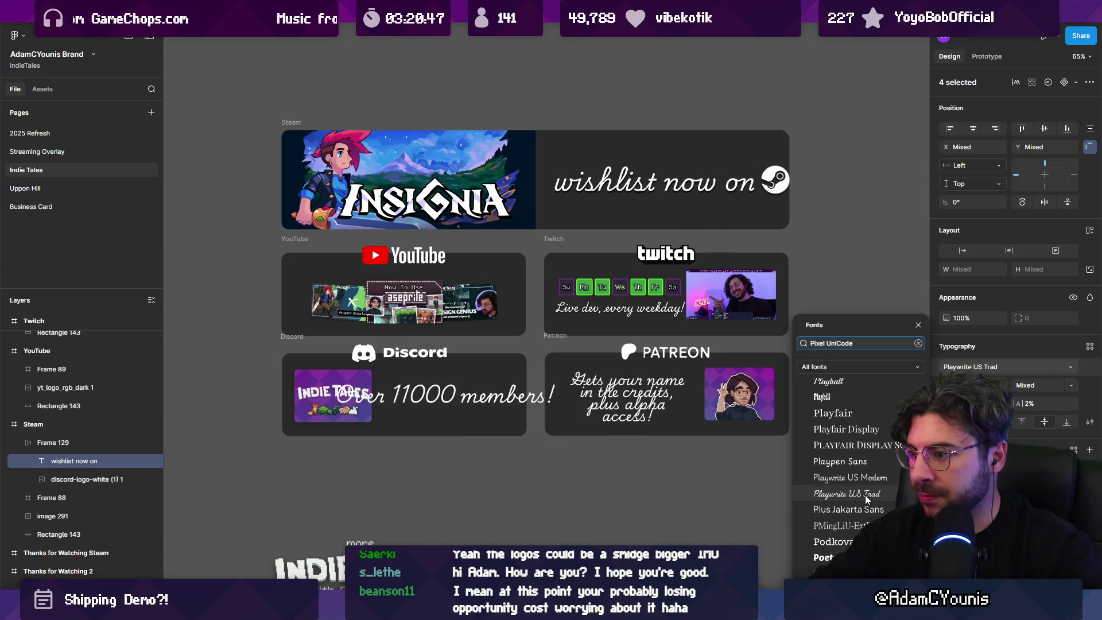
pyautogui.scroll(-2, 849, 520)
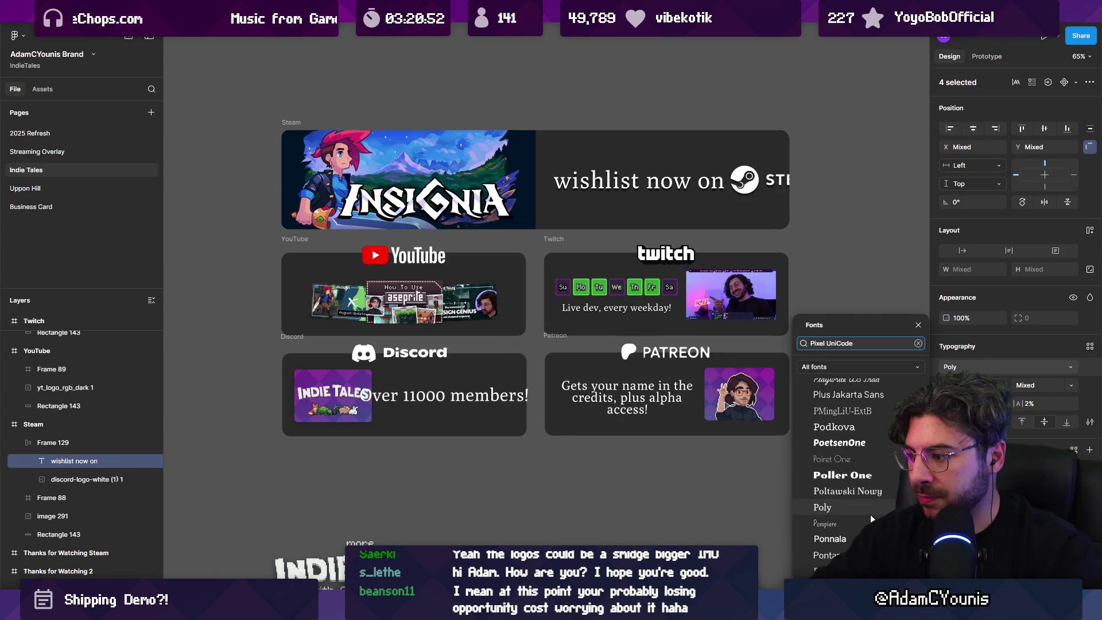
# Apply Poppins to the four captions, then undo back to Pixel UniCode
pyautogui.write('poppins')
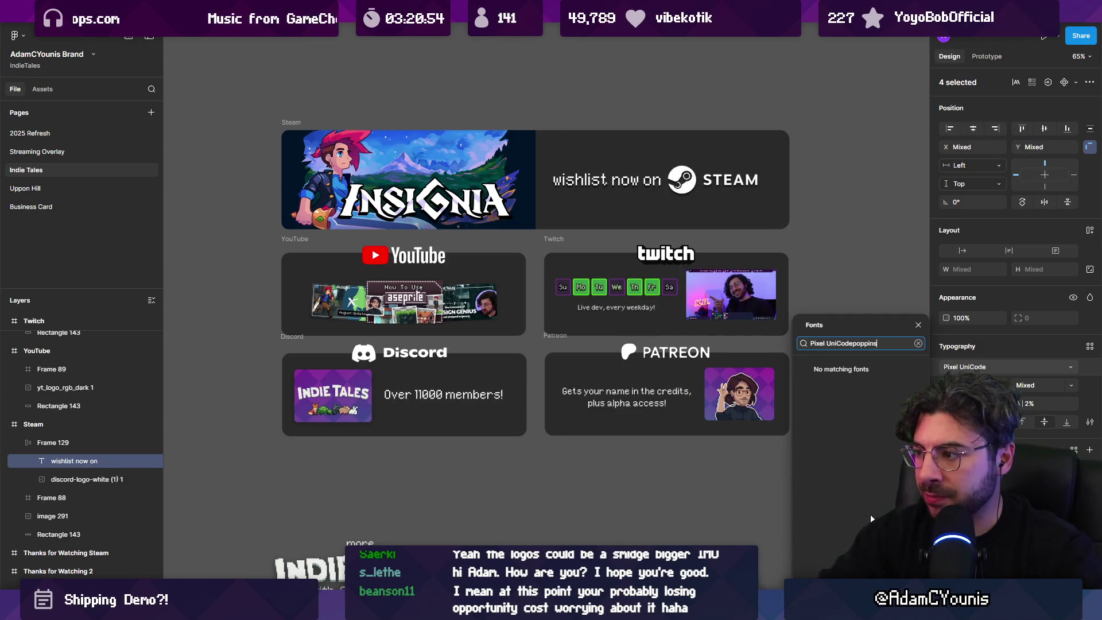
pyautogui.hotkey('ctrl', 'BackSpace')
pyautogui.write('poppins')
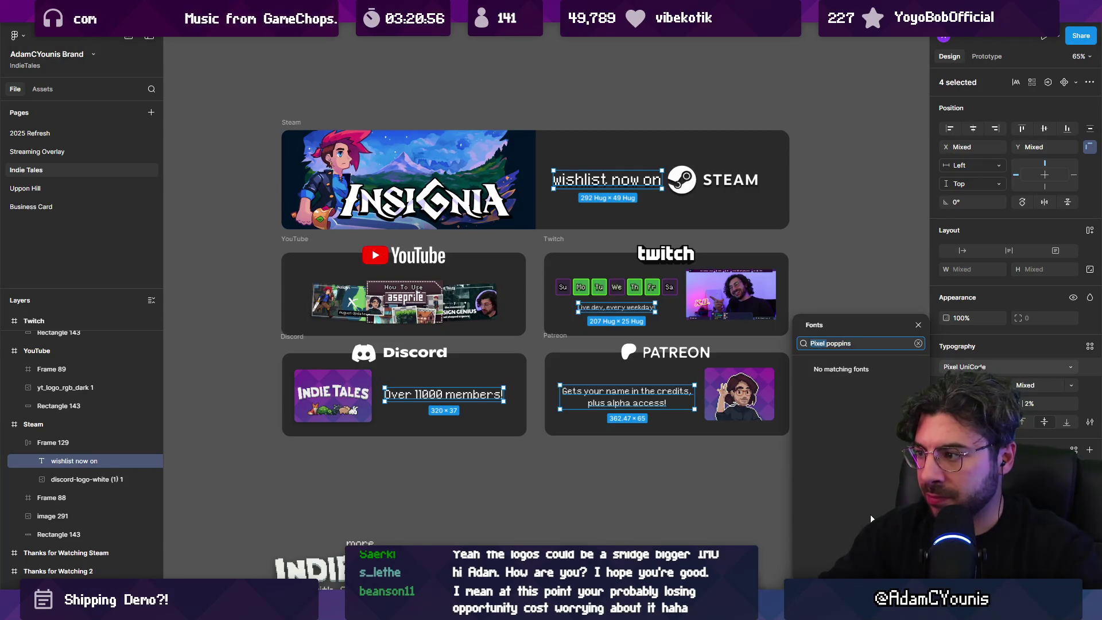
pyautogui.press('BackSpace')
pyautogui.press('Return')
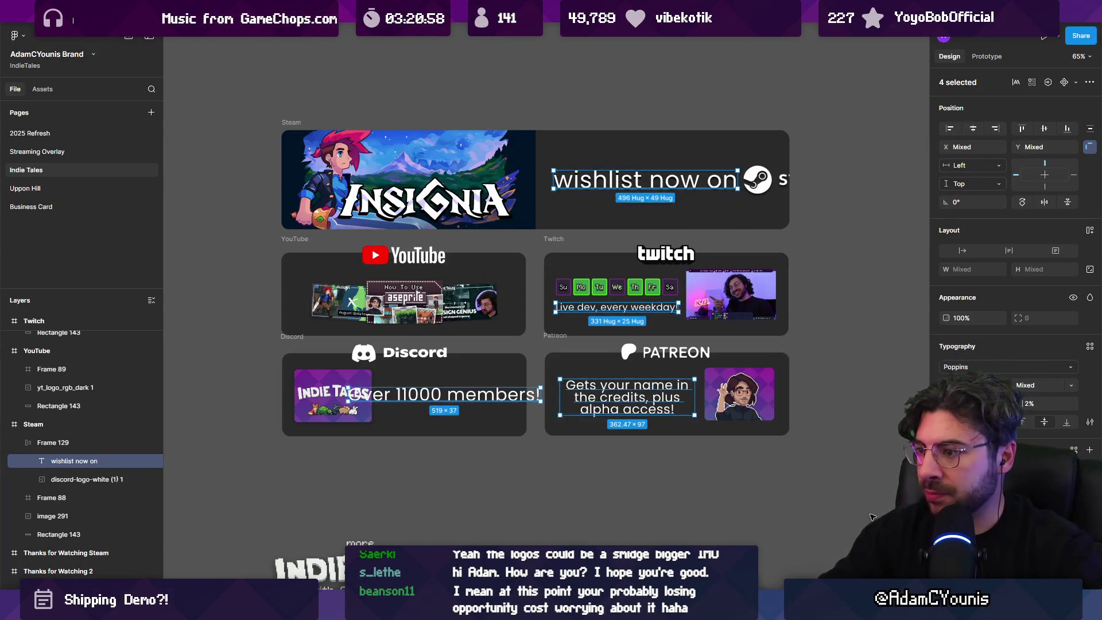
pyautogui.scroll(5, 591, 307)
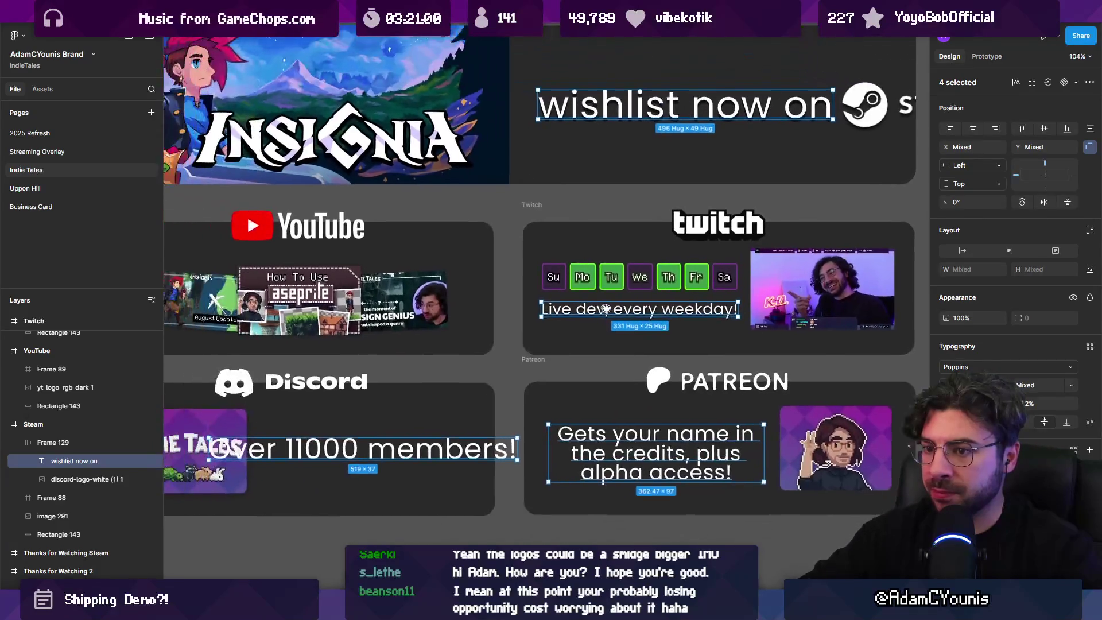
pyautogui.hotkey('ctrl', 'z')
pyautogui.scroll(-5, 683, 367)
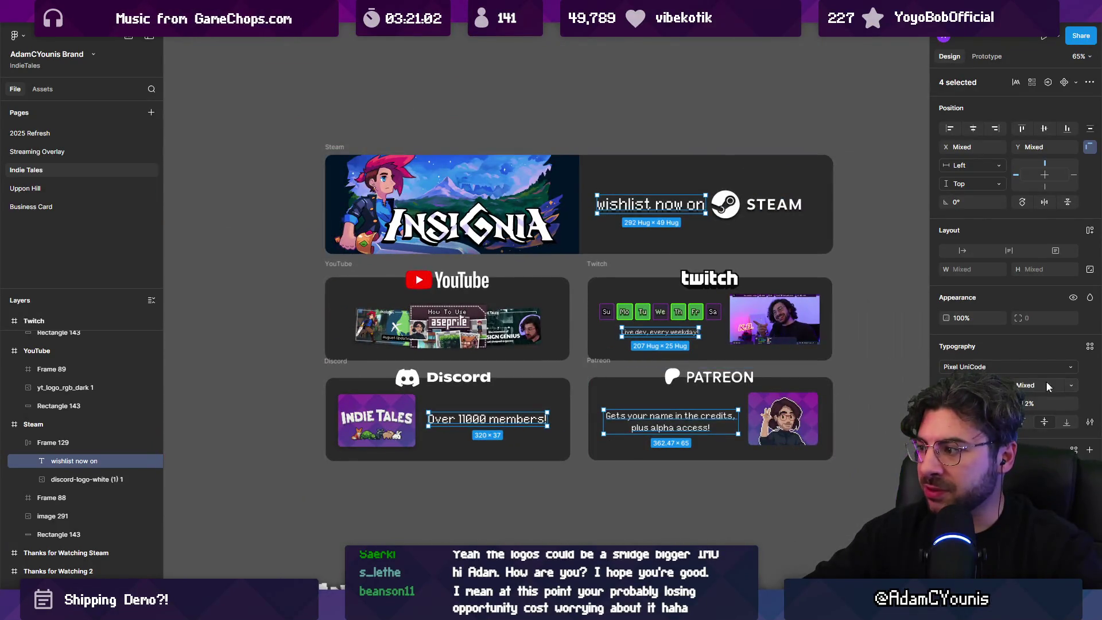
# Reopen the font choices for the captions and scroll through the available fonts
pyautogui.click(1028, 366)
pyautogui.scroll(-5, 861, 471)
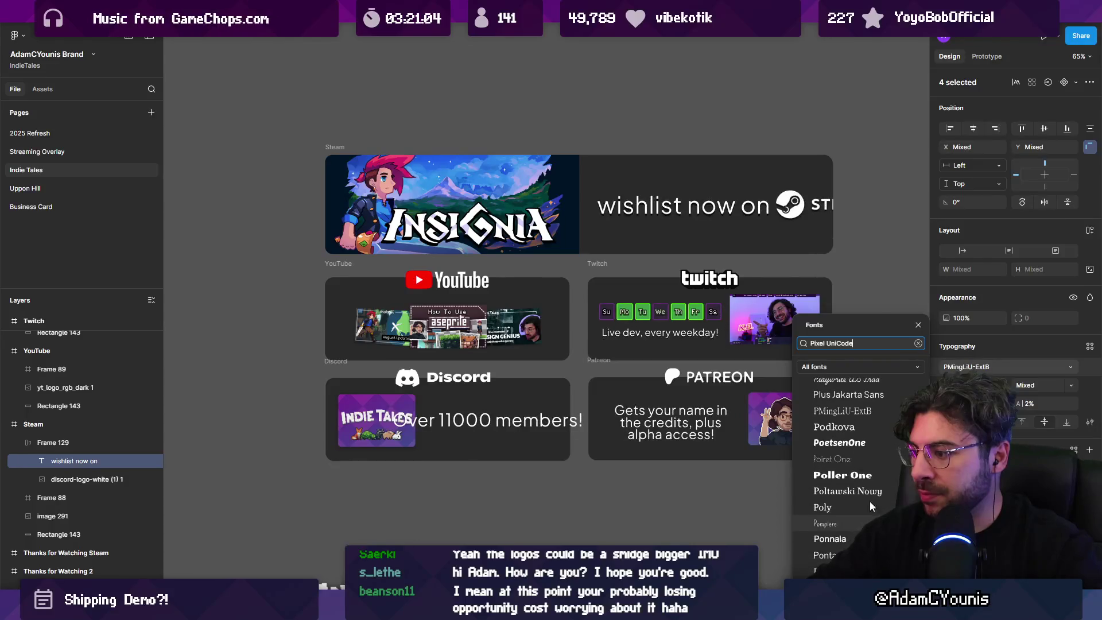
pyautogui.scroll(-5, 866, 500)
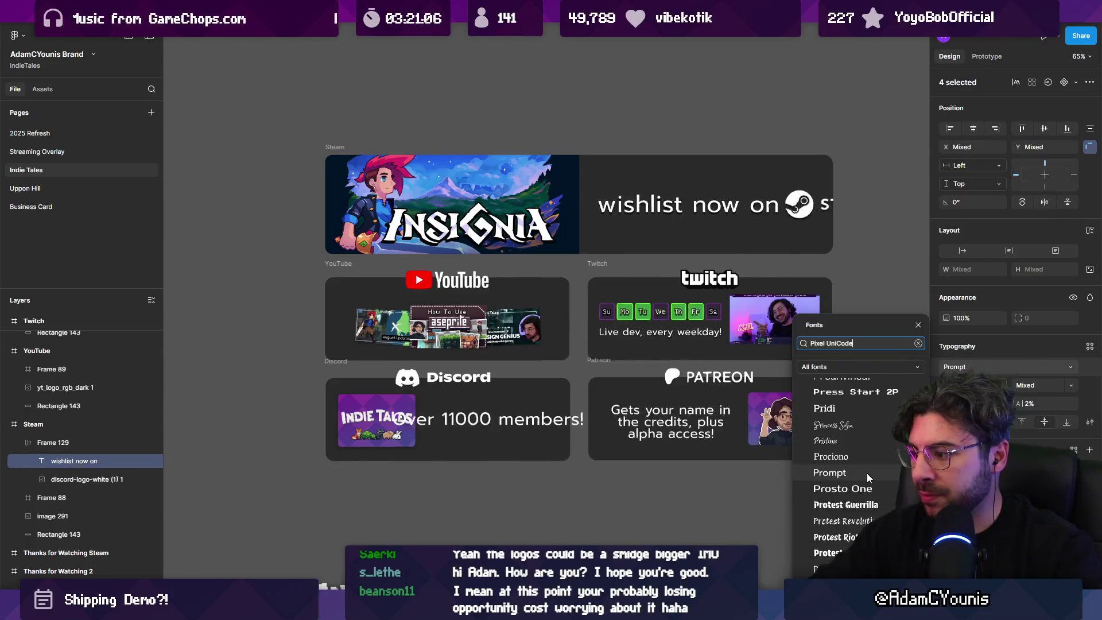
pyautogui.scroll(-5, 865, 468)
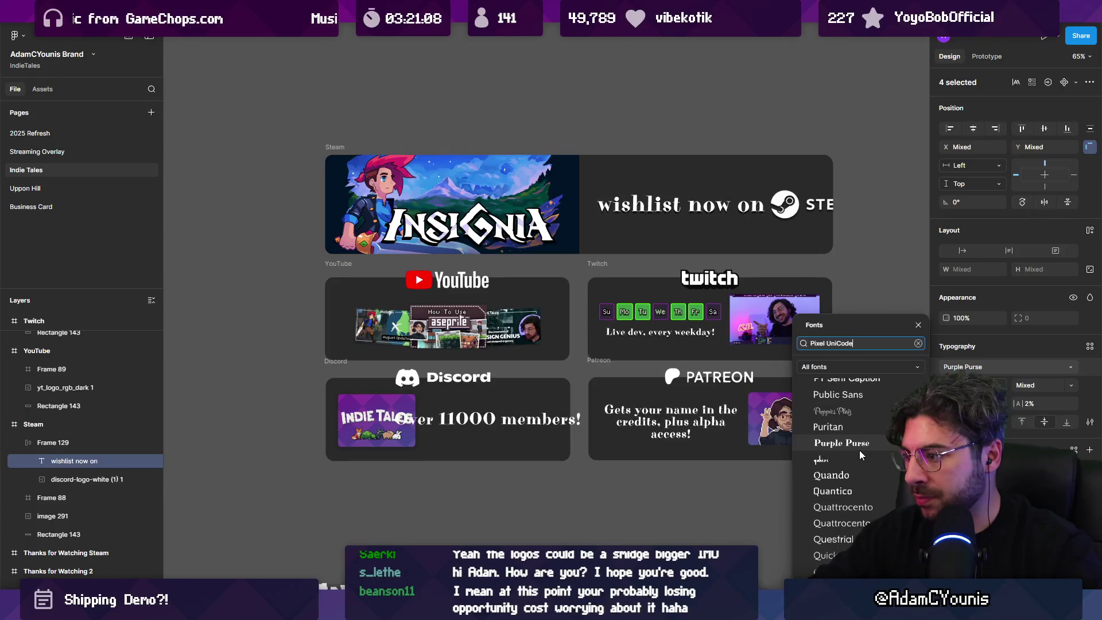
pyautogui.scroll(3, 859, 450)
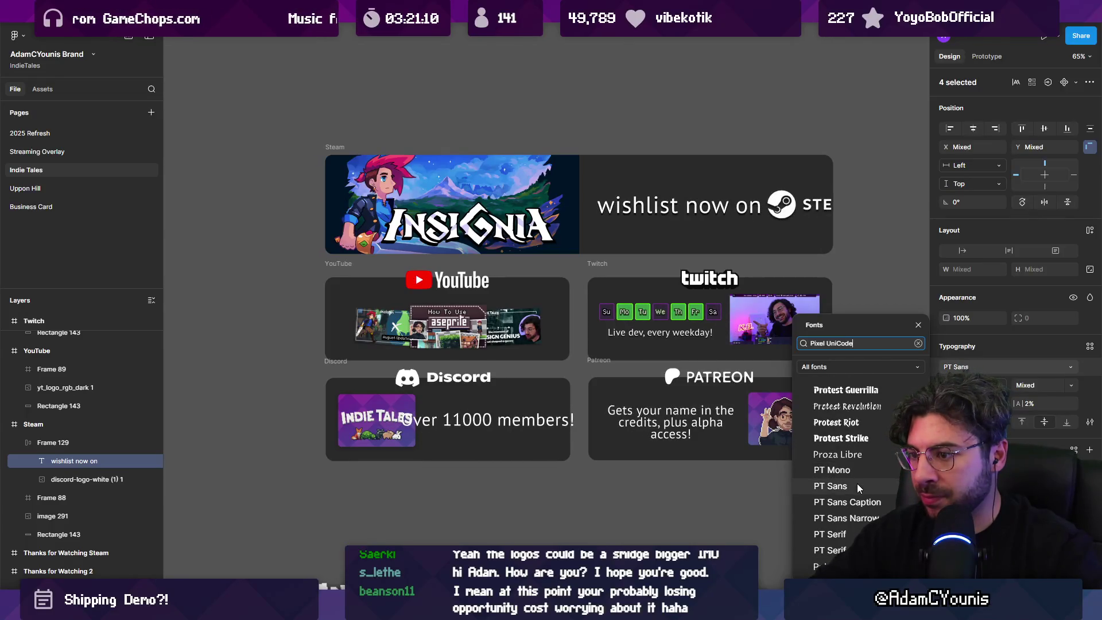
pyautogui.scroll(-5, 858, 487)
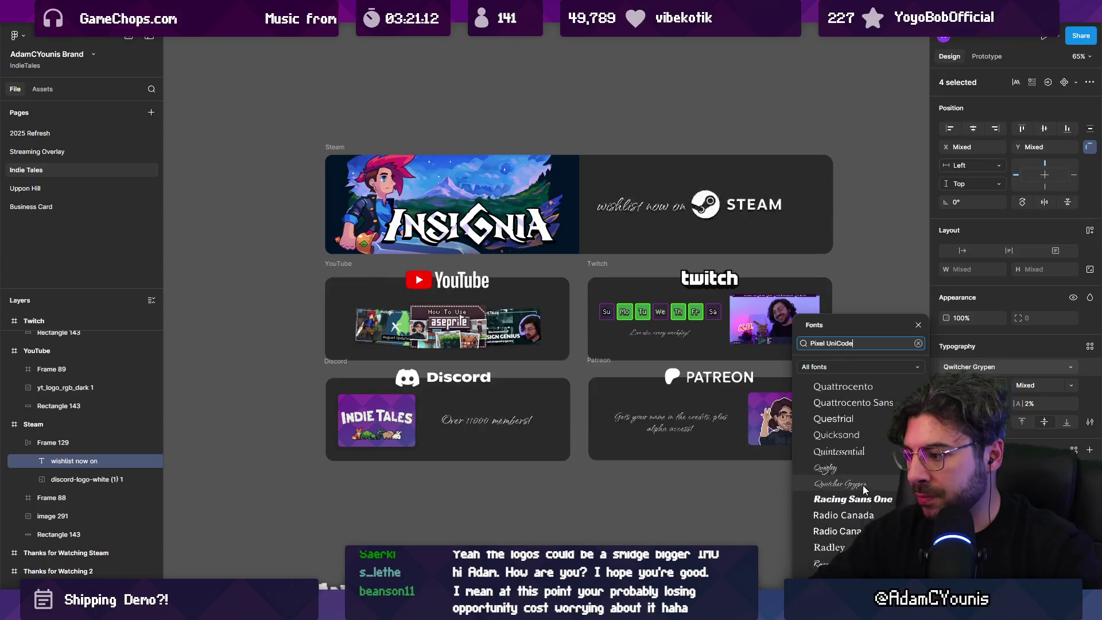
pyautogui.scroll(-3, 865, 504)
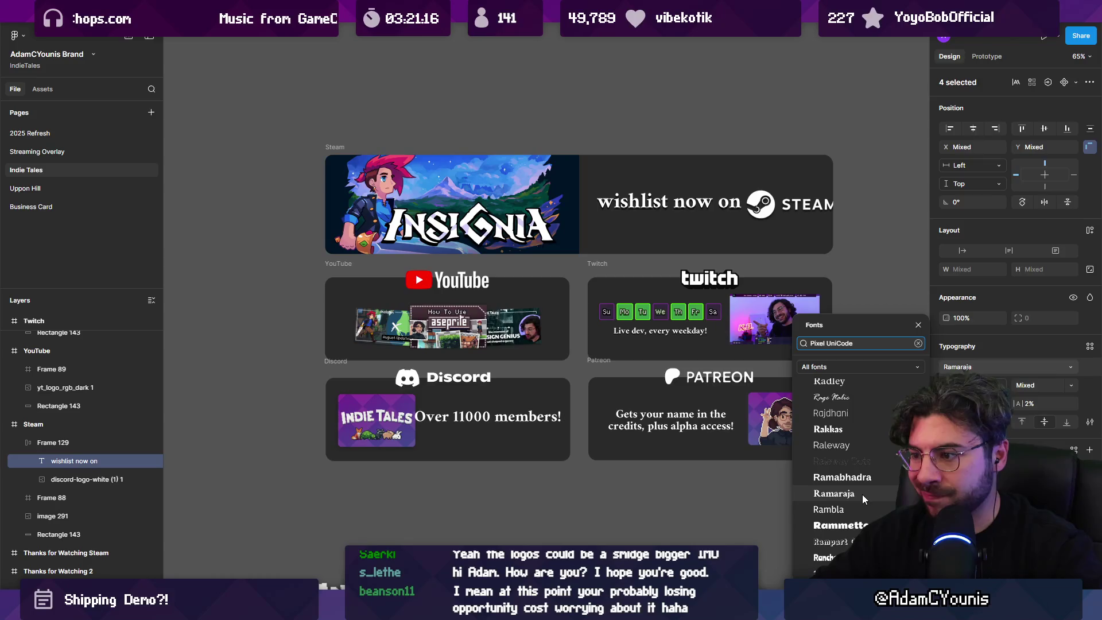
pyautogui.scroll(-2, 862, 497)
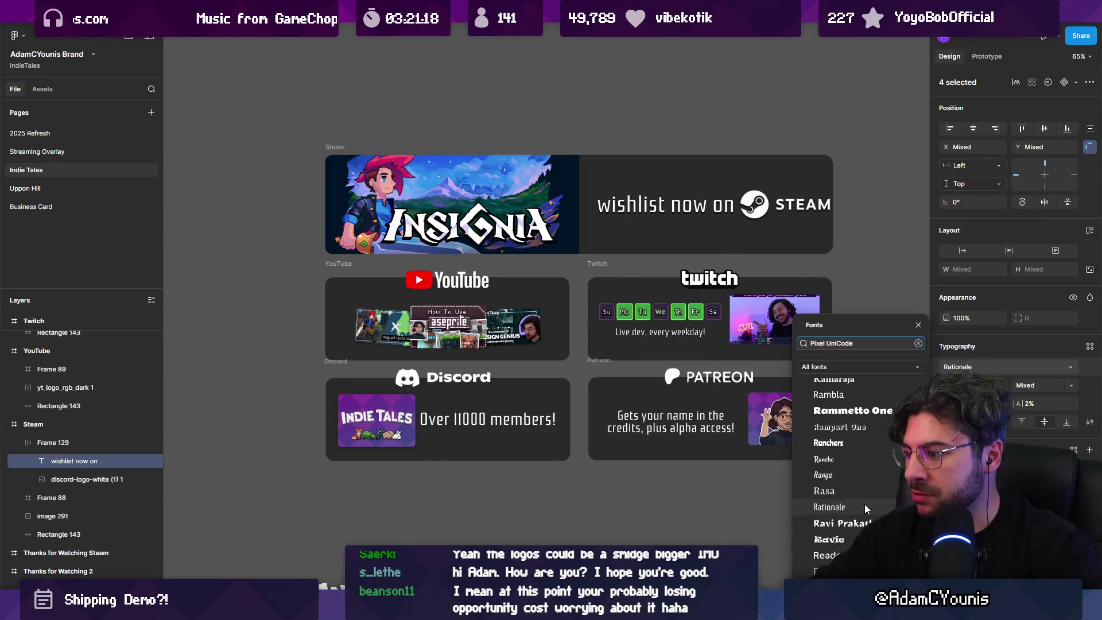
pyautogui.scroll(-3, 864, 504)
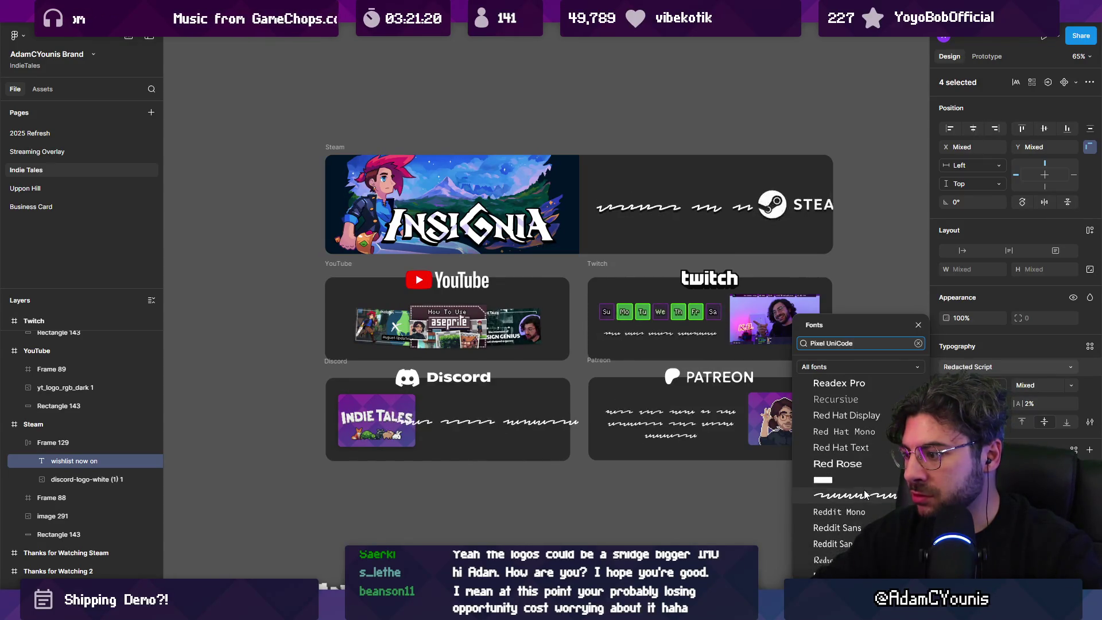
pyautogui.scroll(-2, 863, 490)
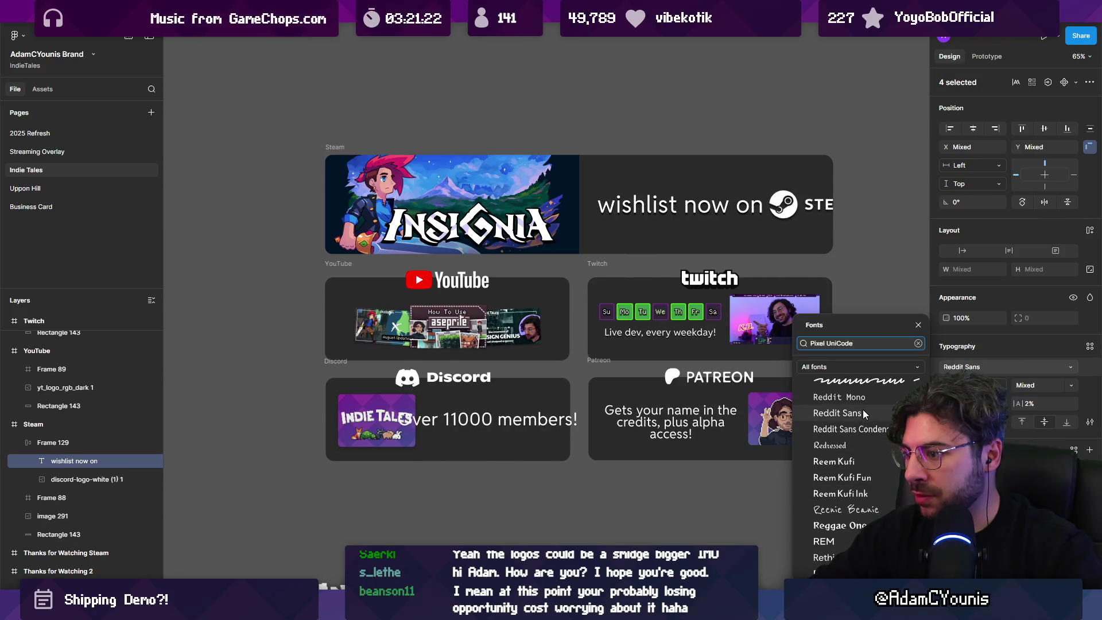
# Try several different search terms in the font picker to preview other fonts
pyautogui.hotkey('ctrl', 'a')
pyautogui.write('os')
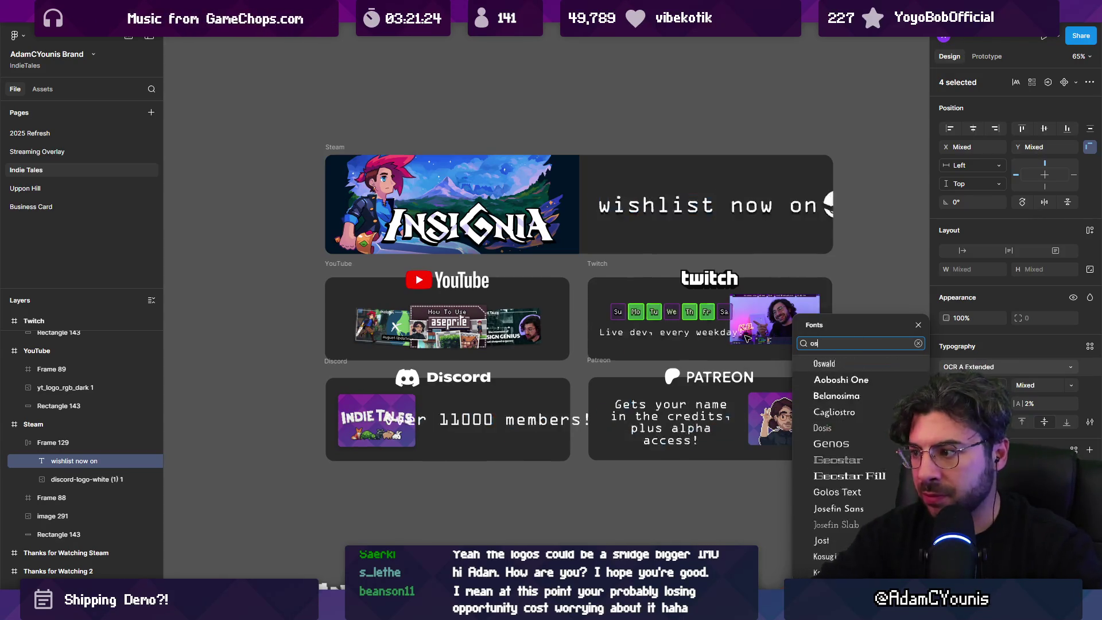
pyautogui.press('BackSpace')
pyautogui.write('tt')
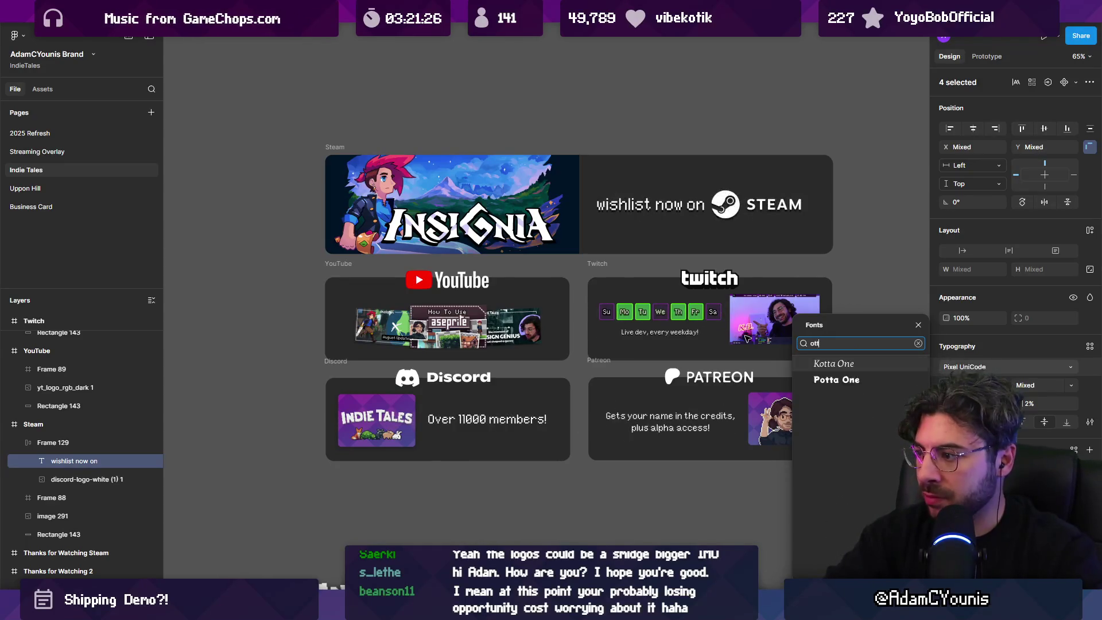
pyautogui.press('BackSpace')
pyautogui.press('BackSpace')
pyautogui.write('l')
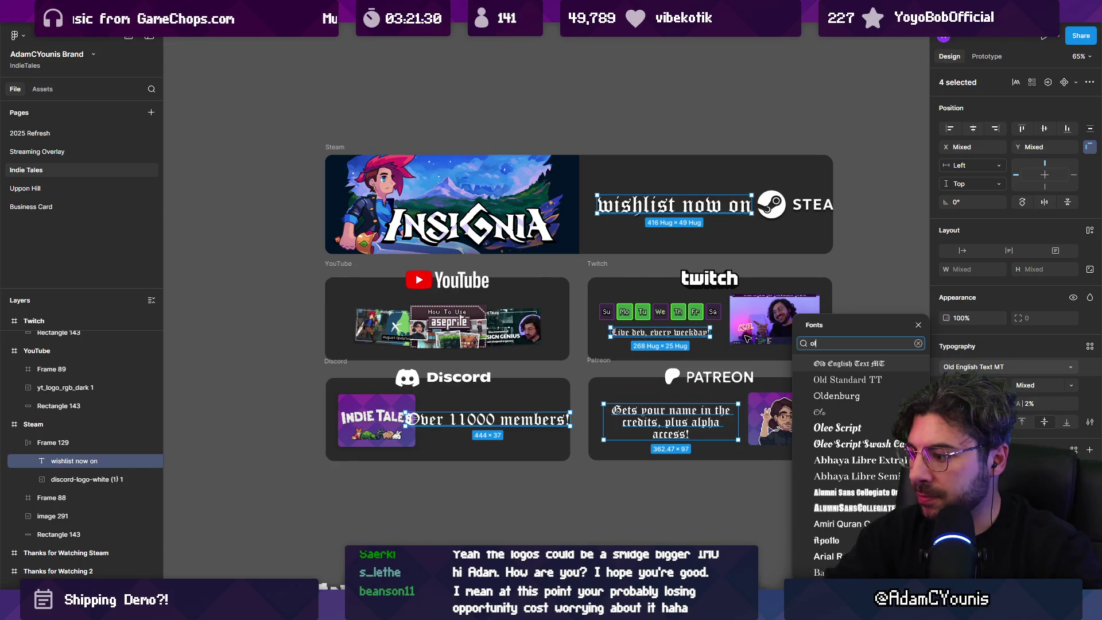
pyautogui.press('BackSpace')
pyautogui.write('hrenasted')
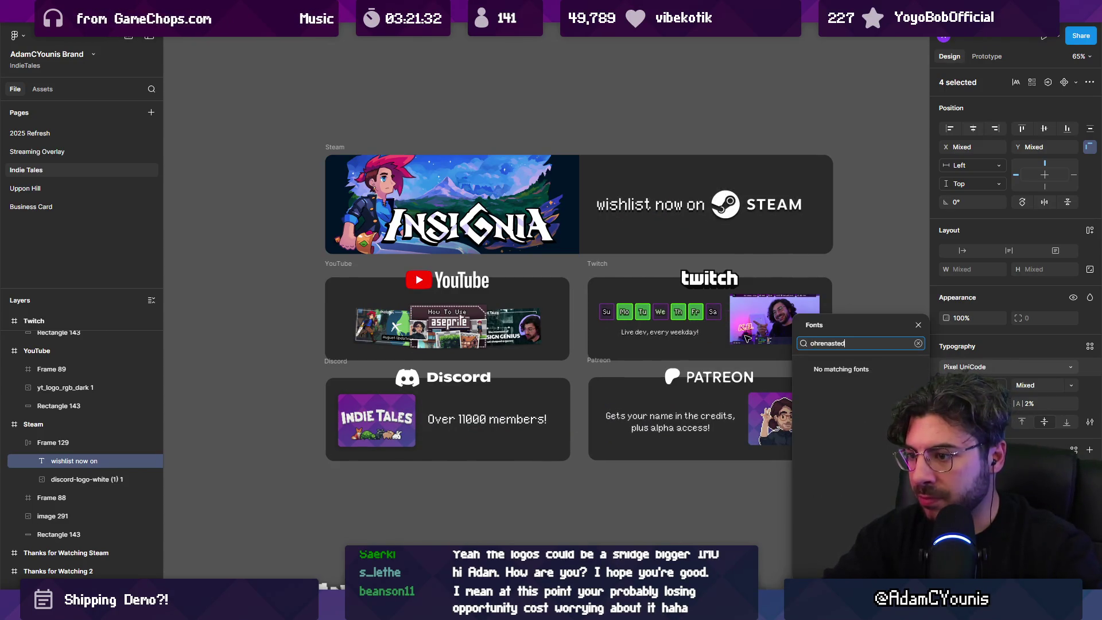
pyautogui.press('BackSpace')
pyautogui.press('BackSpace')
pyautogui.write('a')
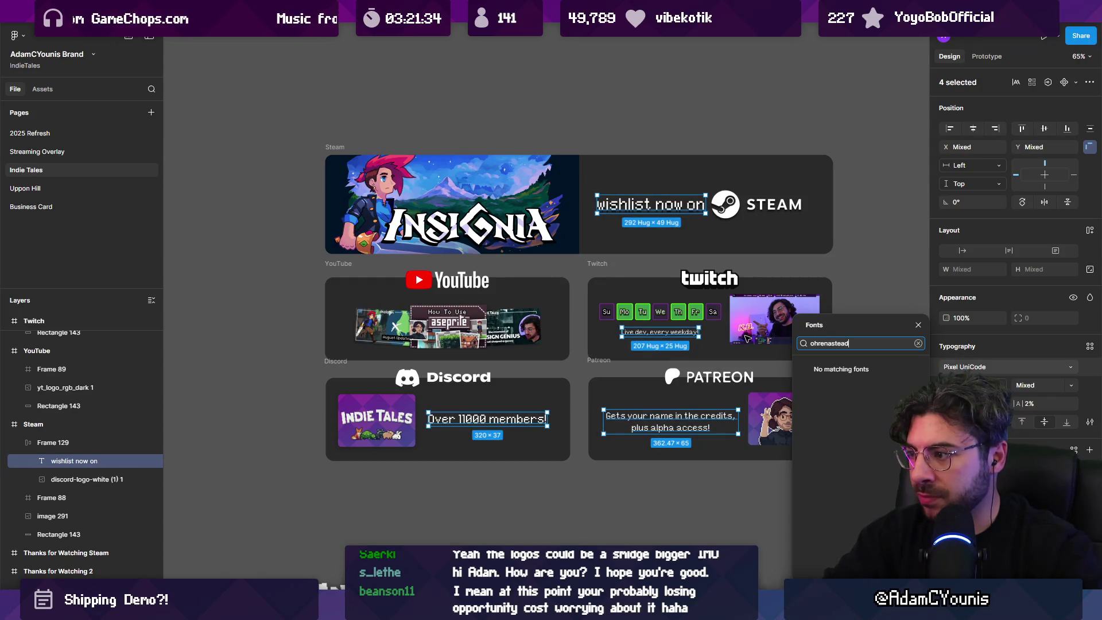
# Close the font picker and reselect the four social-card captions
pyautogui.click(845, 229)
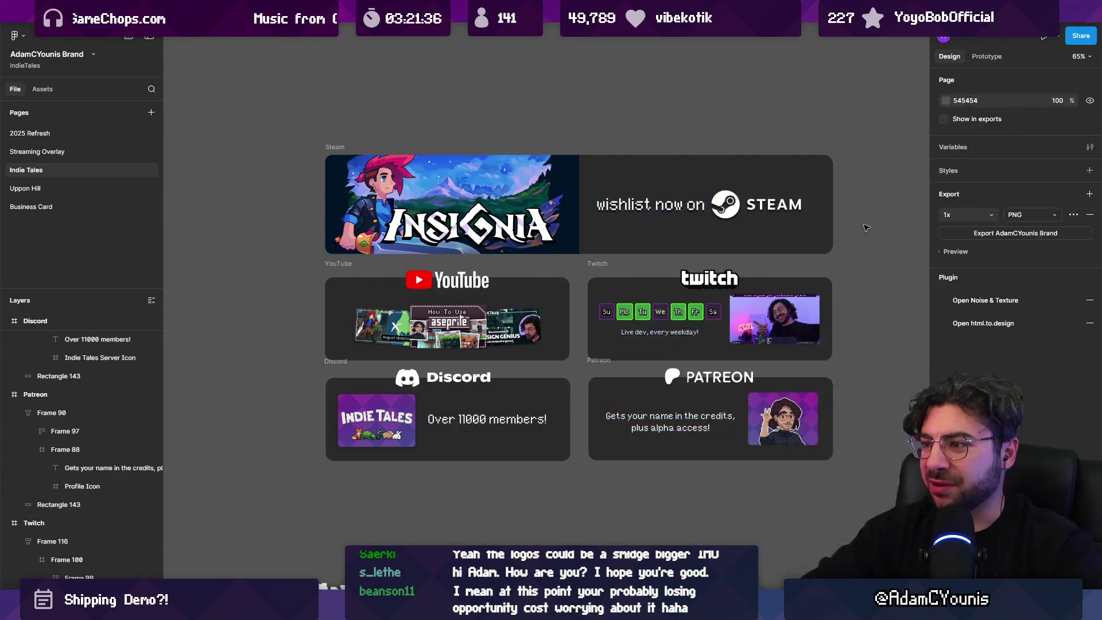
pyautogui.scroll(5, 612, 364)
pyautogui.scroll(-5, 513, 410)
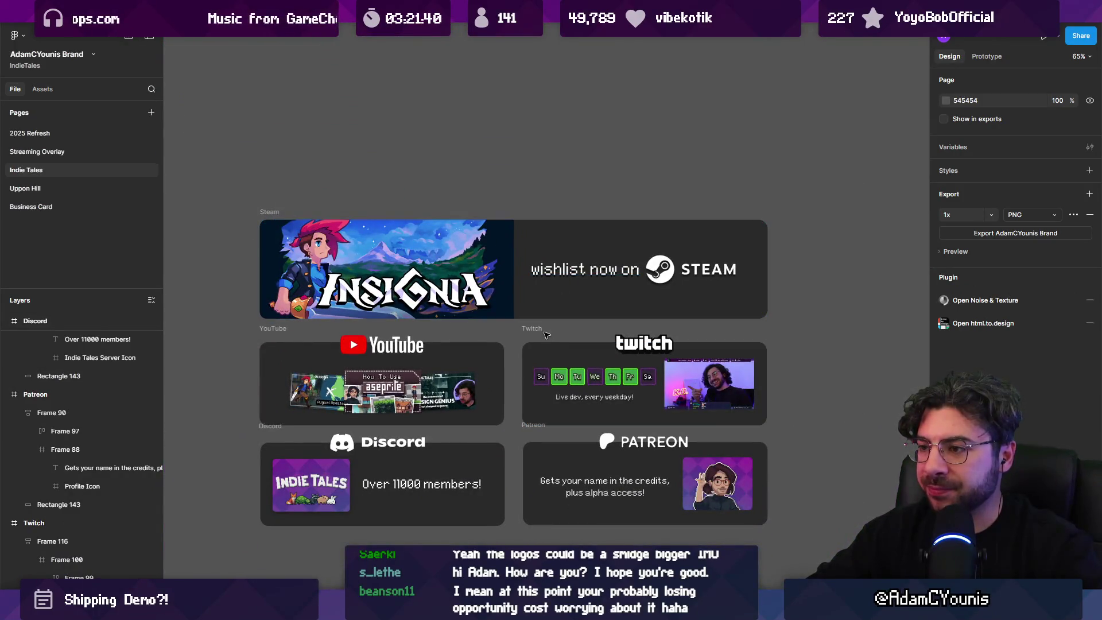
pyautogui.click(555, 277)
pyautogui.keyDown('shift'); pyautogui.click(594, 396); pyautogui.keyUp('shift')
pyautogui.keyDown('shift'); pyautogui.click(542, 493); pyautogui.keyUp('shift')
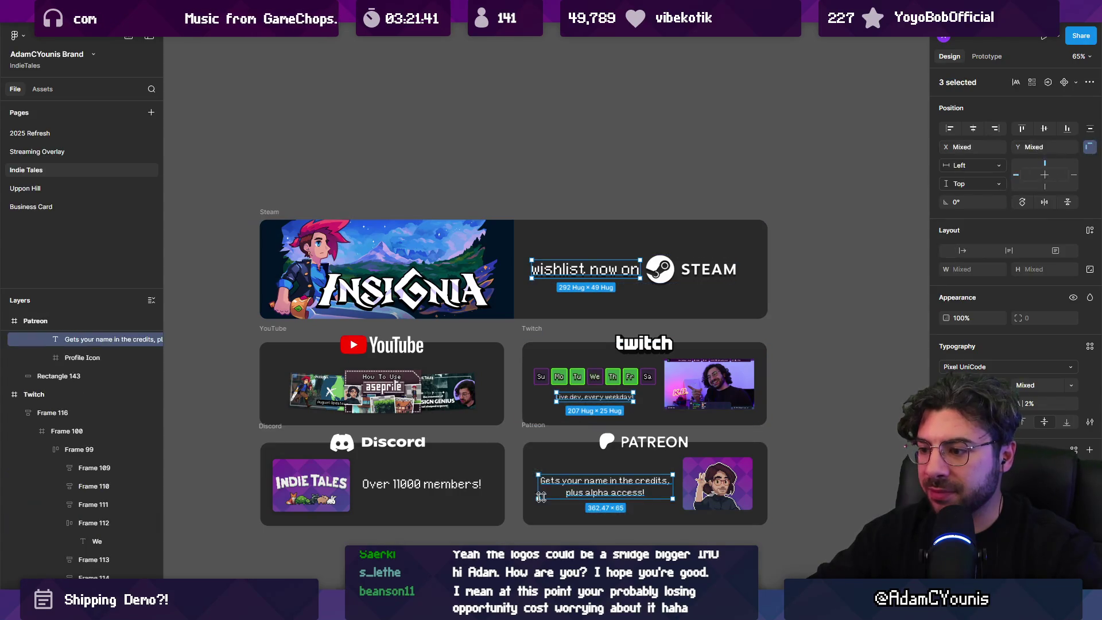
pyautogui.keyDown('shift'); pyautogui.click(458, 490); pyautogui.keyUp('shift')
pyautogui.scroll(-10, 639, 353)
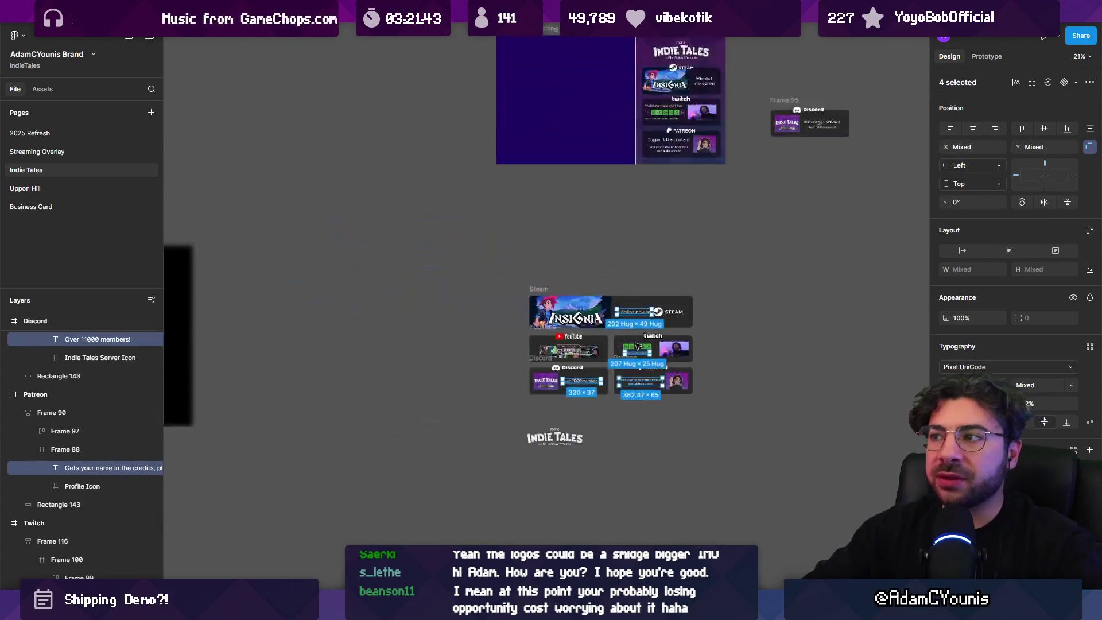
pyautogui.scroll(2, 730, 292)
pyautogui.hscroll(2, 730, 292)
# Open Thumbnails 3, select the 'MON - 5th JAN - 26' text, then return to the AdamCYounis Brand file
pyautogui.moveTo(104, 23)
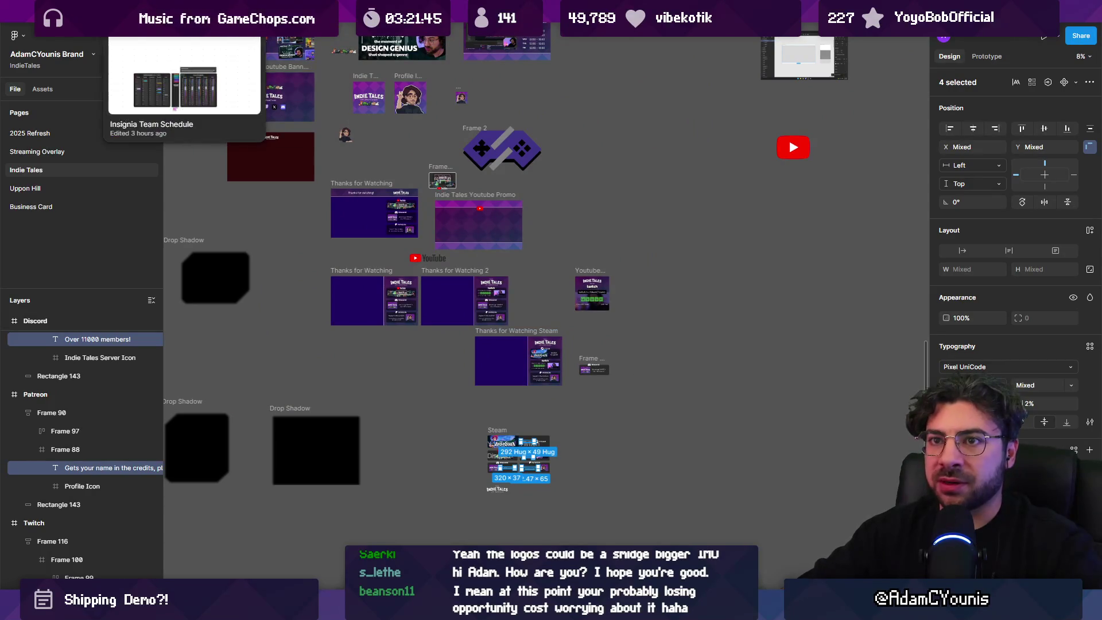
pyautogui.click(804, 11)
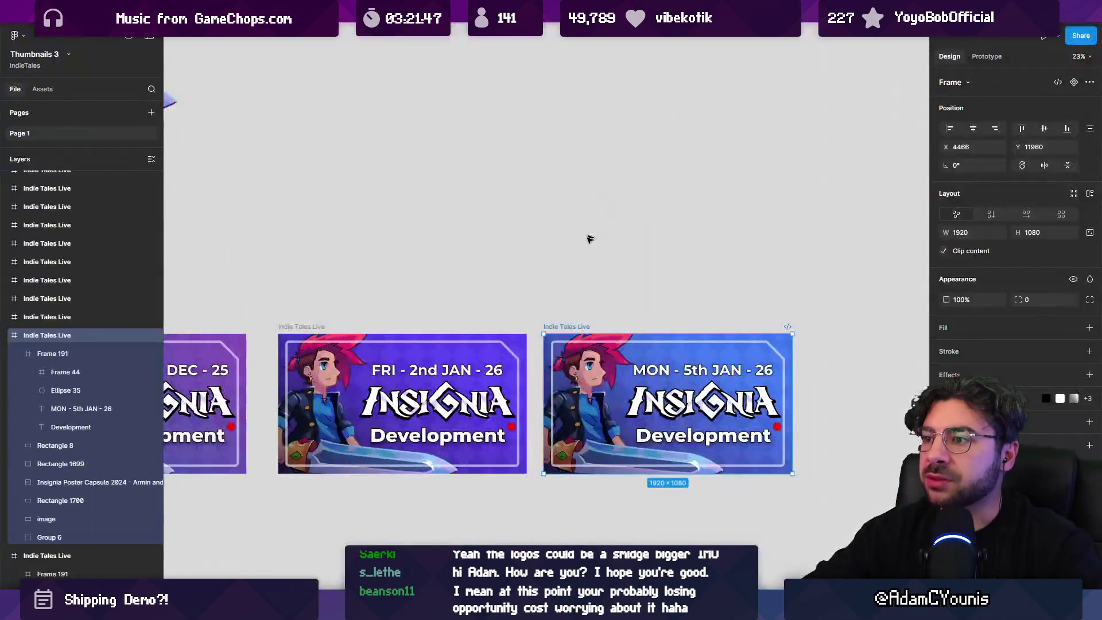
pyautogui.doubleClick(712, 365)
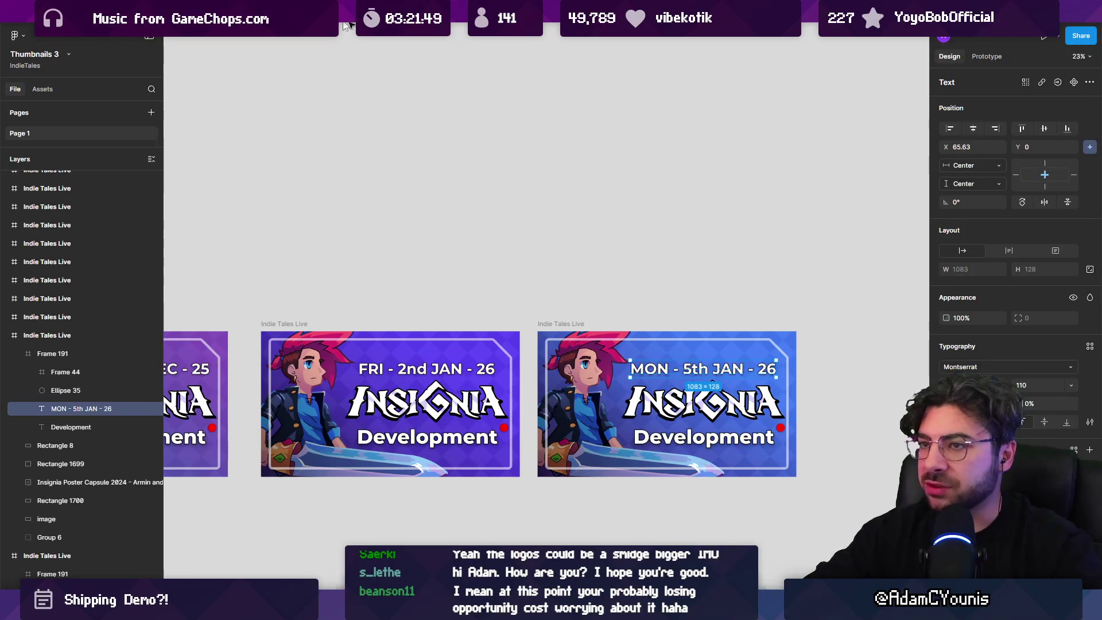
pyautogui.moveTo(103, 23)
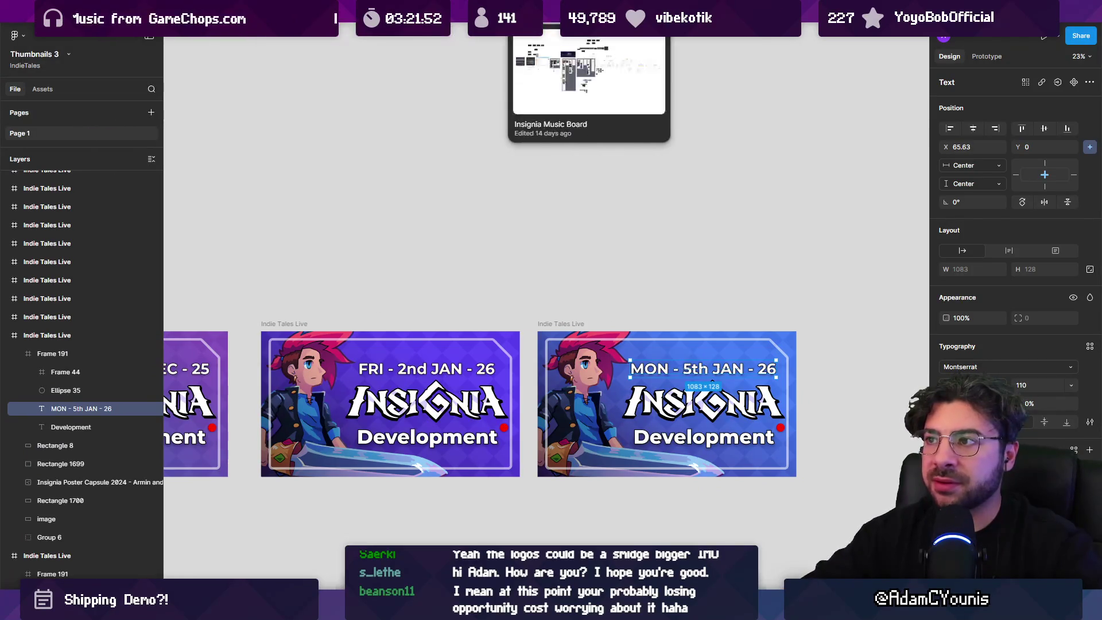
pyautogui.click(913, 11)
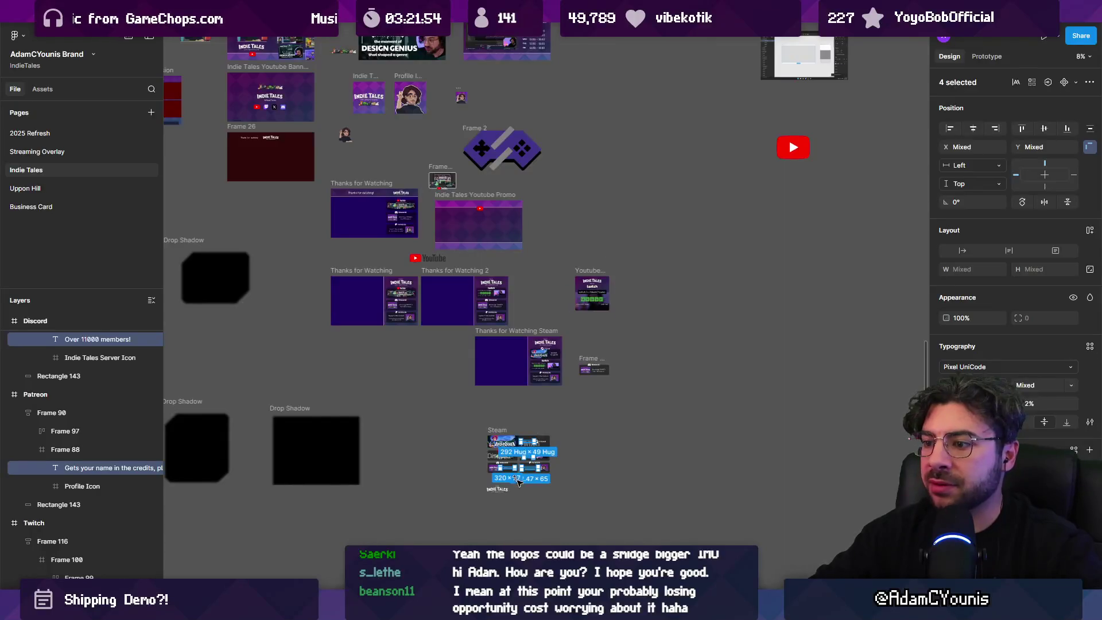
# Apply Montserrat (searched as 'monts') to the four captions, change the weight, then select the Steam caption
pyautogui.hotkey('shift', '2')
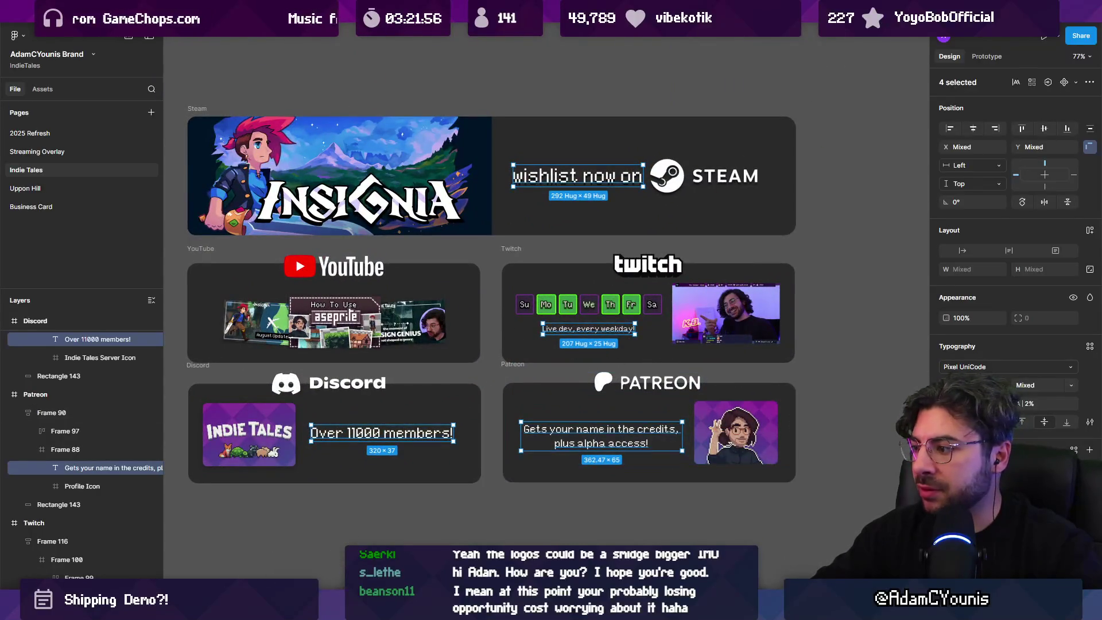
pyautogui.click(985, 366)
pyautogui.write('monts')
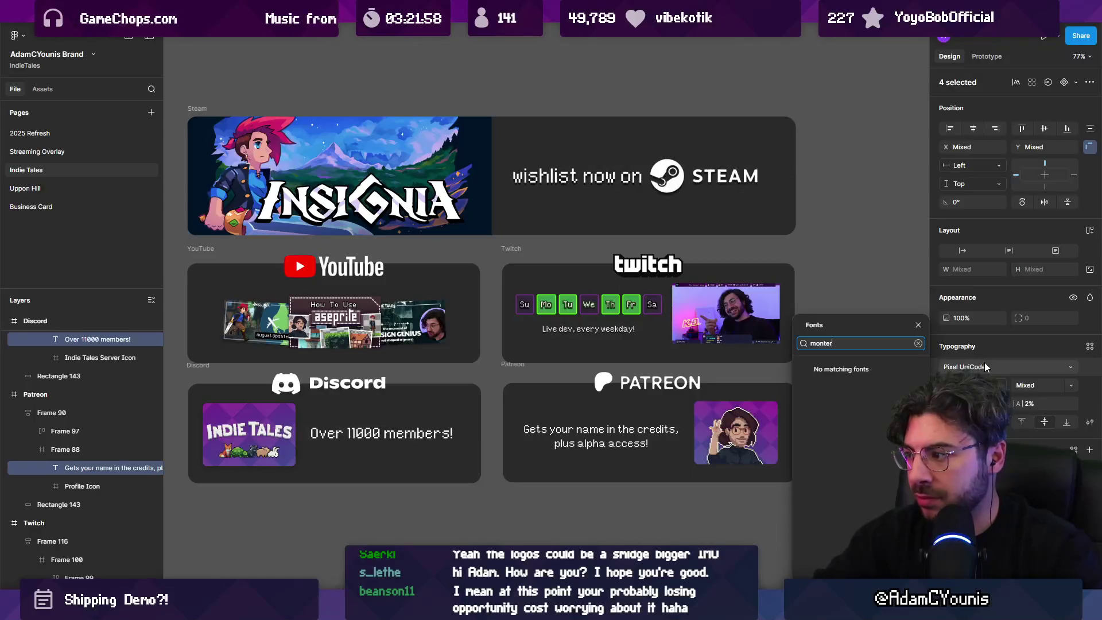
pyautogui.press('Return')
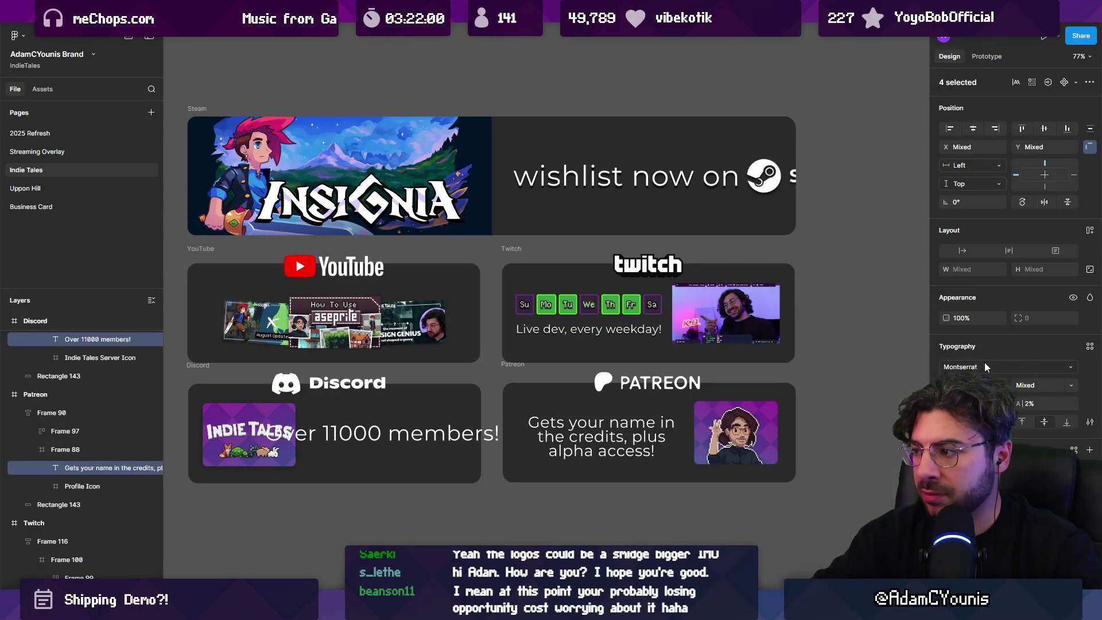
pyautogui.click(975, 384)
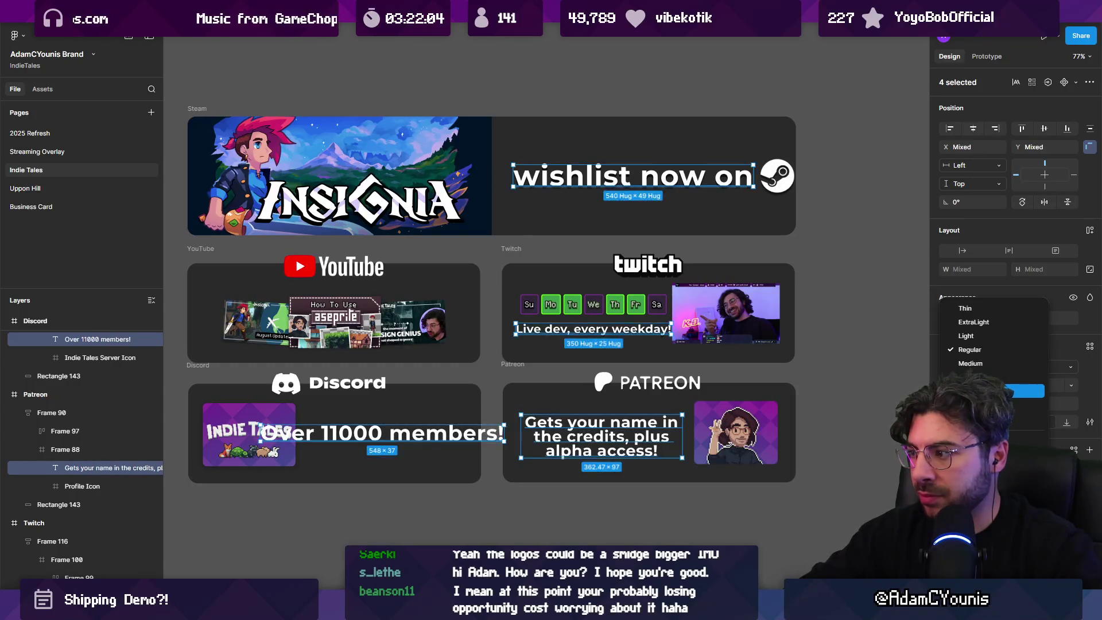
pyautogui.click(976, 371)
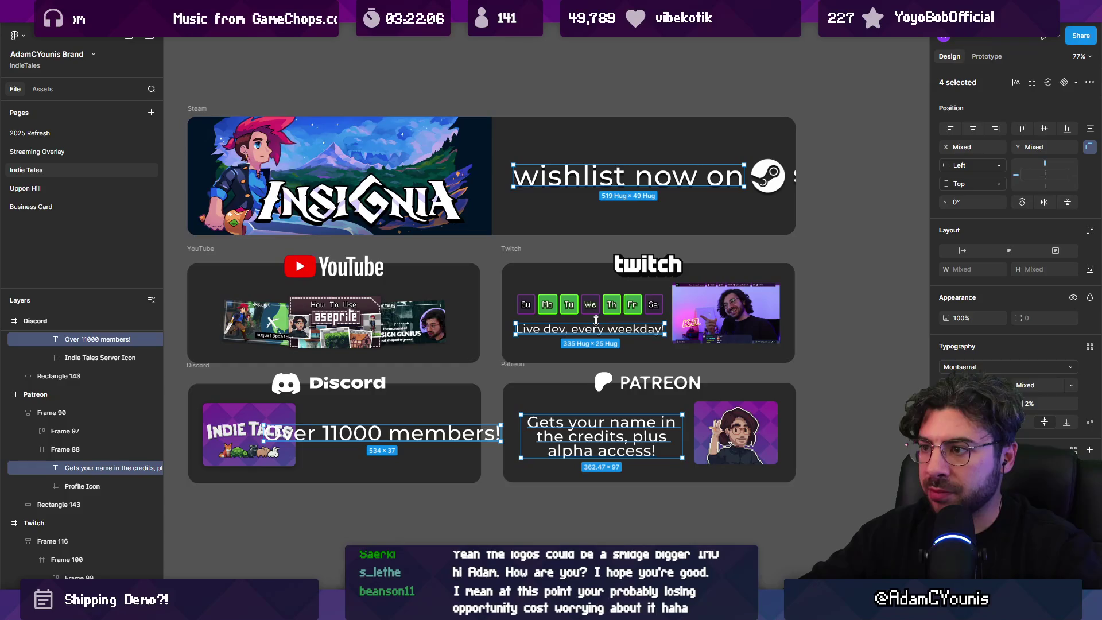
pyautogui.click(643, 186)
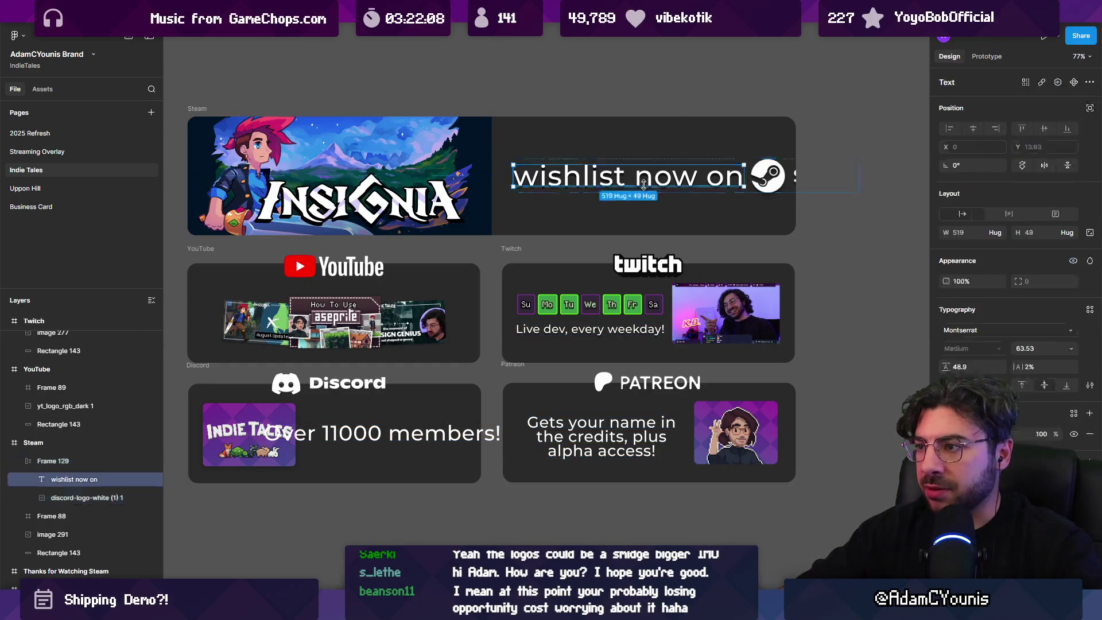
# Scale the 'wishlist now on' text down to about half size
pyautogui.press('k')
pyautogui.moveTo(744, 163); pyautogui.dragTo(685, 172)
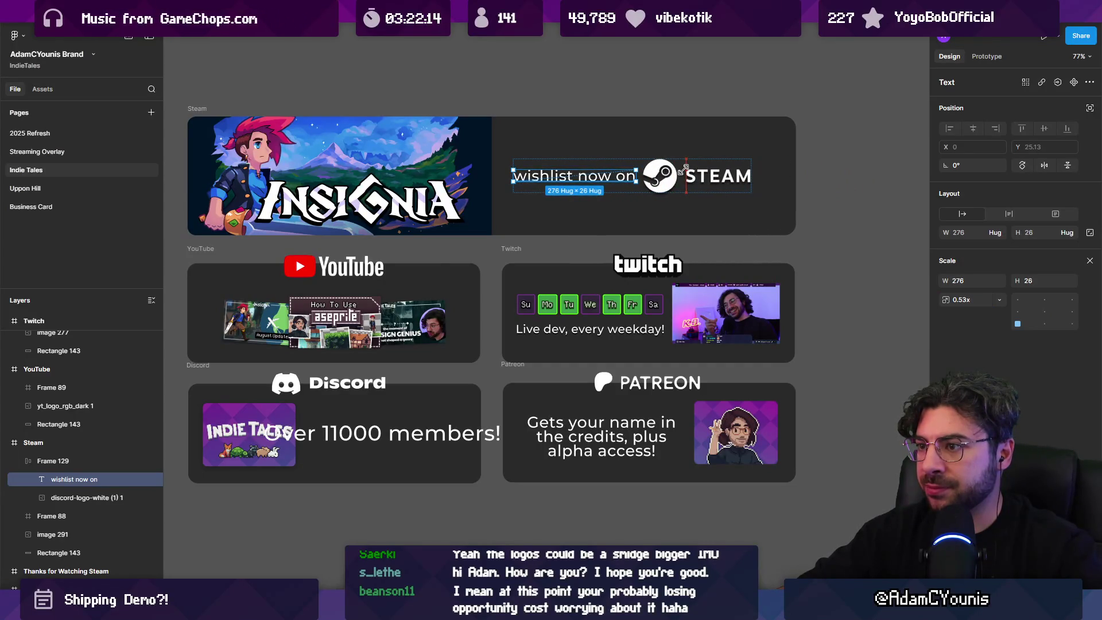
pyautogui.press('Escape')
pyautogui.press('Escape')
pyautogui.press('Escape')
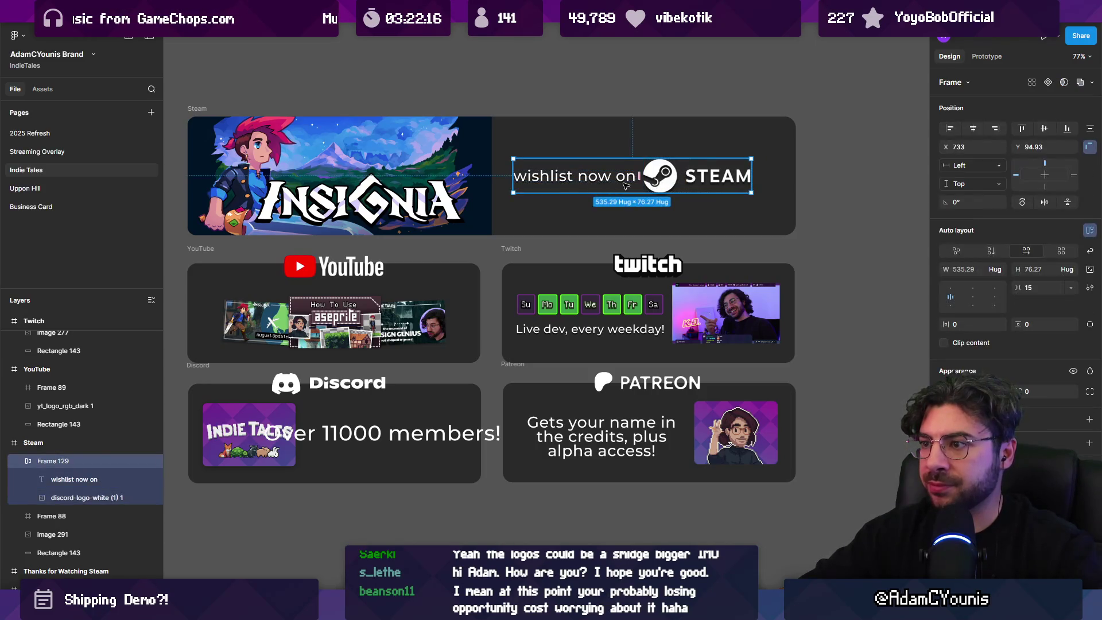
# Stack the Steam block vertically with text above logo and move it to the card's centre
pyautogui.scroll(2, 637, 178)
pyautogui.click(580, 224)
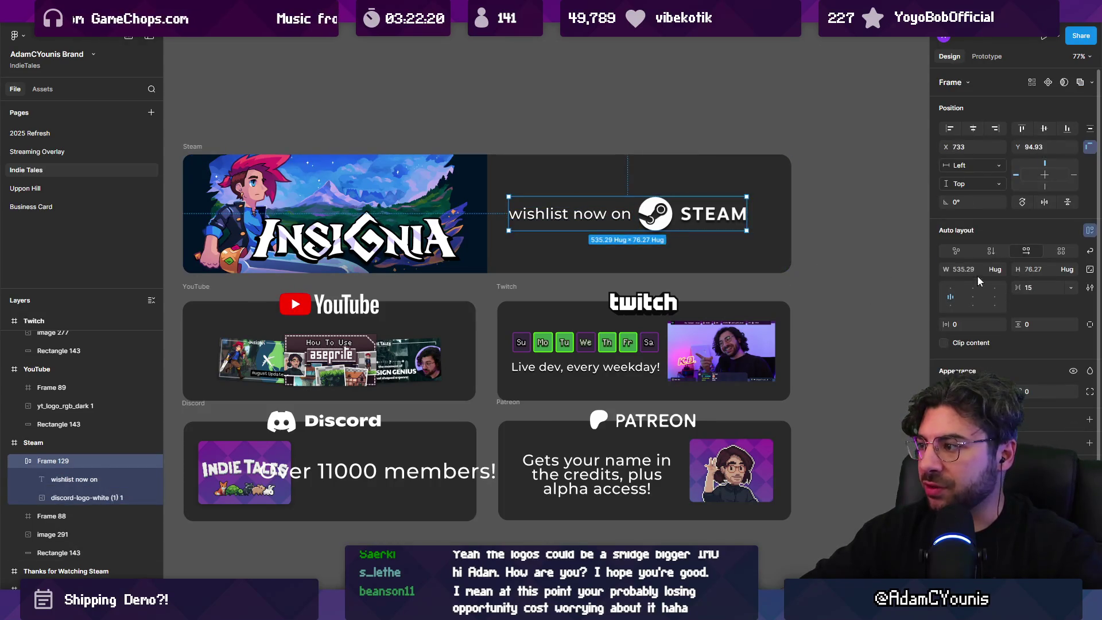
pyautogui.click(991, 251)
pyautogui.moveTo(587, 233)
pyautogui.mouseDown()
pyautogui.moveTo(680, 238)
pyautogui.moveTo(651, 225)
pyautogui.moveTo(724, 246)
pyautogui.mouseUp()
pyautogui.press('k')
# Scale the 'wishlist now on' text down further inside the Steam block
pyautogui.doubleClick(662, 189)
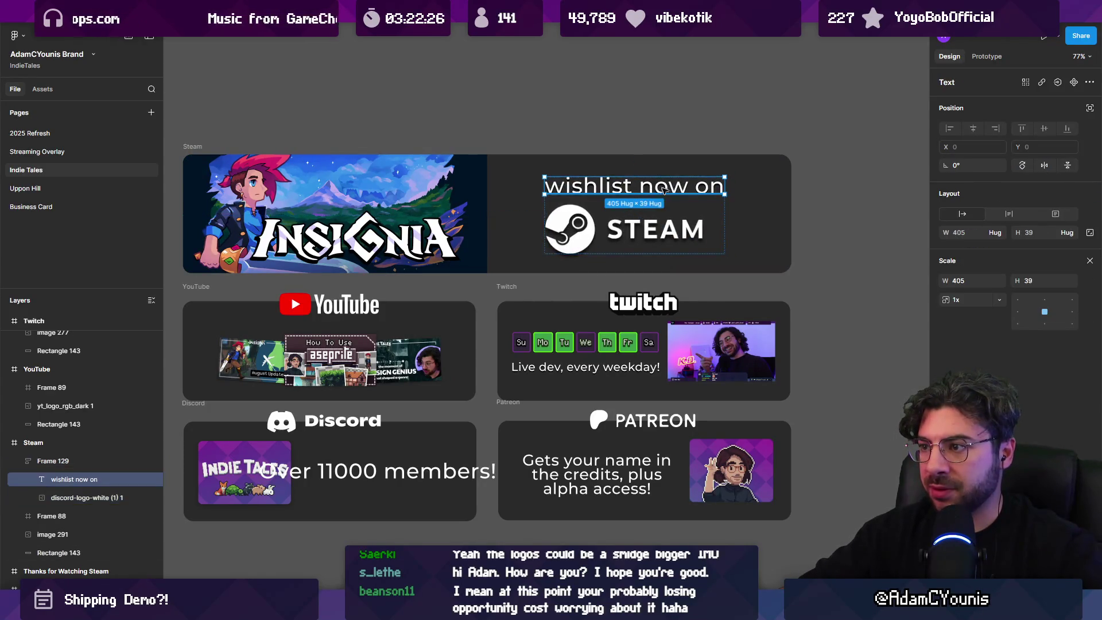
pyautogui.moveTo(710, 176); pyautogui.dragTo(654, 184)
pyautogui.press('c')
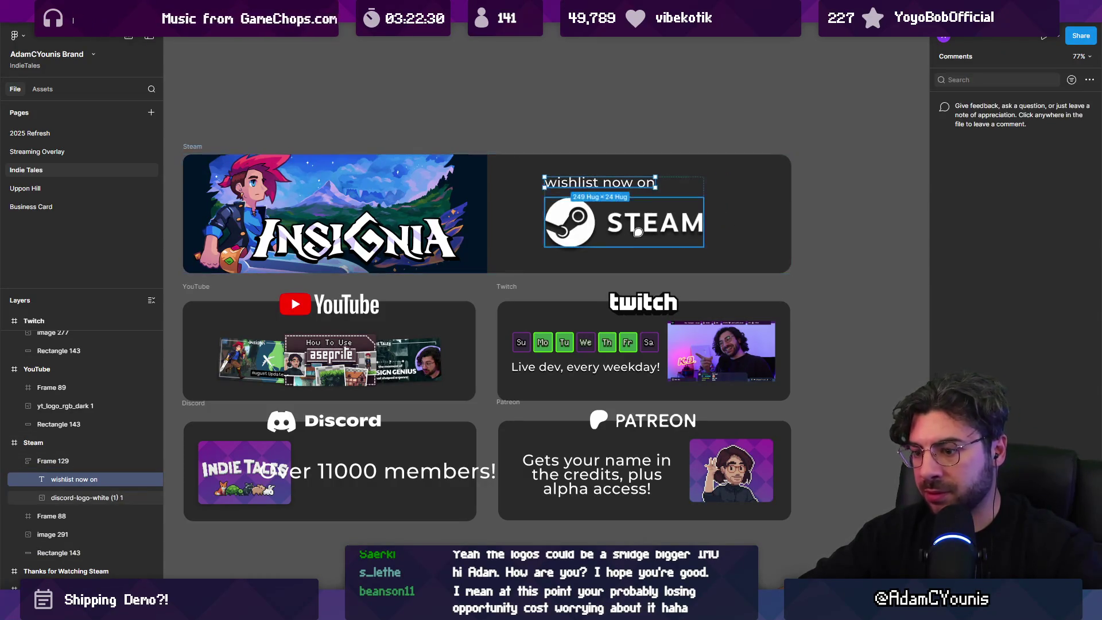
pyautogui.press('Escape')
# Centre the text above the Steam logo, tighten the gap to 15, and reposition the block
pyautogui.click(637, 238)
pyautogui.hotkey('shift', 'Return')
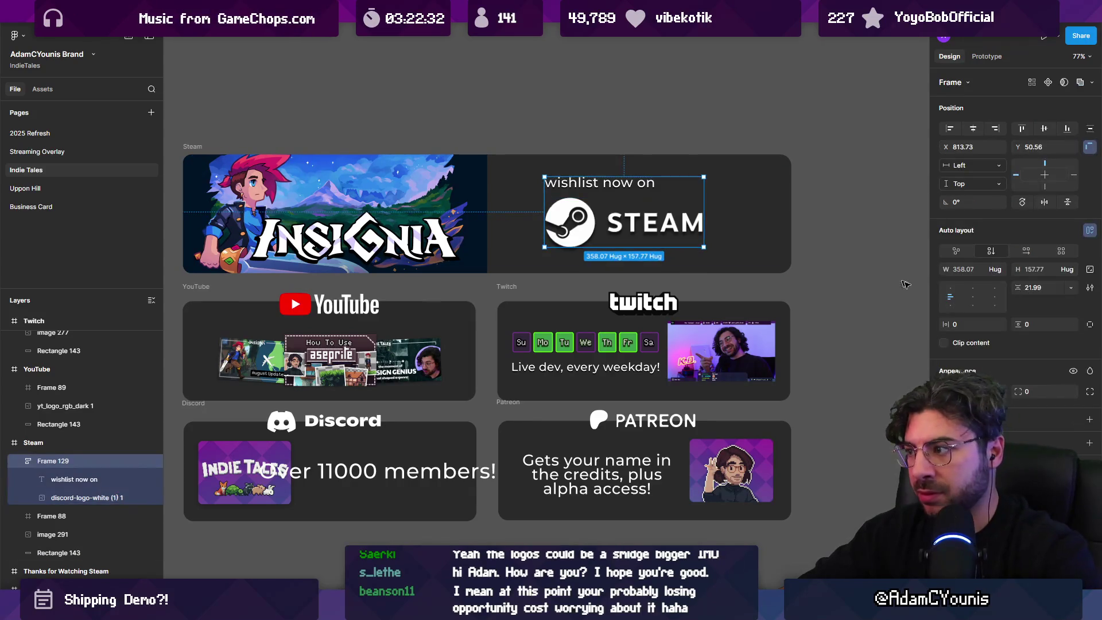
pyautogui.click(971, 299)
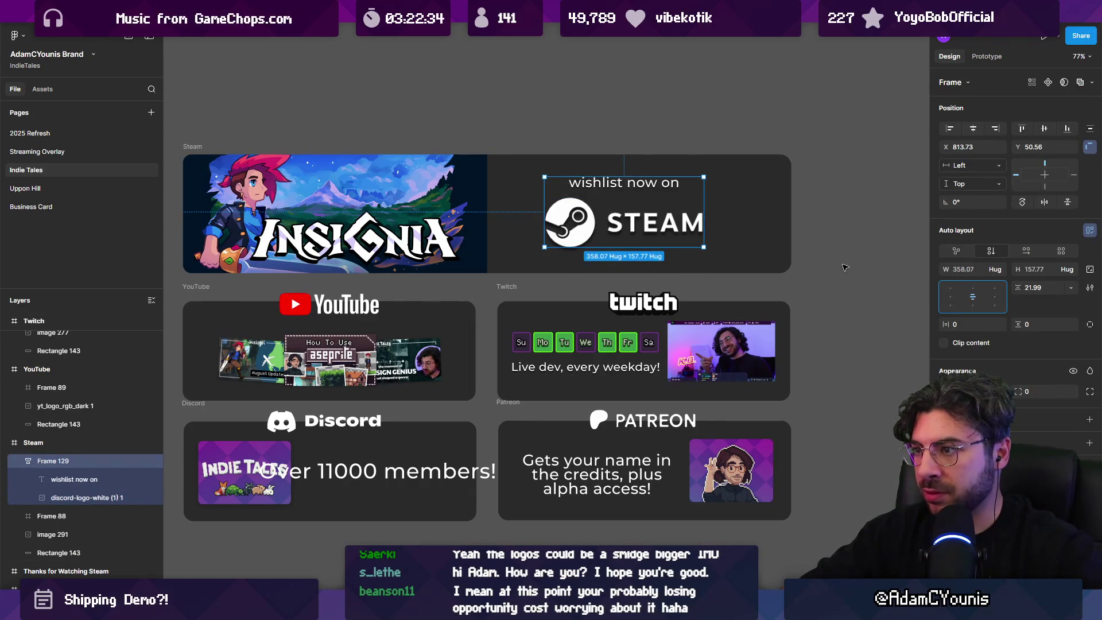
pyautogui.moveTo(1017, 287); pyautogui.dragTo(1012, 287)
pyautogui.scroll(-4, 624, 235)
pyautogui.moveTo(623, 234); pyautogui.dragTo(628, 235)
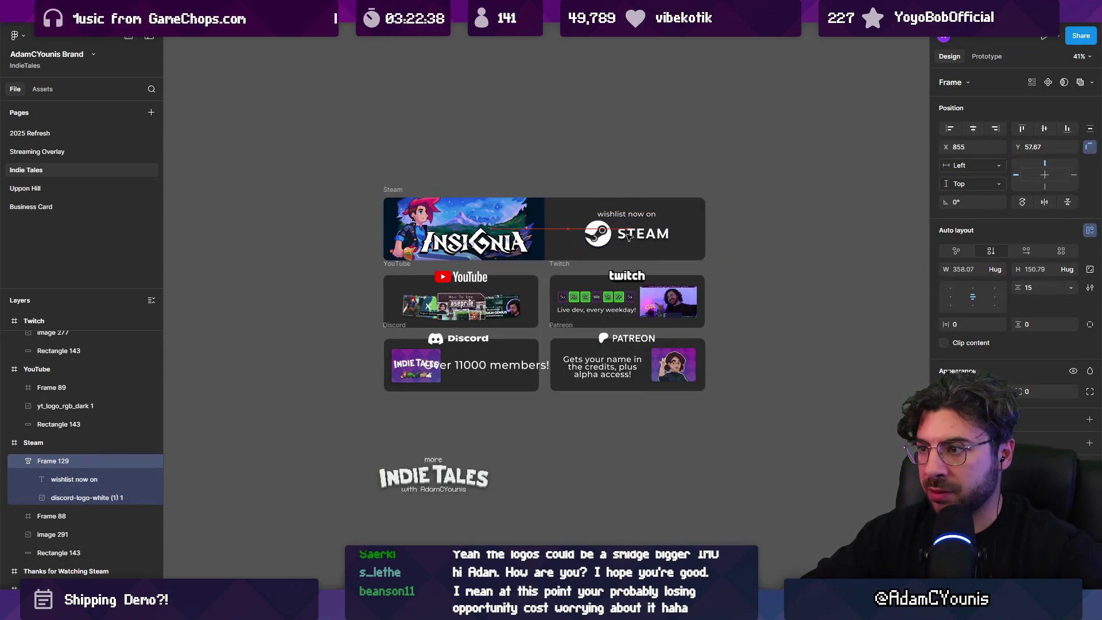
pyautogui.click(721, 312)
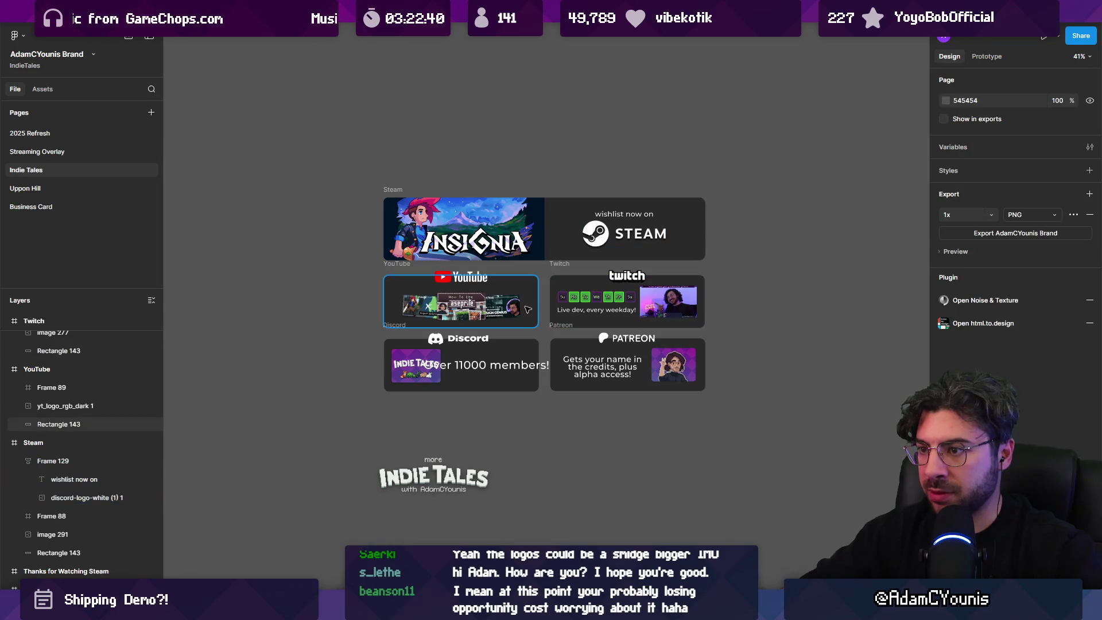
# Fill the Steam card background with navy sampled from the Insignia artwork
pyautogui.scroll(2, 550, 243)
pyautogui.click(572, 224)
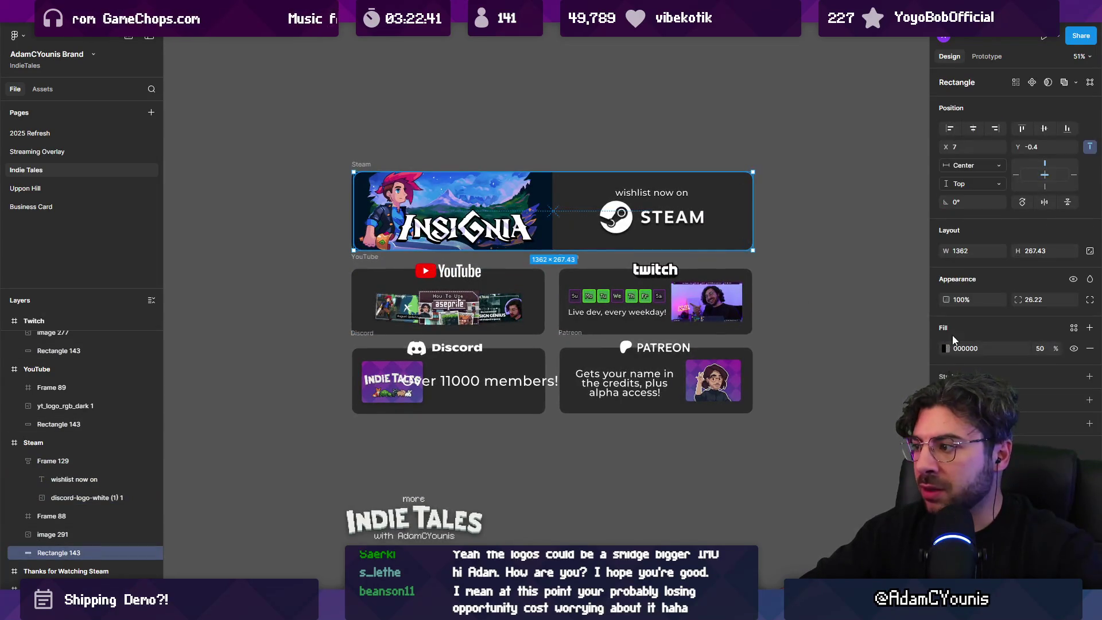
pyautogui.click(944, 349)
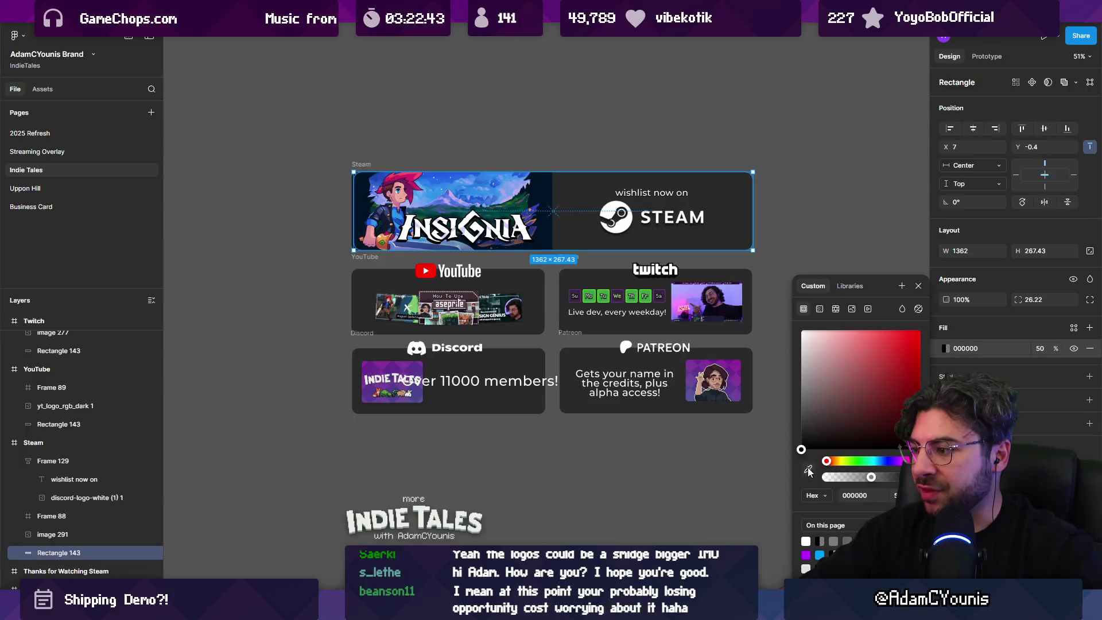
pyautogui.click(808, 470)
pyautogui.click(572, 248)
pyautogui.click(601, 158)
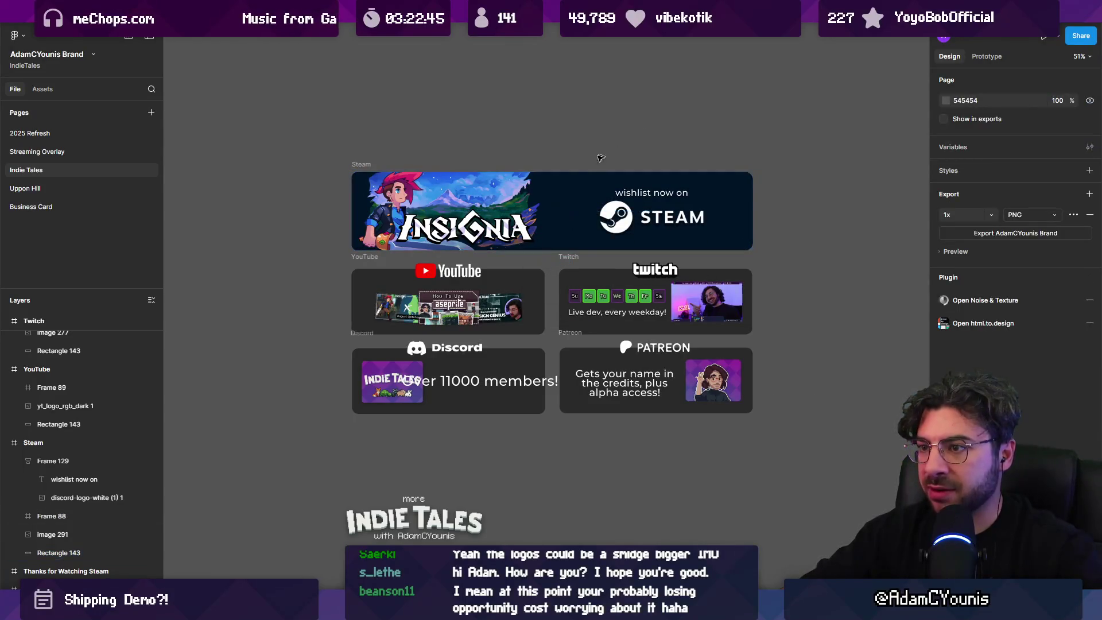
# Enlarge the Insignia banner artwork slightly, undoing an oversized attempt, and delete Frame 88
pyautogui.scroll(3, 527, 193)
pyautogui.click(558, 254)
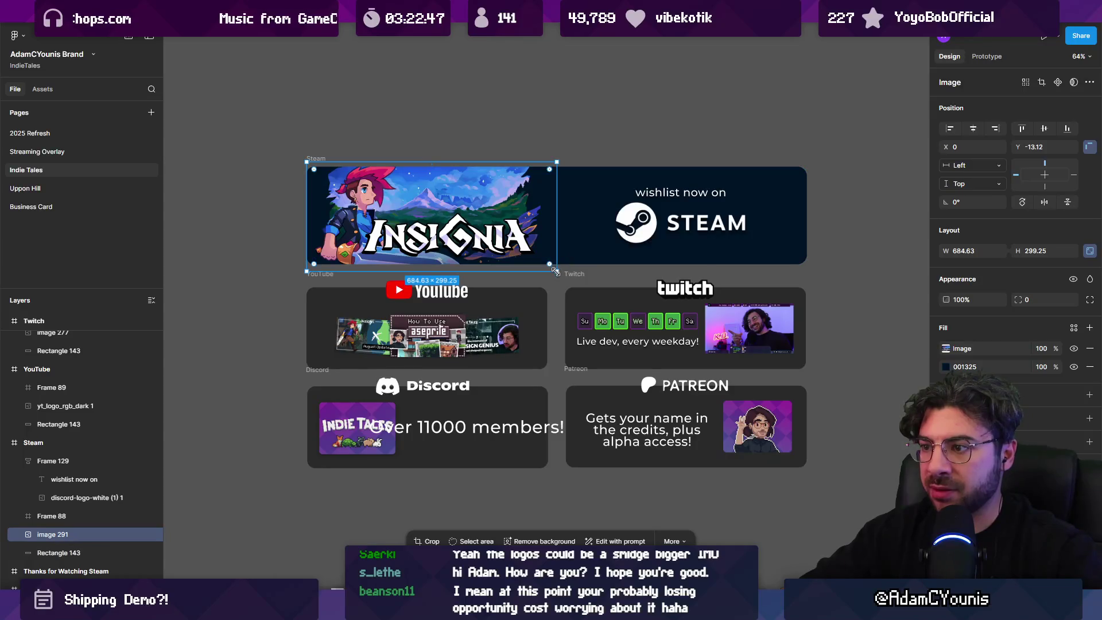
pyautogui.moveTo(556, 272); pyautogui.dragTo(677, 289)
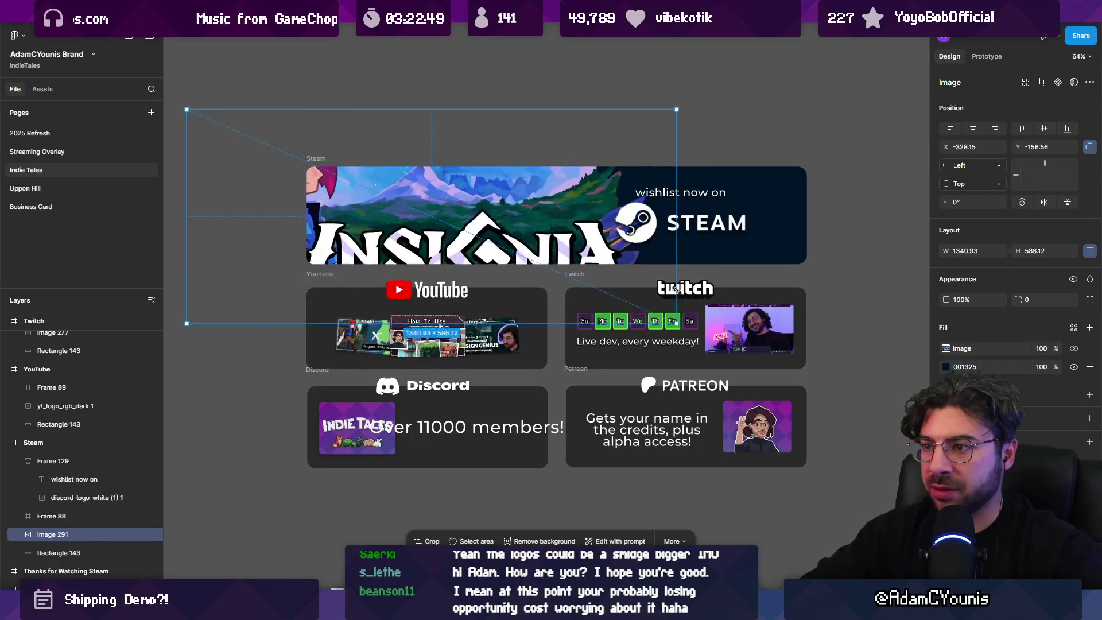
pyautogui.hotkey('ctrl', 'z')
pyautogui.moveTo(556, 216)
pyautogui.mouseDown()
pyautogui.moveTo(597, 215)
pyautogui.moveTo(580, 214)
pyautogui.mouseUp()
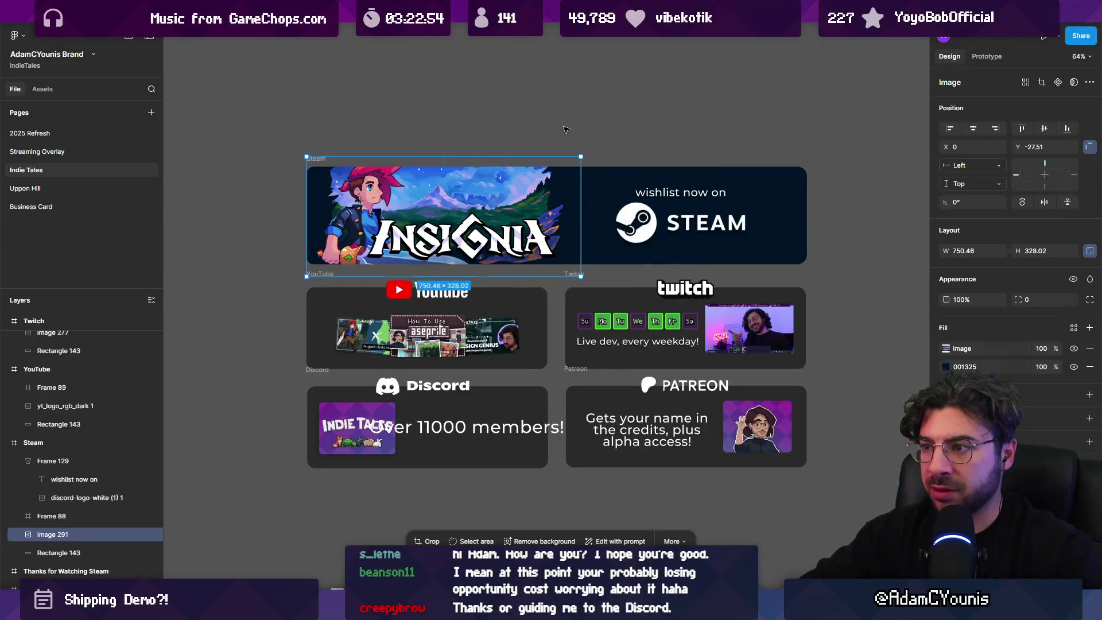
pyautogui.scroll(-5, 513, 169)
pyautogui.scroll(3, 485, 195)
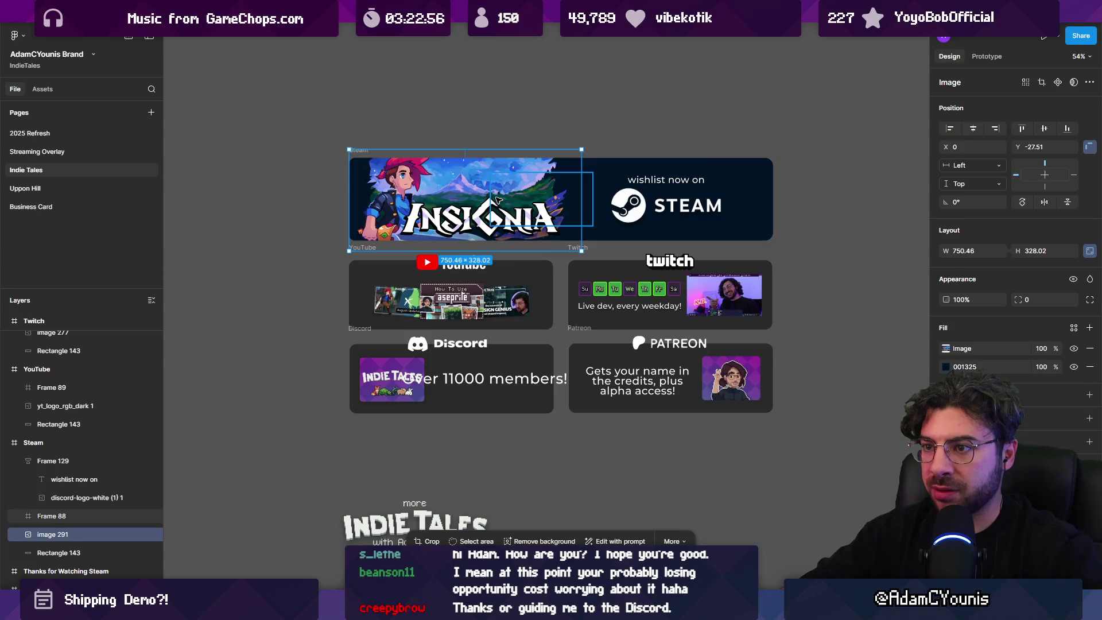
pyautogui.press('Escape')
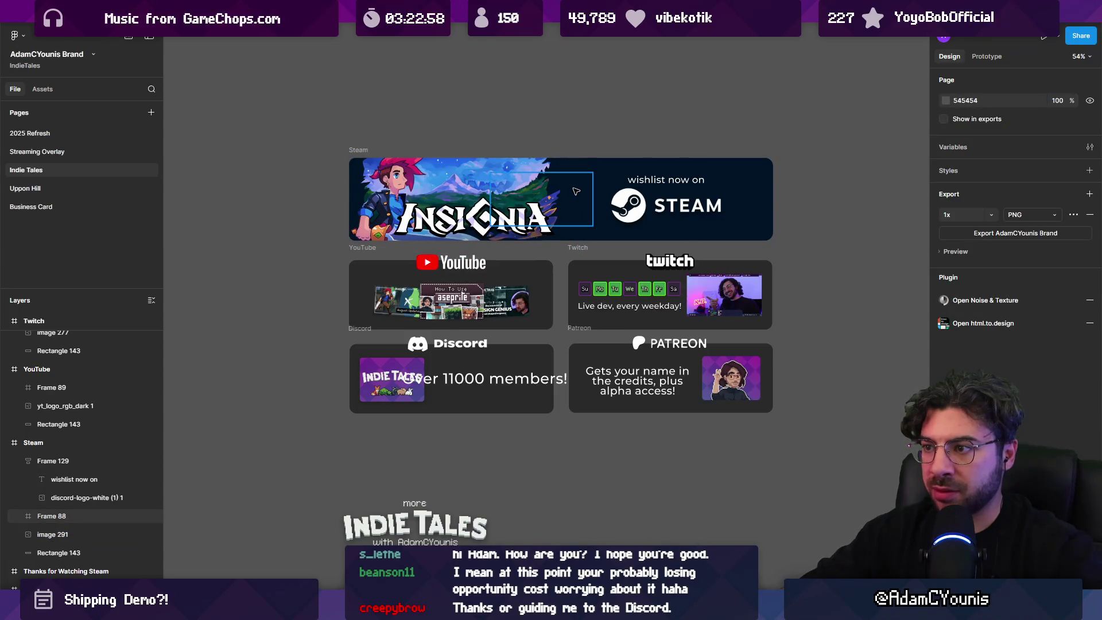
pyautogui.click(576, 191)
pyautogui.press('Delete')
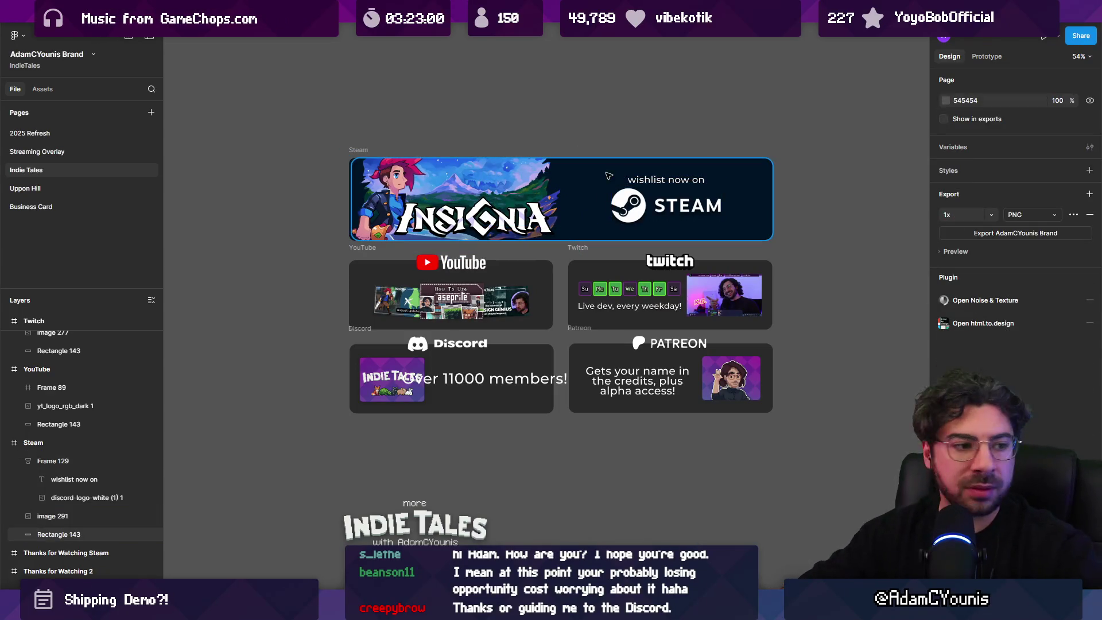
# Nudge the Insignia artwork down and shrink it slightly to 713.51 × 311.87
pyautogui.hscroll(1, 545, 200)
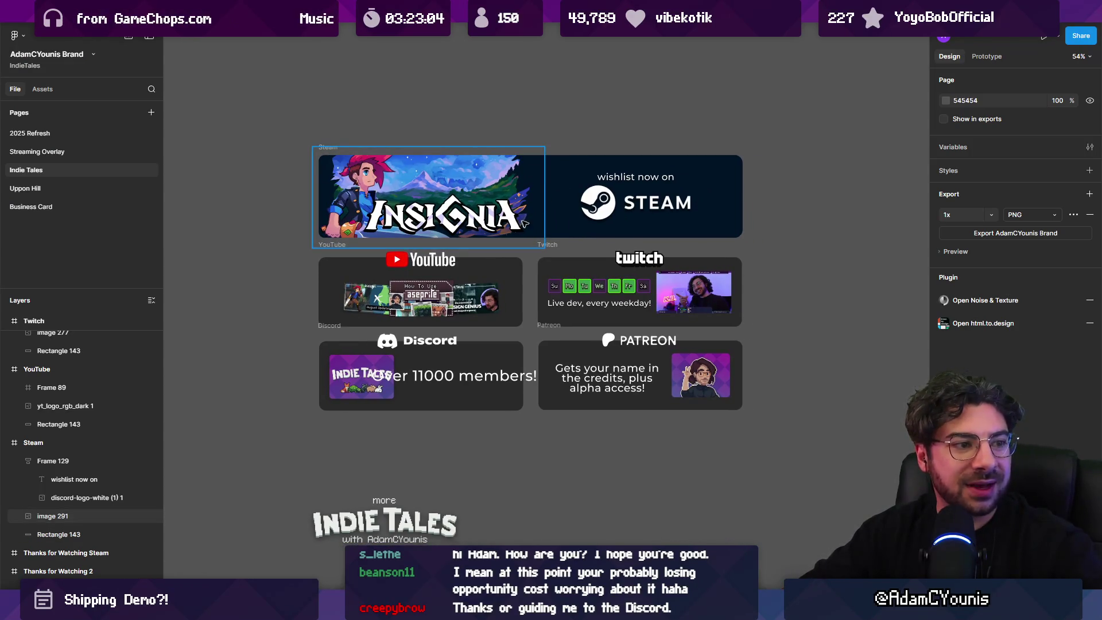
pyautogui.scroll(2, 517, 229)
pyautogui.click(470, 211)
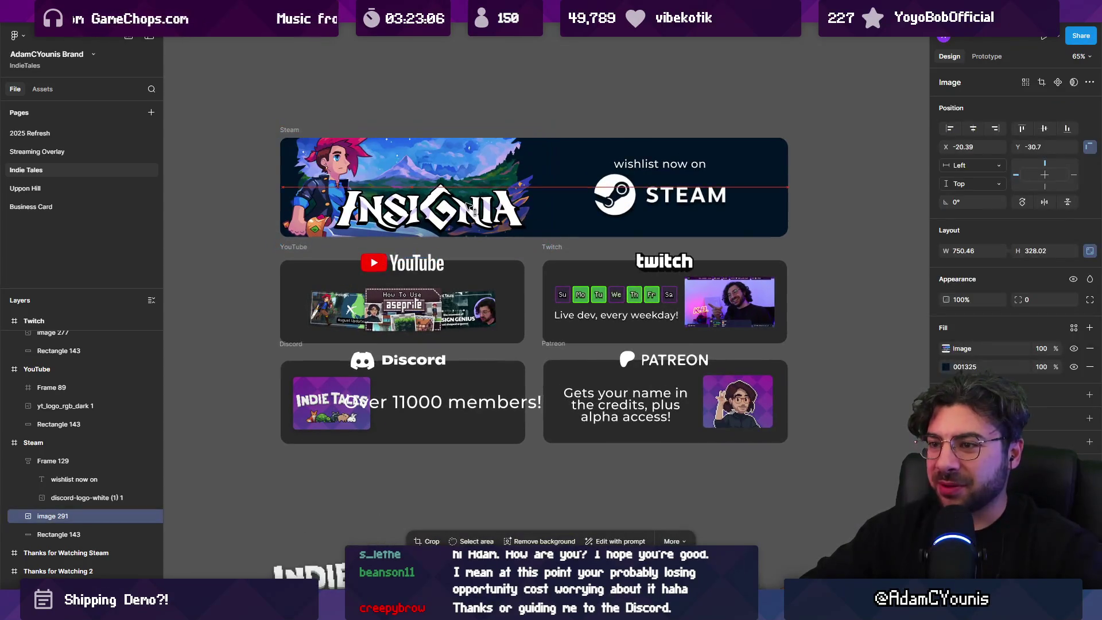
pyautogui.moveTo(475, 211); pyautogui.dragTo(476, 212)
pyautogui.moveTo(549, 122); pyautogui.dragTo(543, 128)
pyautogui.scroll(-3, 517, 184)
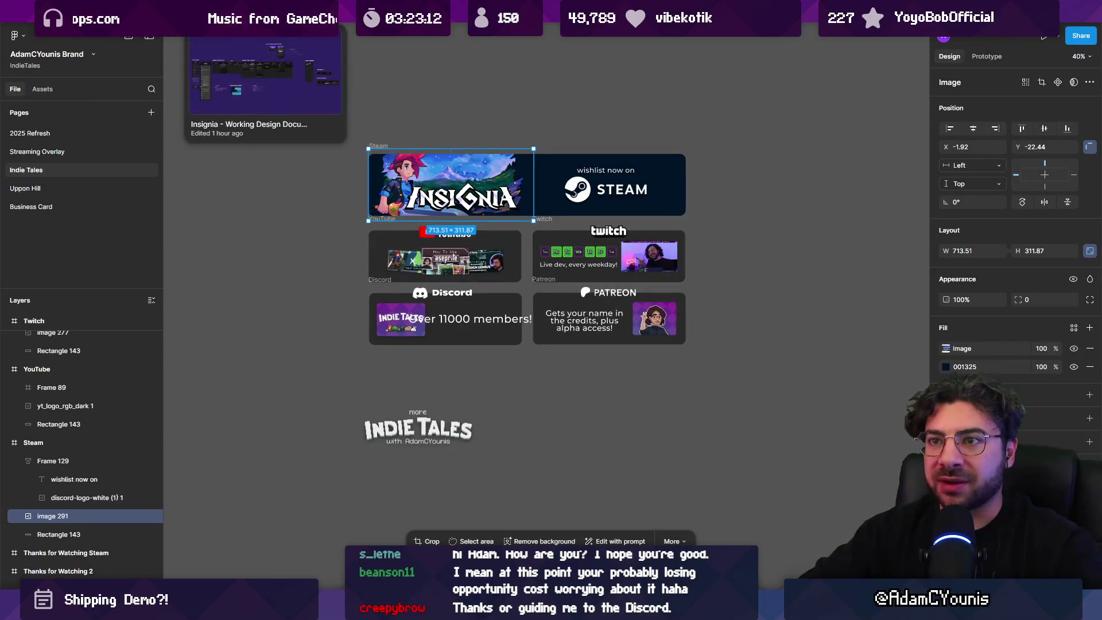
# Browse the 10.0 Brand Guide page under 10. Production Media in the Insignia design document
pyautogui.click(264, 11)
pyautogui.scroll(-3, 91, 322)
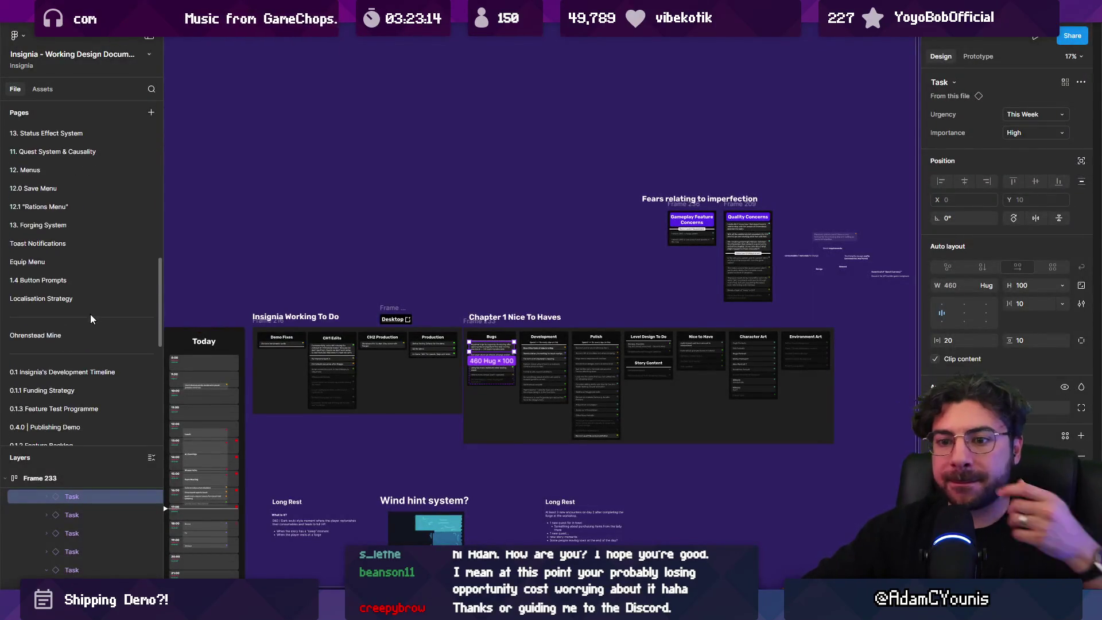
pyautogui.scroll(-5, 91, 314)
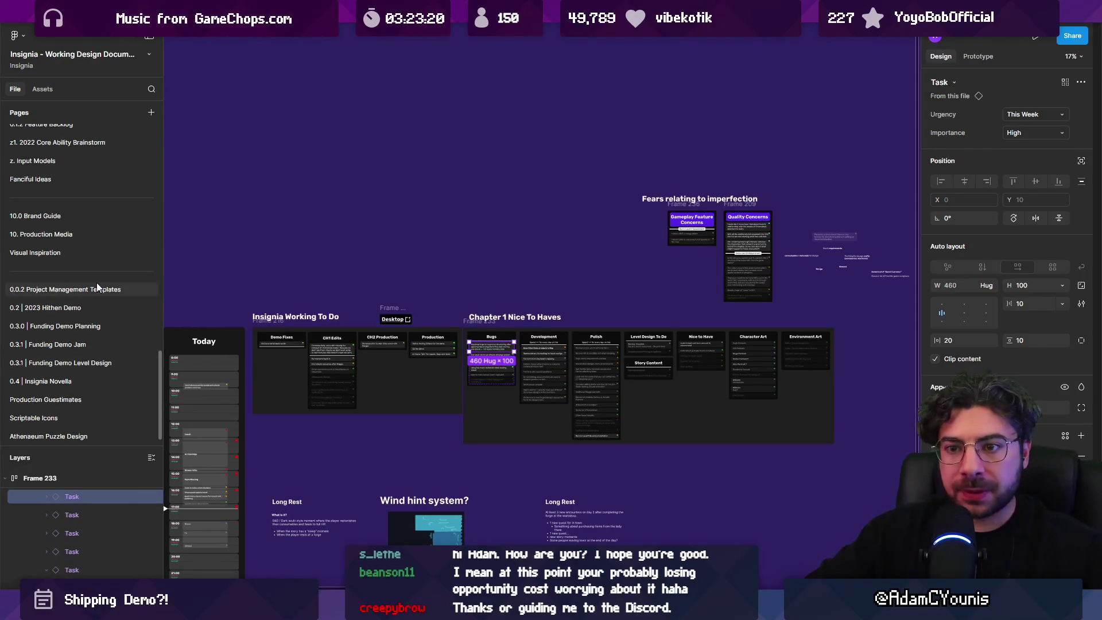
pyautogui.click(86, 235)
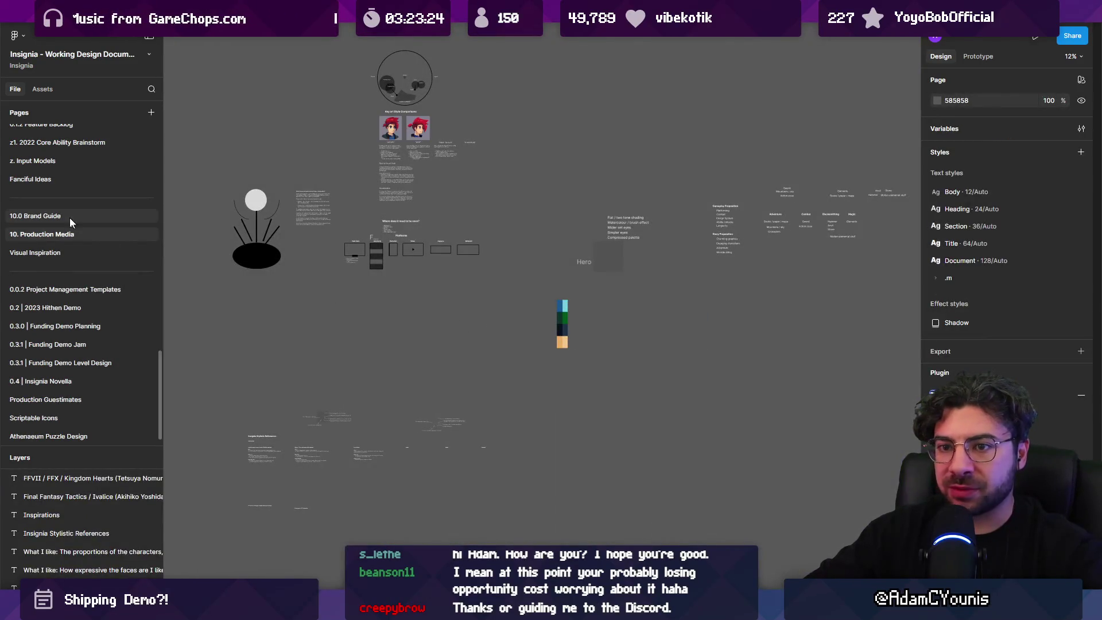
pyautogui.click(68, 215)
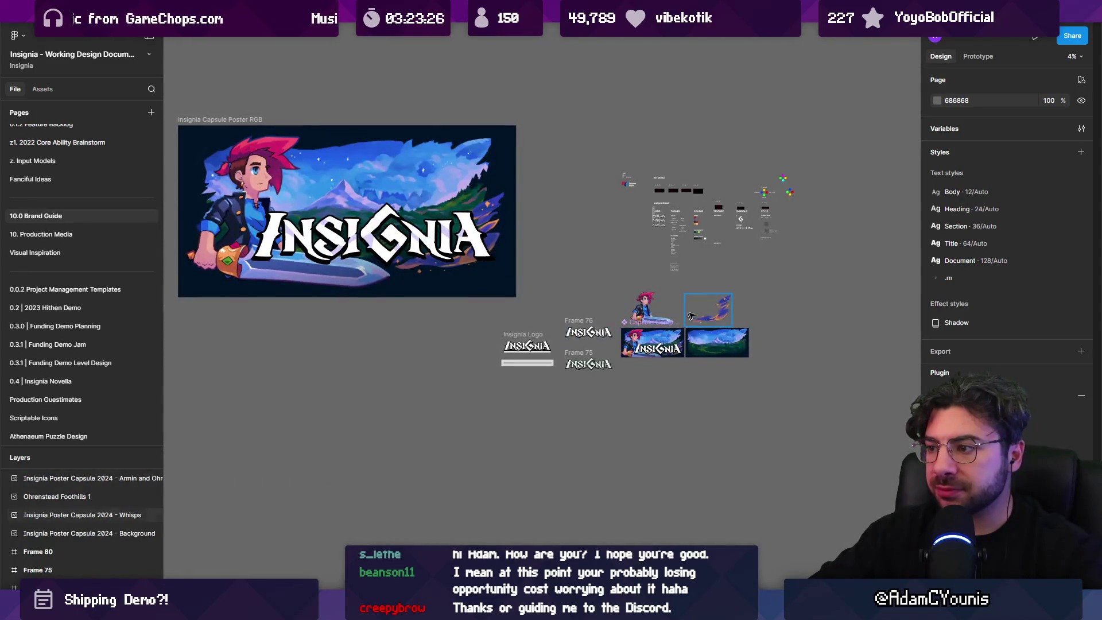
pyautogui.scroll(3, 706, 312)
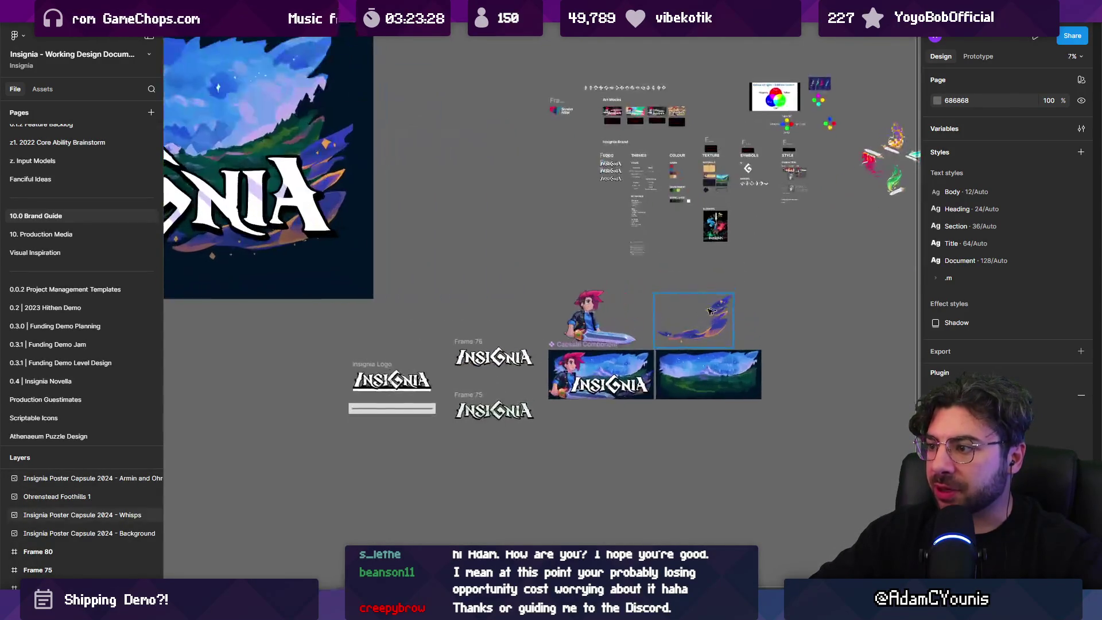
pyautogui.scroll(-2, 569, 310)
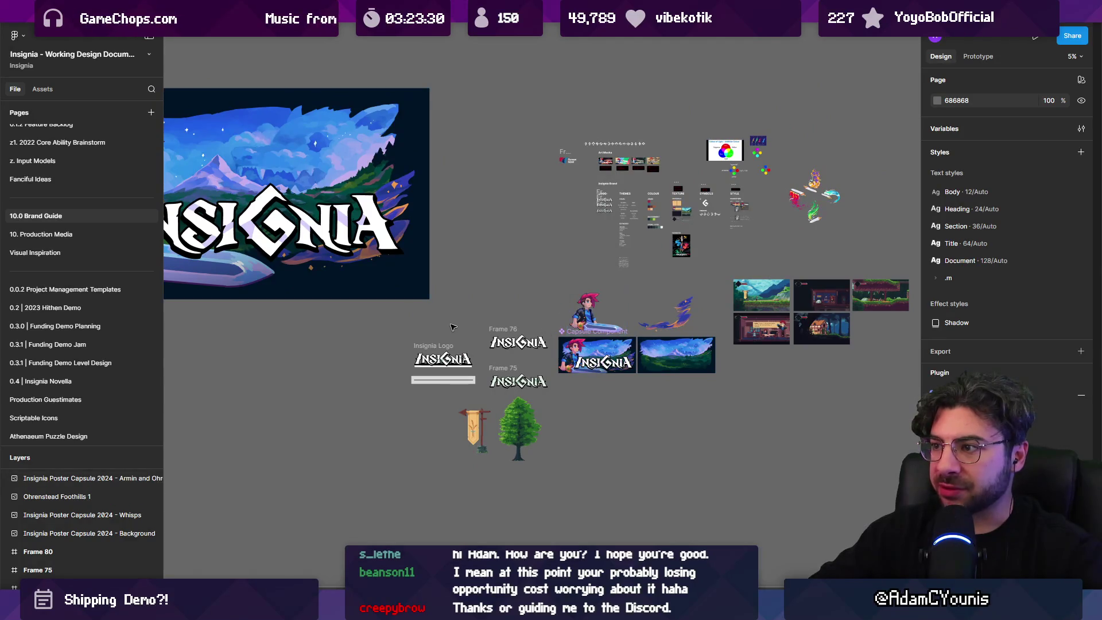
pyautogui.scroll(-2, 600, 322)
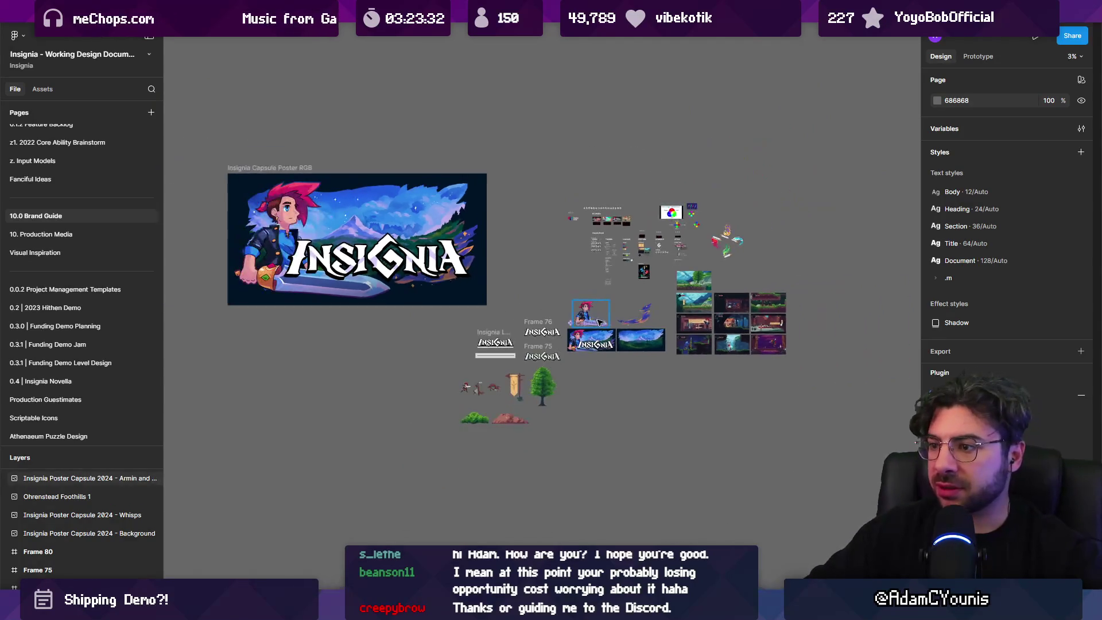
pyautogui.scroll(2, 601, 320)
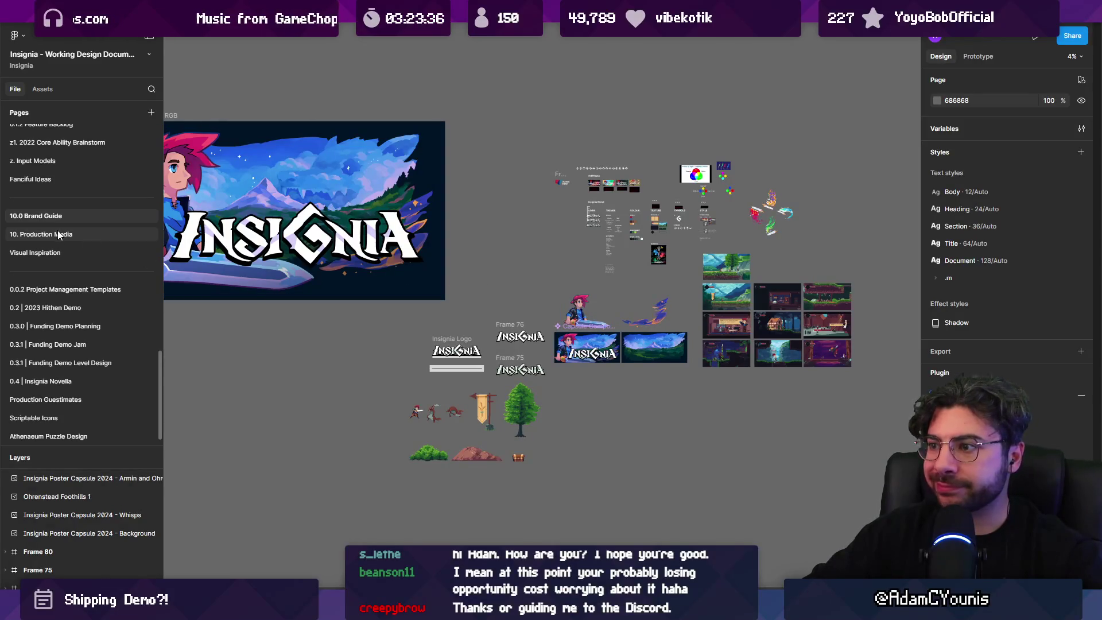
pyautogui.scroll(-2, 602, 291)
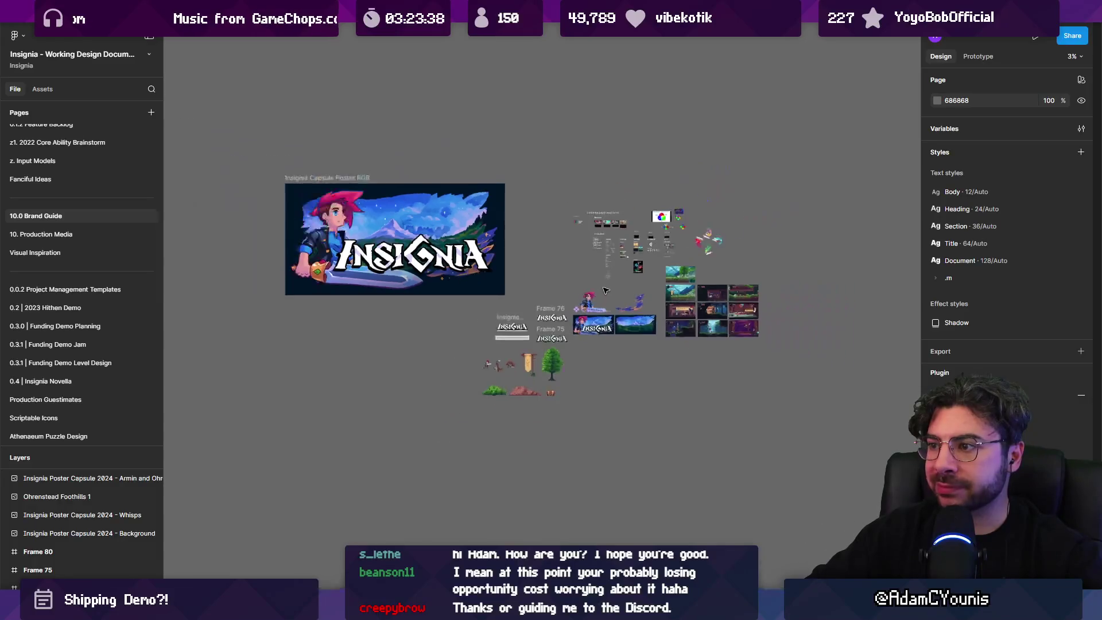
pyautogui.scroll(2, 528, 275)
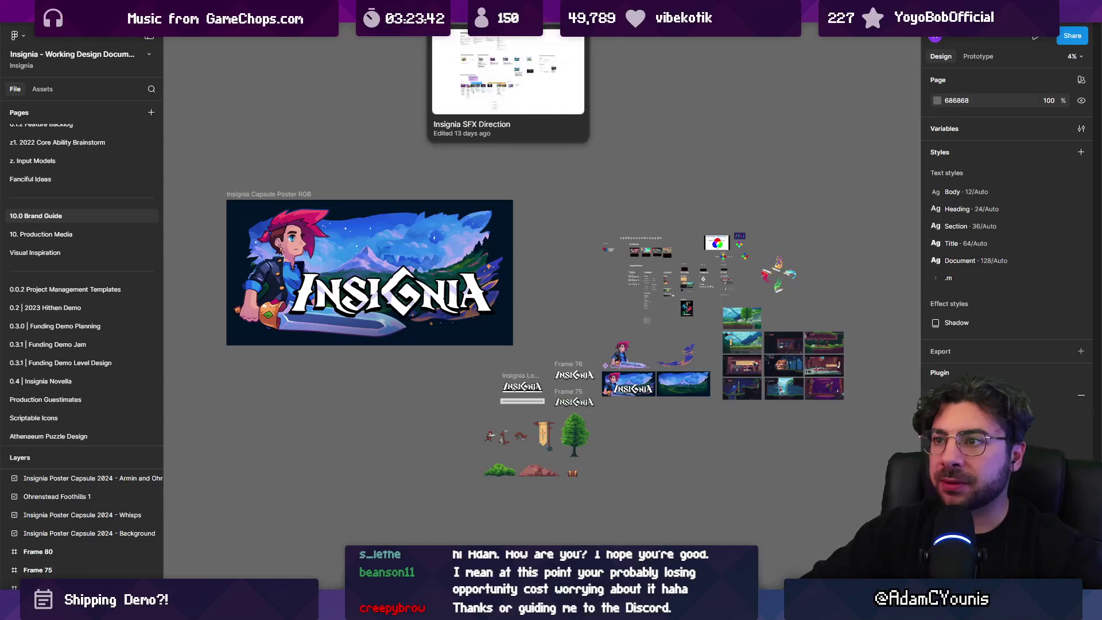
# Select the Linkedin Banner in the Insignia Brand and Steam Page file, then return to Indie Tales
pyautogui.click(832, 12)
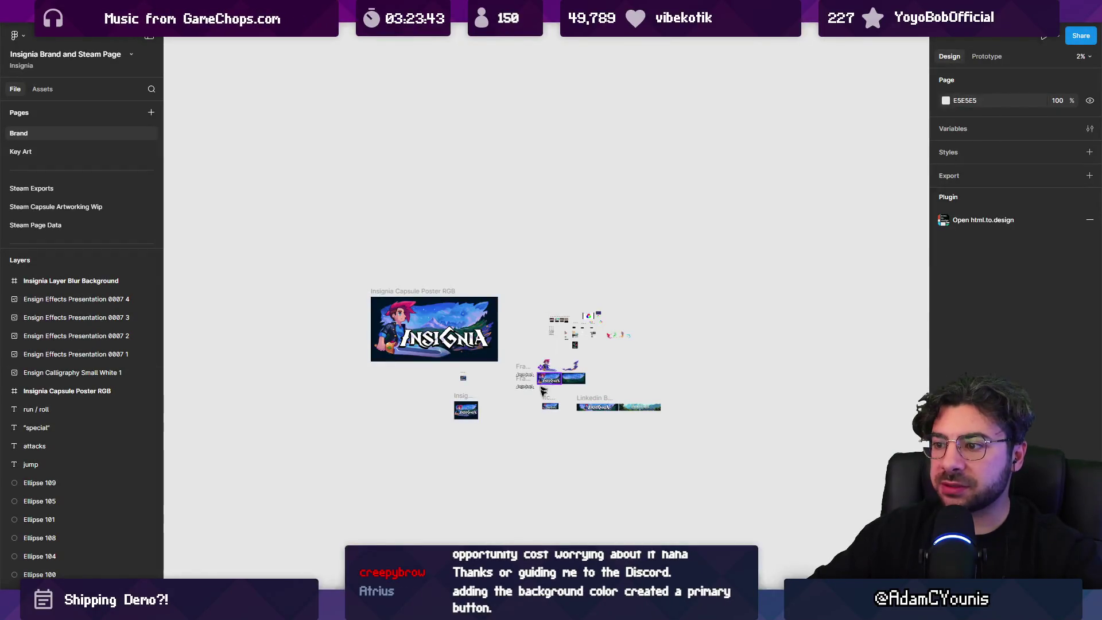
pyautogui.scroll(2, 490, 312)
pyautogui.scroll(3, 489, 312)
pyautogui.click(556, 330)
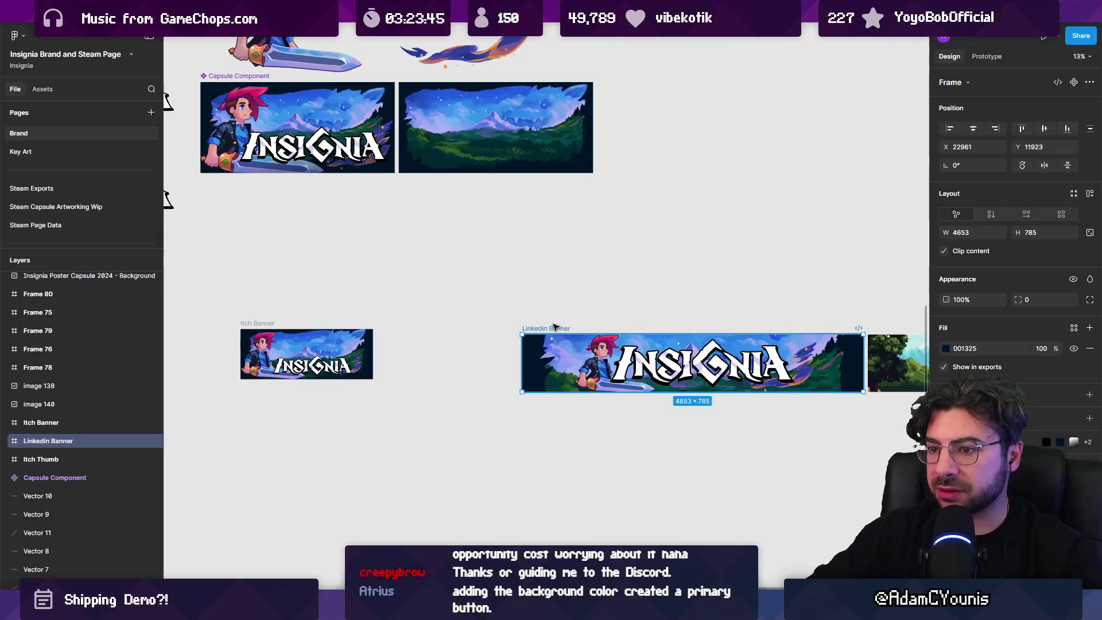
pyautogui.scroll(-5, 566, 317)
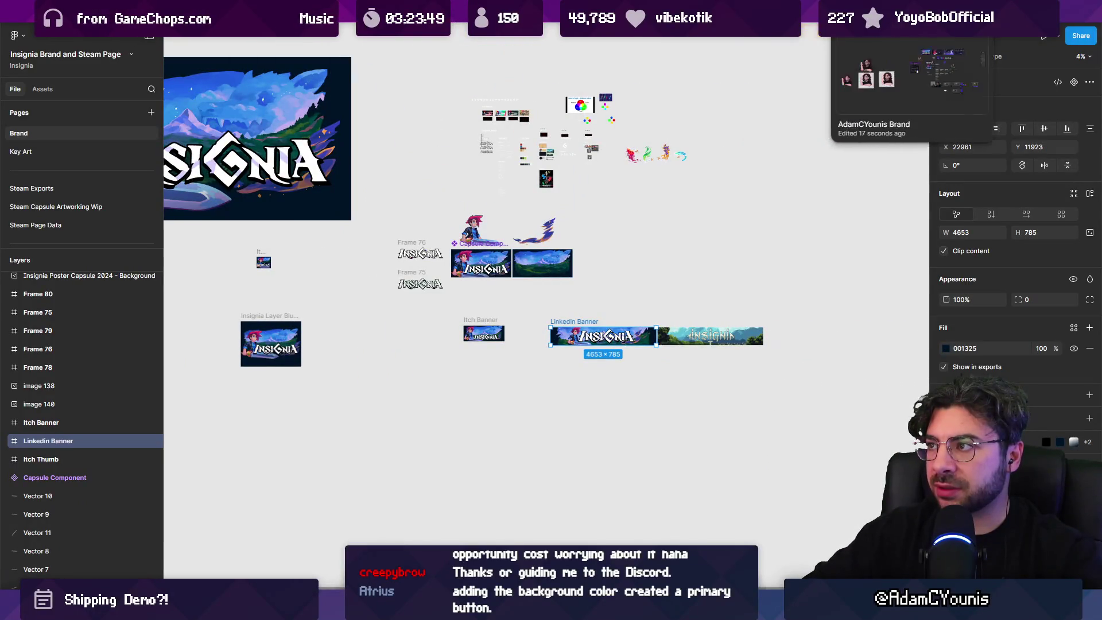
pyautogui.click(912, 11)
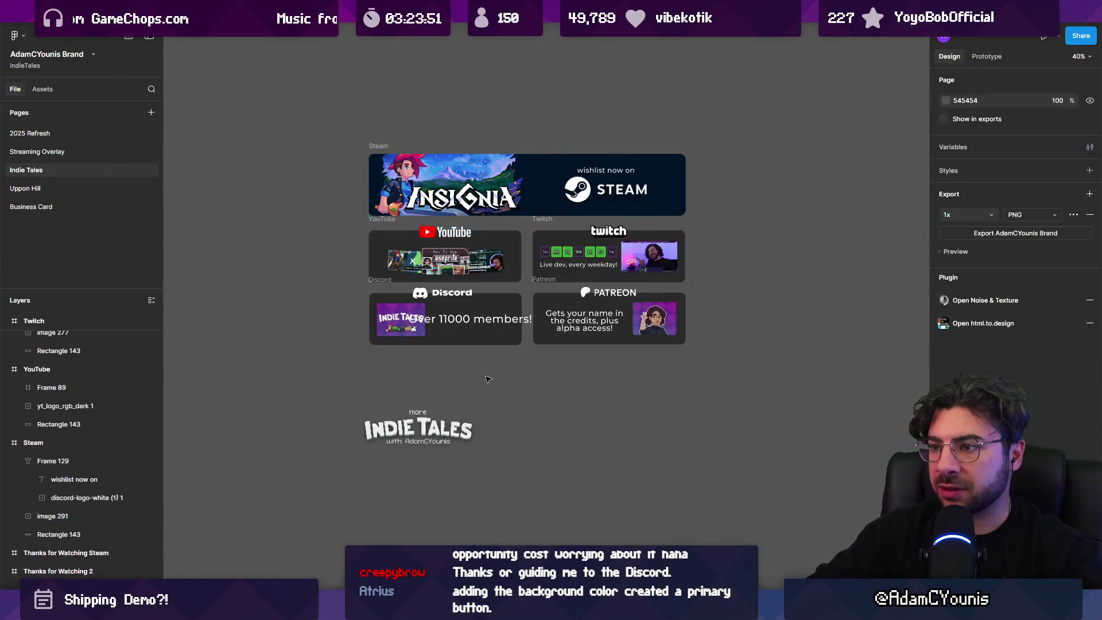
pyautogui.hotkey('ctrl', 'v')
pyautogui.scroll(-5, 504, 354)
pyautogui.scroll(4, 504, 354)
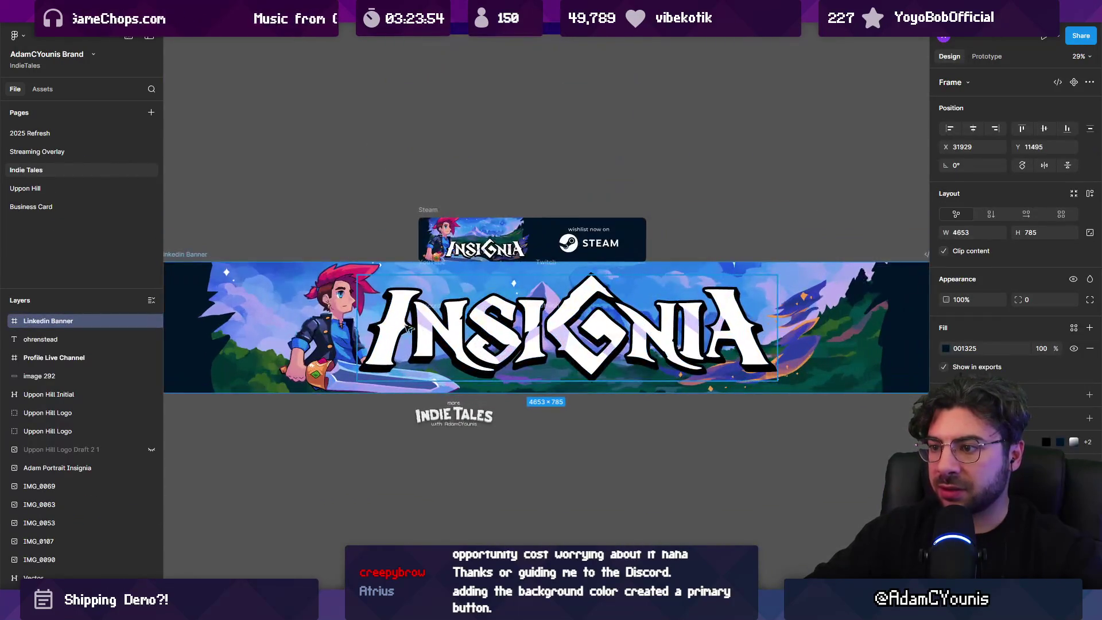
pyautogui.scroll(-2, 357, 309)
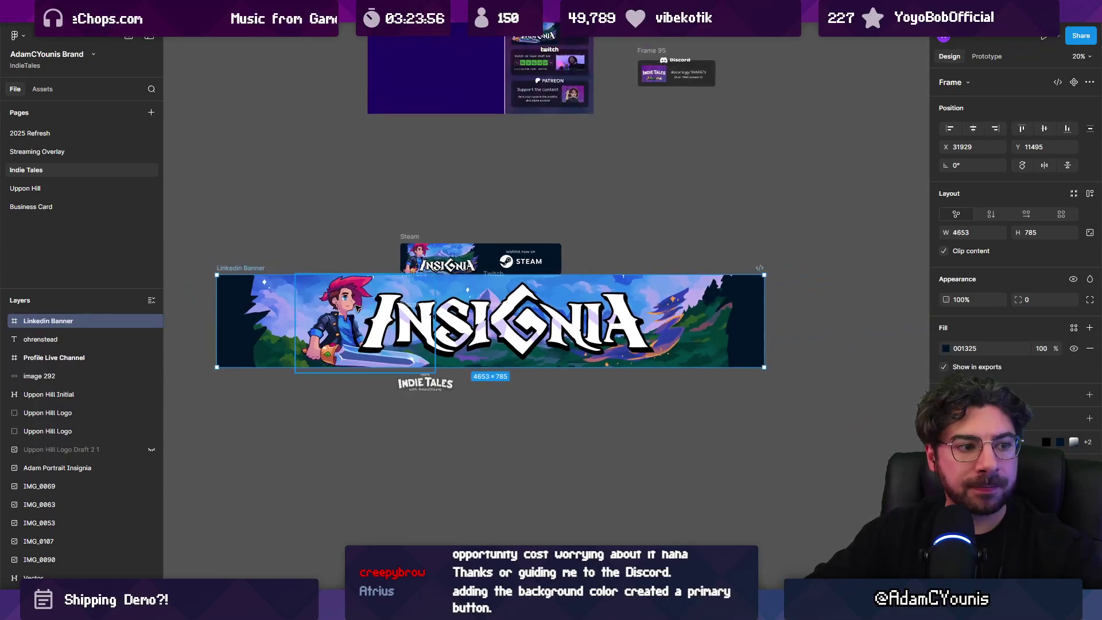
pyautogui.scroll(1, 357, 308)
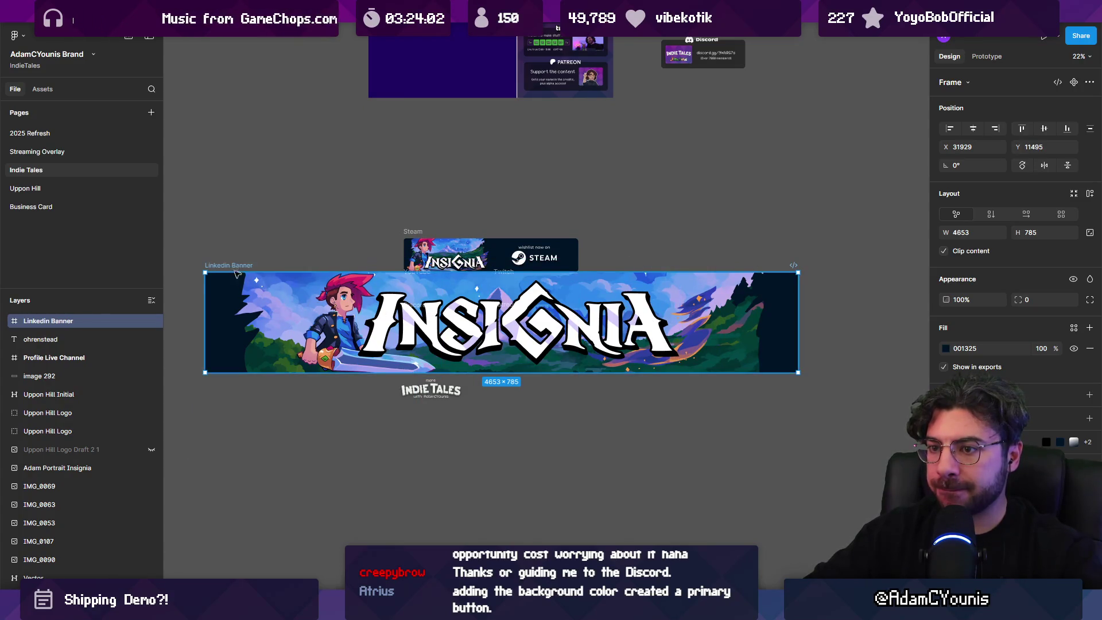
pyautogui.moveTo(261, 290); pyautogui.dragTo(261, 436)
pyautogui.scroll(-3, 261, 436)
pyautogui.hscroll(-2, 262, 436)
pyautogui.click(545, 356)
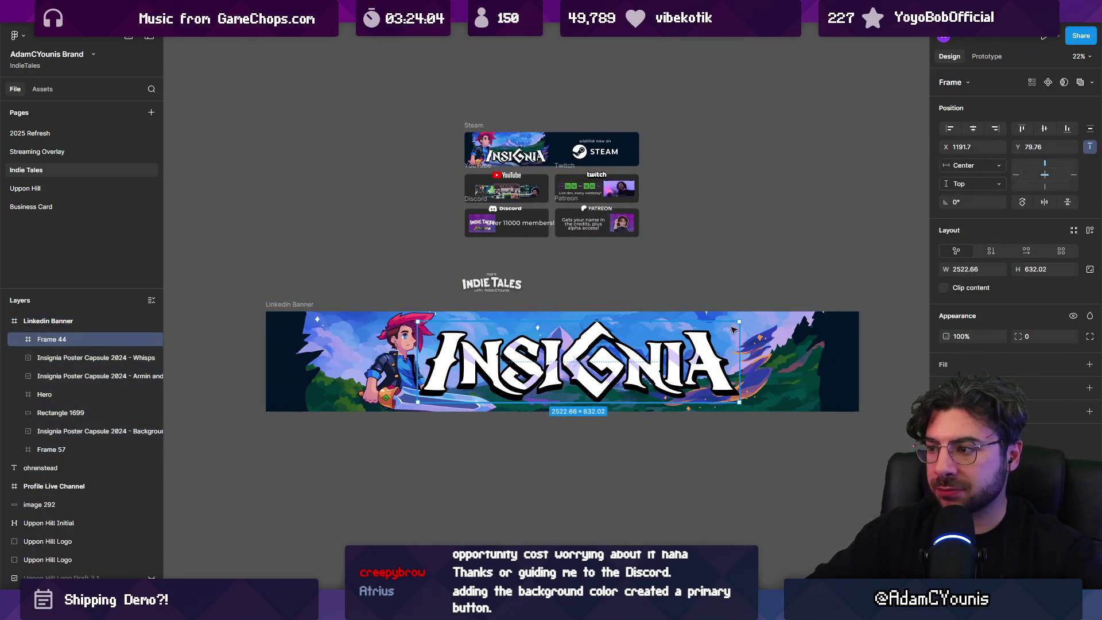
pyautogui.click(278, 304)
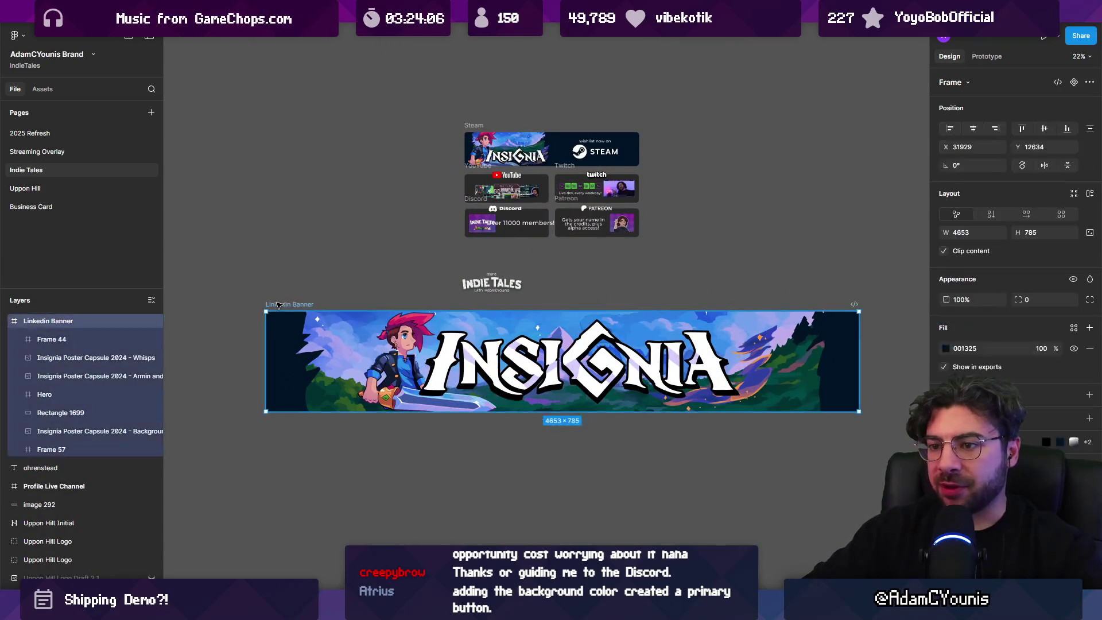
pyautogui.press('Delete')
pyautogui.scroll(3, 531, 174)
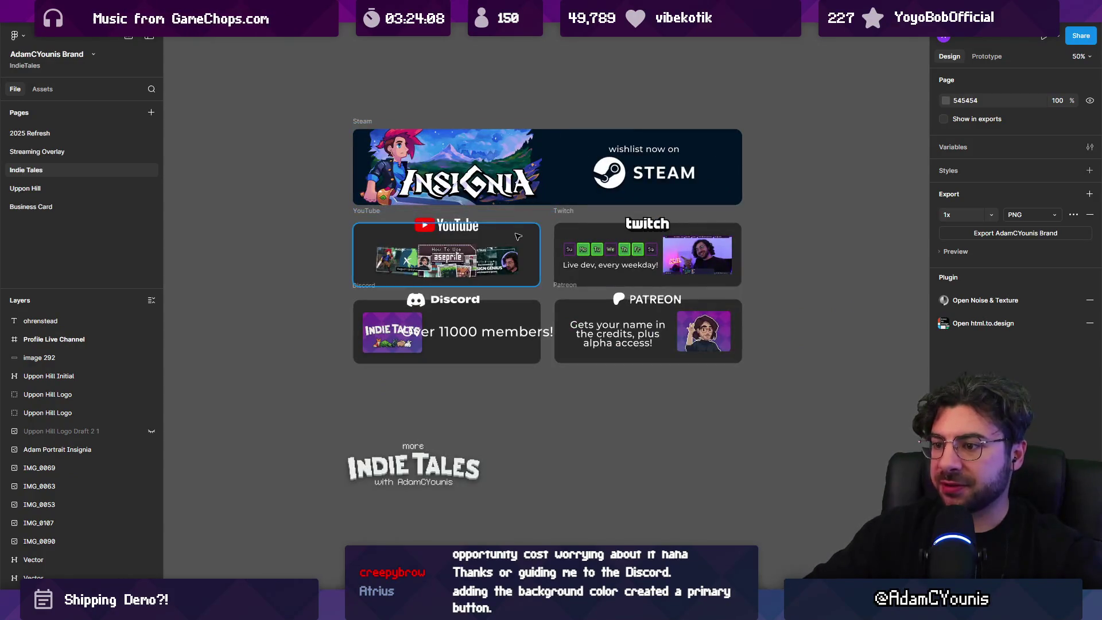
# Scale the 'Live dev, every weekday!' caption down to 0.86x
pyautogui.scroll(1, 631, 230)
pyautogui.hscroll(1, 632, 229)
pyautogui.click(473, 361)
pyautogui.scroll(2, 509, 352)
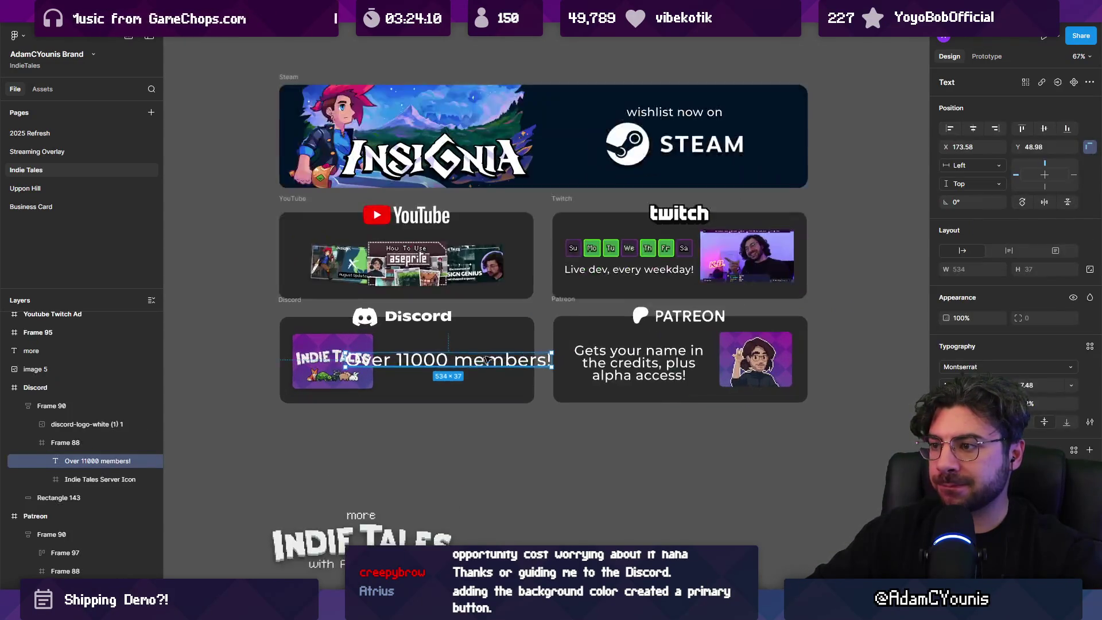
pyautogui.click(689, 264)
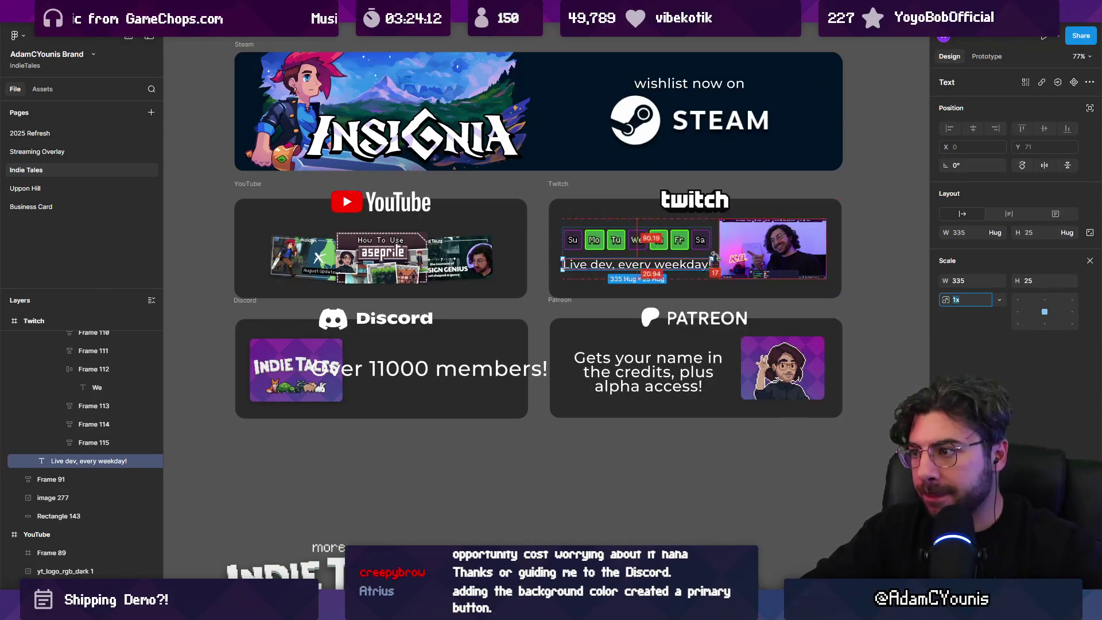
pyautogui.moveTo(711, 265); pyautogui.dragTo(700, 260)
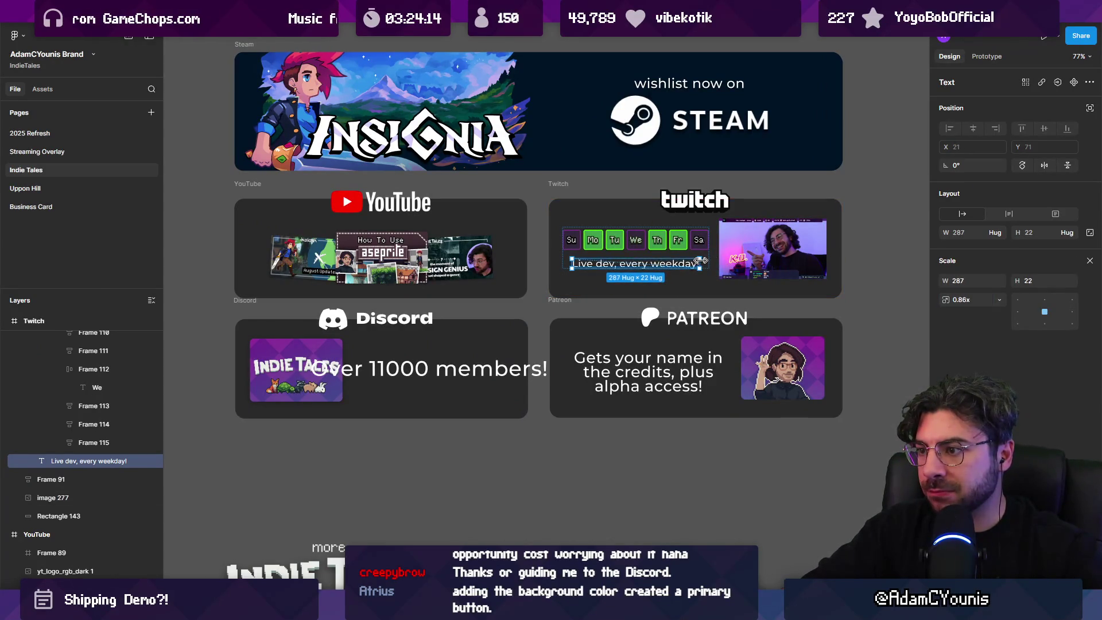
# Lower the Twitch weekday group, Frame 116, slightly within the card
pyautogui.click(630, 246)
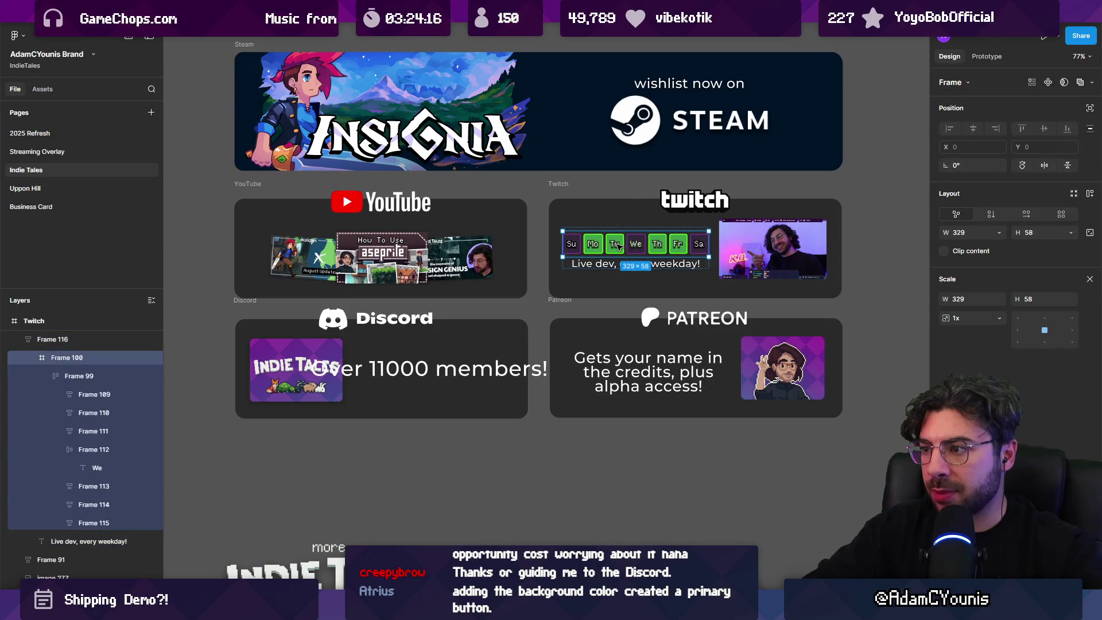
pyautogui.hotkey('shift', 'Return')
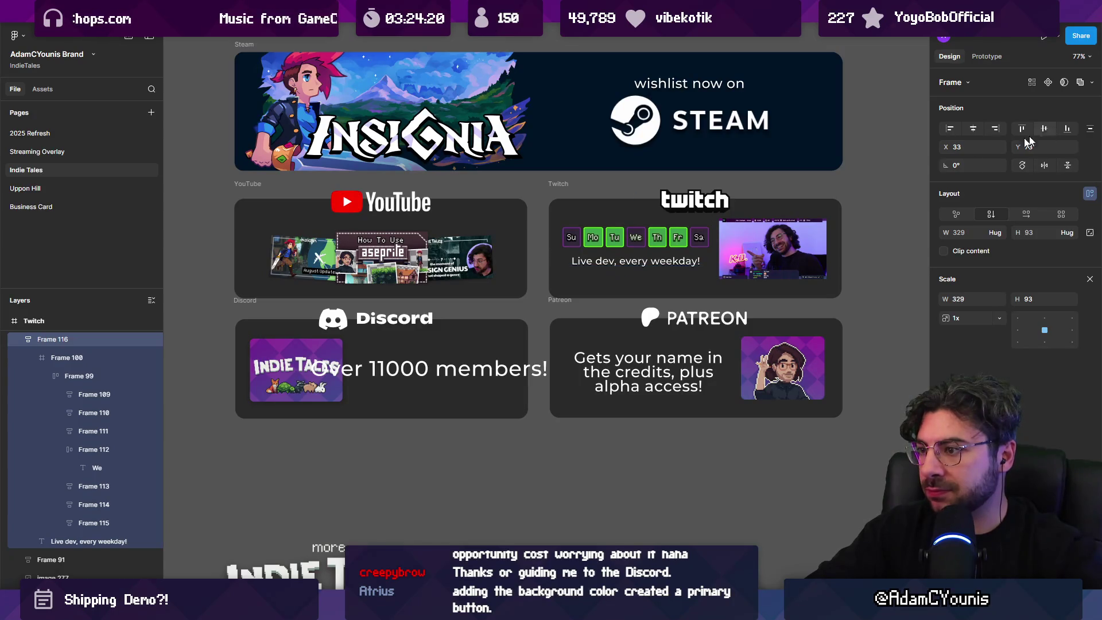
pyautogui.scroll(5, 642, 253)
pyautogui.moveTo(653, 242); pyautogui.dragTo(654, 243)
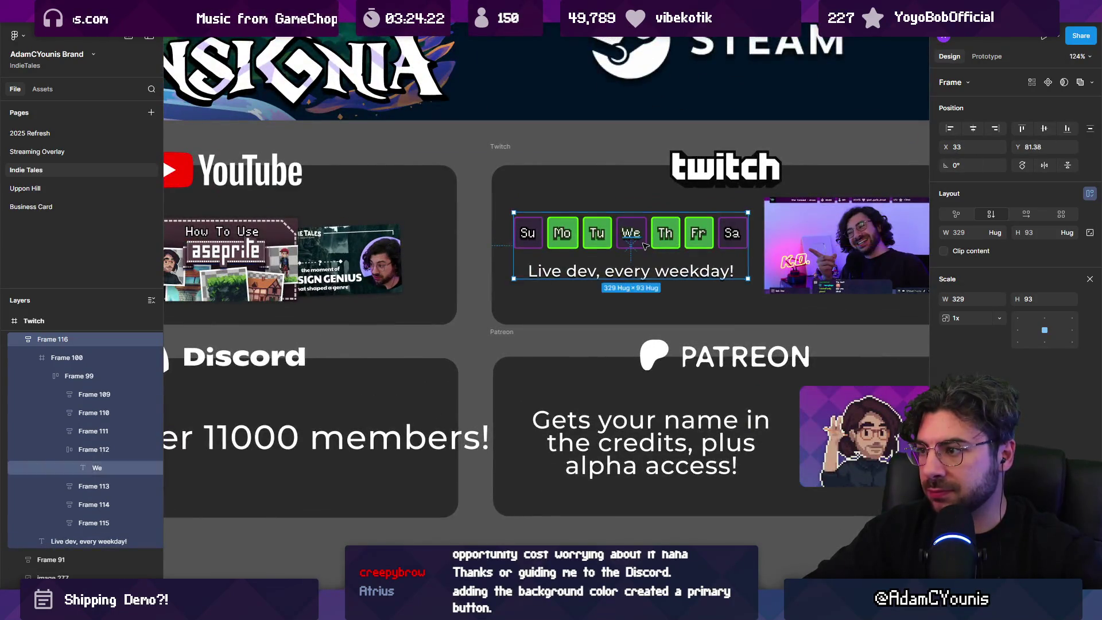
pyautogui.scroll(-5, 522, 353)
pyautogui.scroll(3, 522, 353)
pyautogui.click(522, 353)
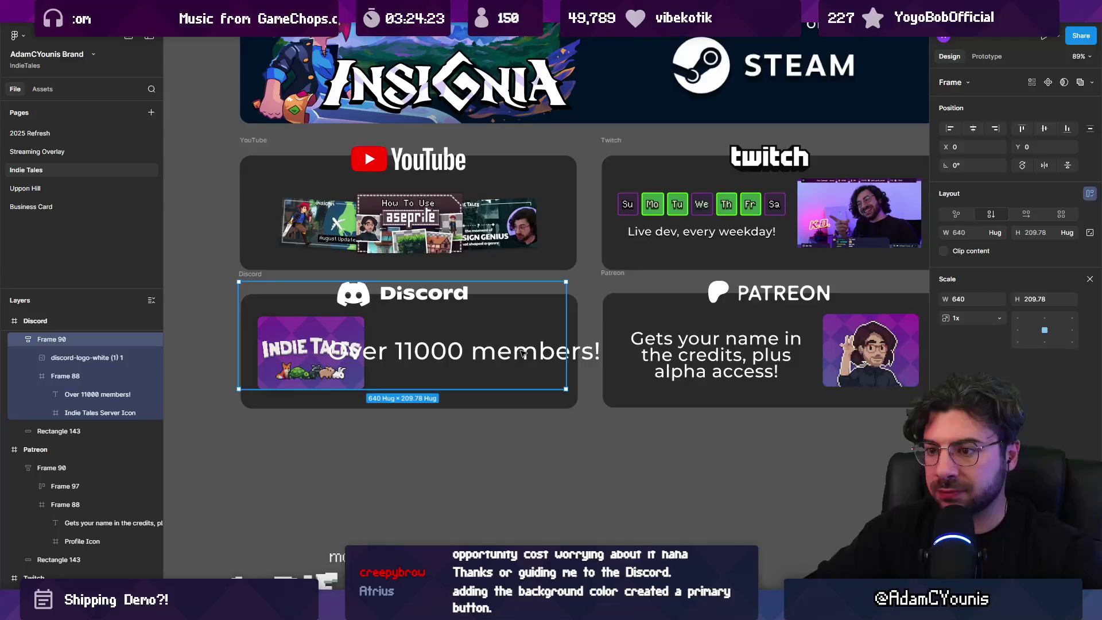
# Restore the 'Over 11000 members!' text size and set the Patreon credits text to 23
pyautogui.doubleClick(590, 354)
pyautogui.hotkey('ctrl', 'z')
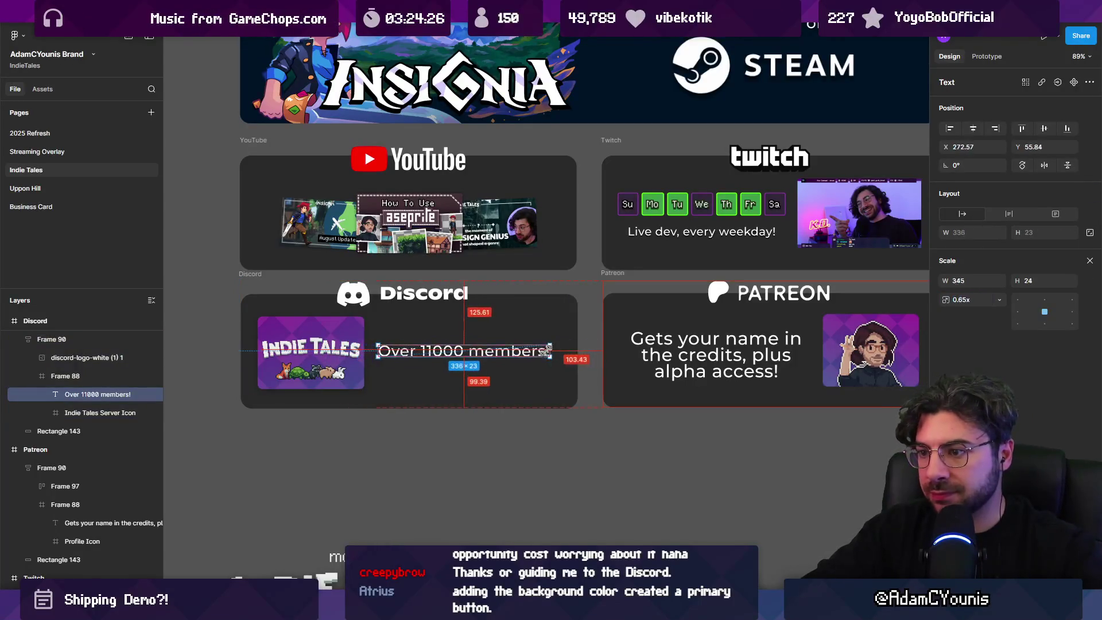
pyautogui.press('Escape')
pyautogui.scroll(5, 593, 386)
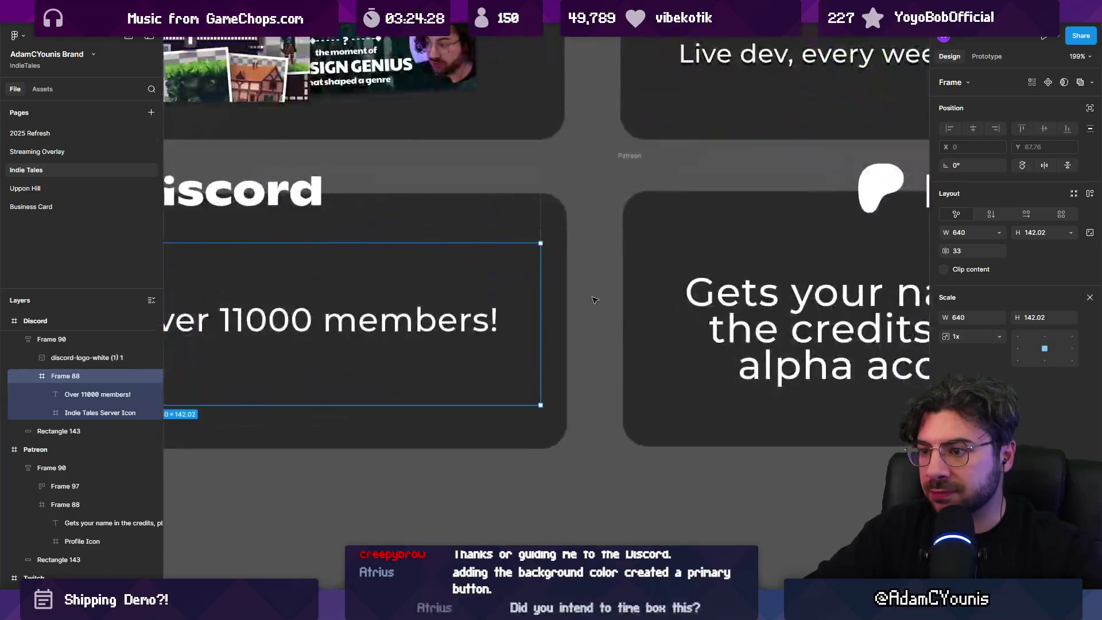
pyautogui.keyDown('ctrl'); pyautogui.click(689, 192); pyautogui.keyUp('ctrl')
pyautogui.hscroll(-2, 656, 251)
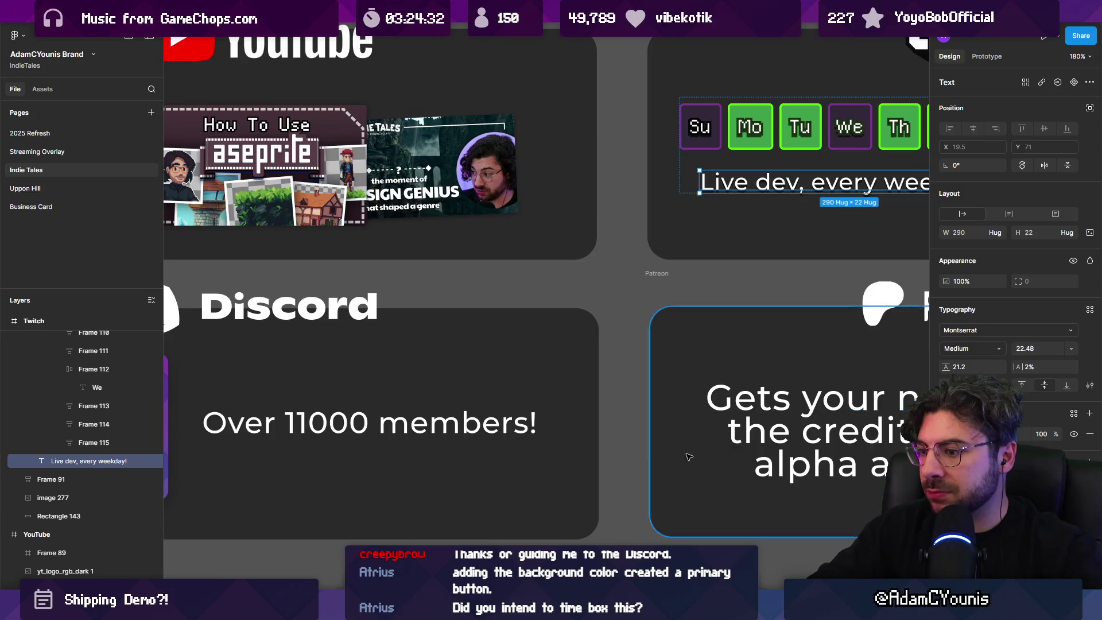
pyautogui.keyDown('ctrl'); pyautogui.click(516, 423); pyautogui.keyUp('ctrl')
pyautogui.scroll(-2, 548, 405)
pyautogui.keyDown('ctrl'); pyautogui.click(722, 409); pyautogui.keyUp('ctrl')
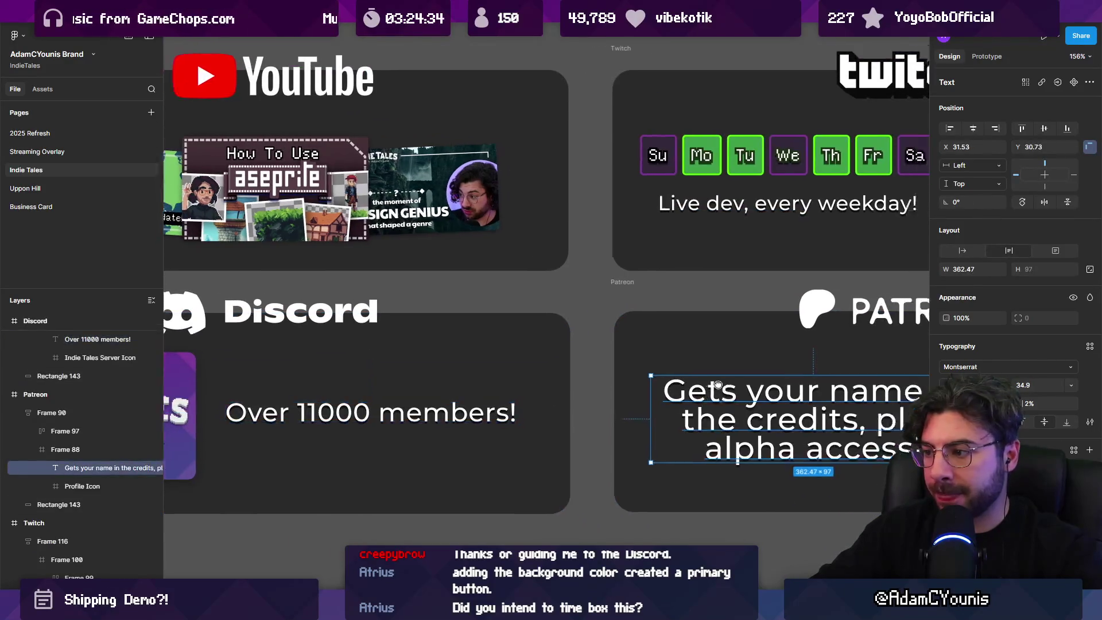
pyautogui.scroll(-2, 416, 354)
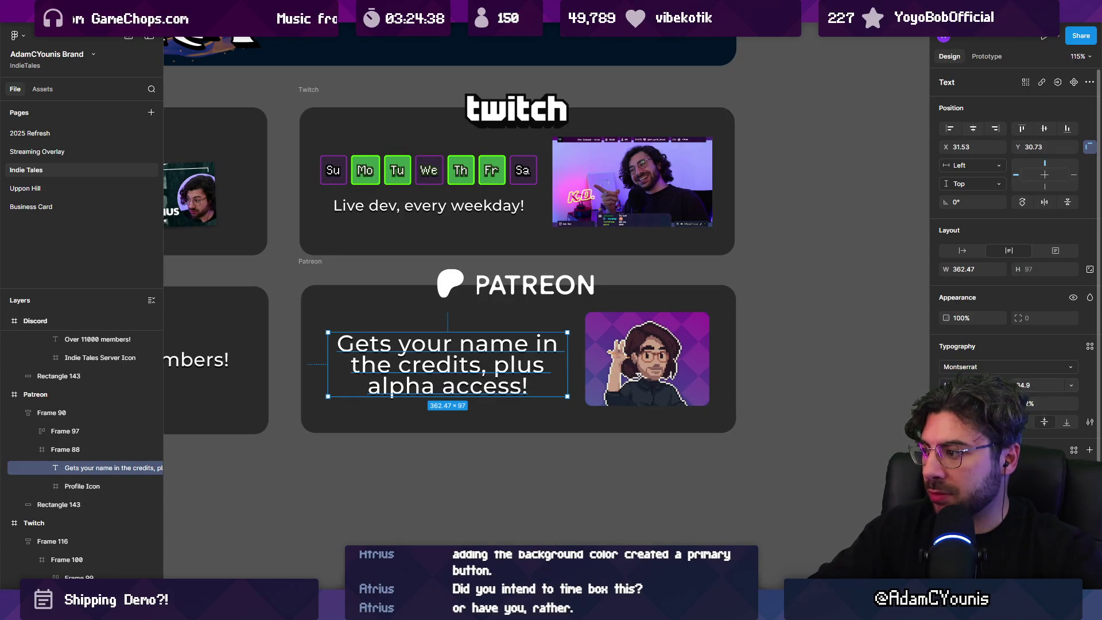
pyautogui.moveTo(1014, 384); pyautogui.dragTo(1004, 384)
pyautogui.press('Up')
pyautogui.press('Up')
pyautogui.press('Up')
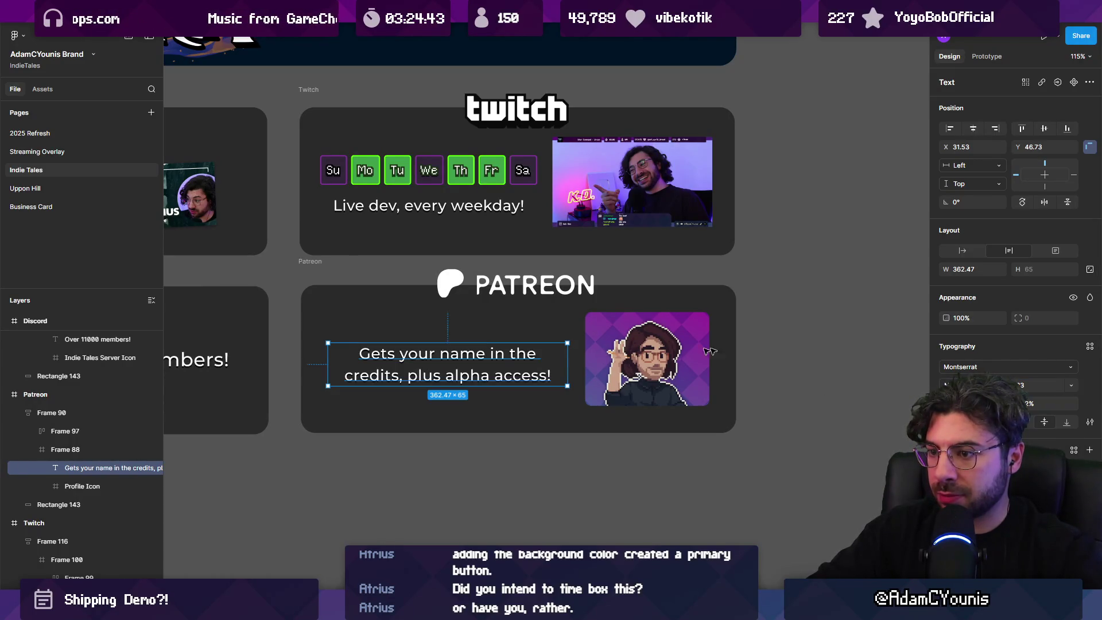
# Correct 'Gets' to 'Get' in the Patreon caption
pyautogui.doubleClick(409, 355)
pyautogui.press('BackSpace')
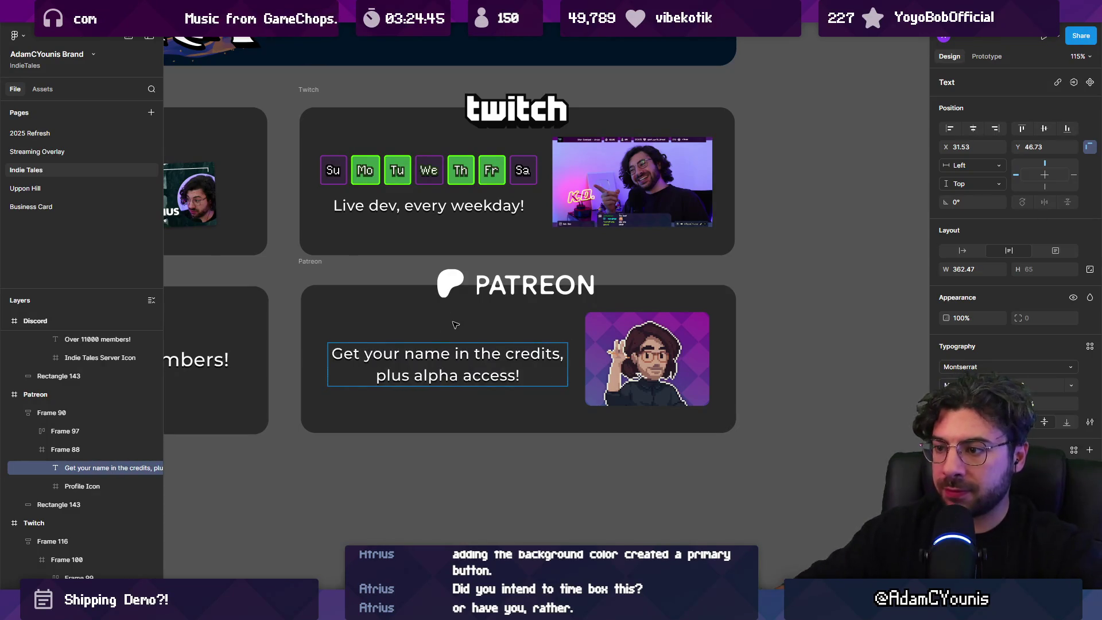
pyautogui.press('Escape')
pyautogui.press('Escape')
pyautogui.press('Escape')
pyautogui.scroll(-5, 591, 373)
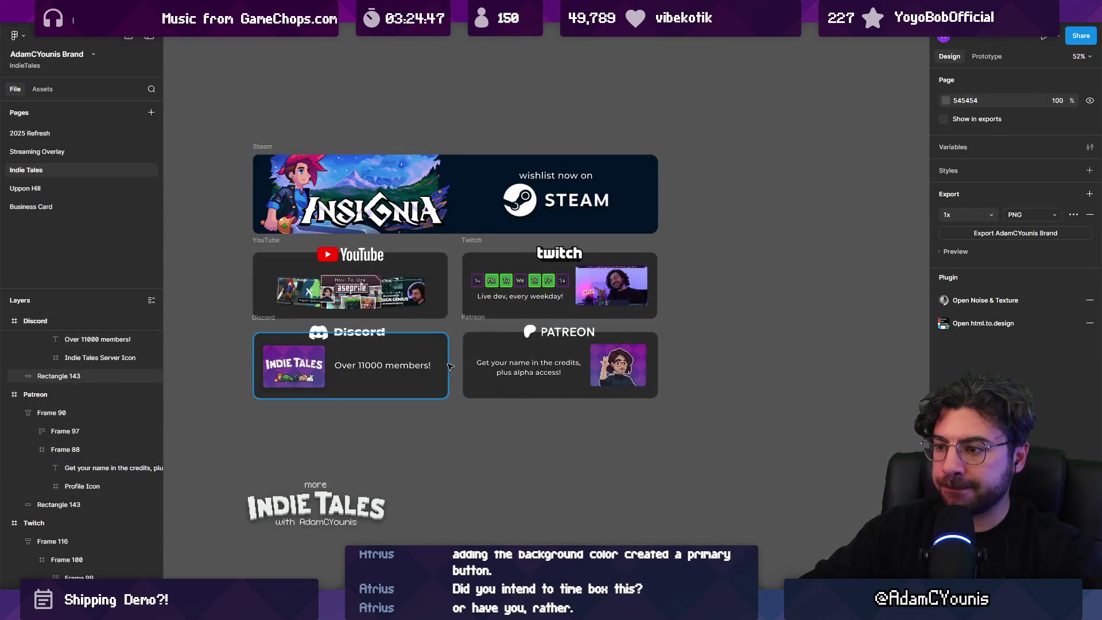
# Remove ', plus alpha access!' and insert 'game's' before 'credits' in the Patreon text
pyautogui.scroll(2, 465, 368)
pyautogui.click(552, 368)
pyautogui.moveTo(602, 365); pyautogui.dragTo(601, 366)
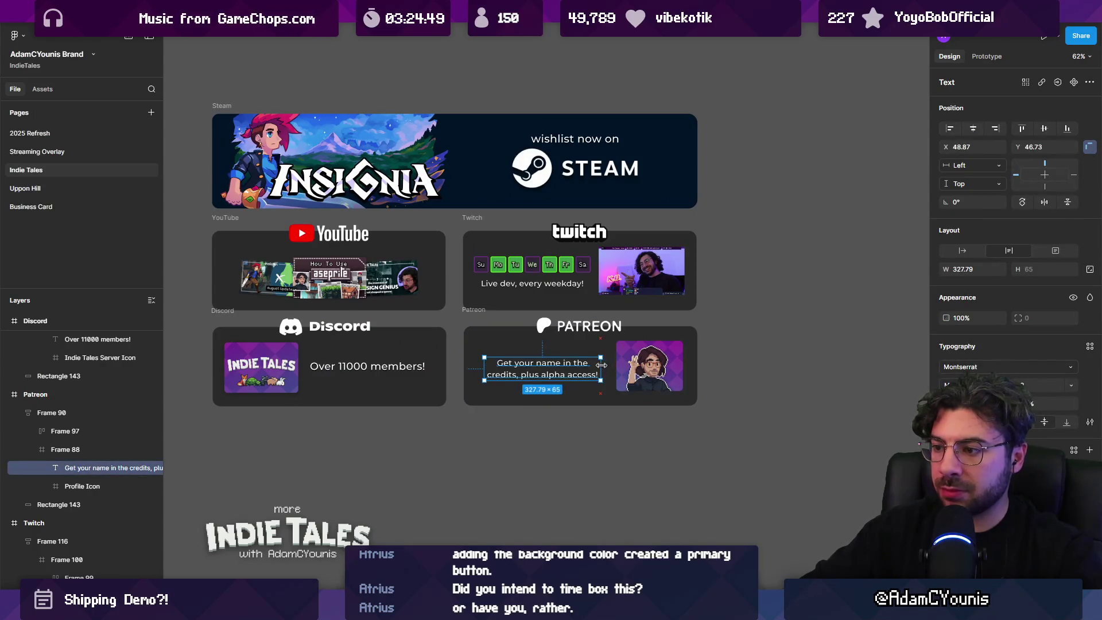
pyautogui.scroll(3, 559, 380)
pyautogui.doubleClick(560, 379)
pyautogui.click(584, 374)
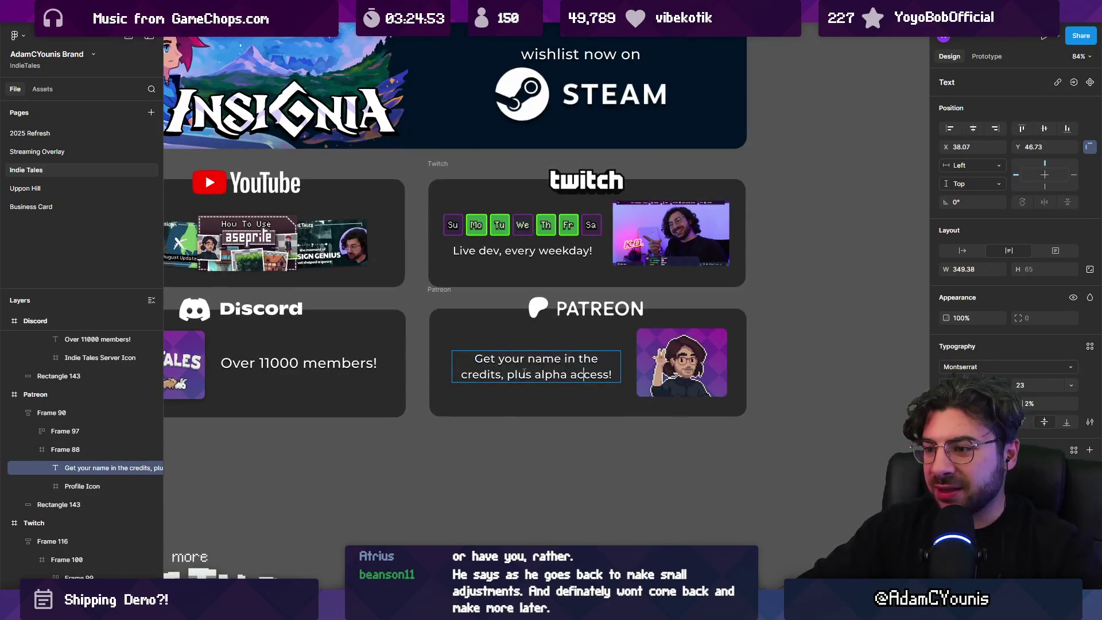
pyautogui.press('BackSpace')
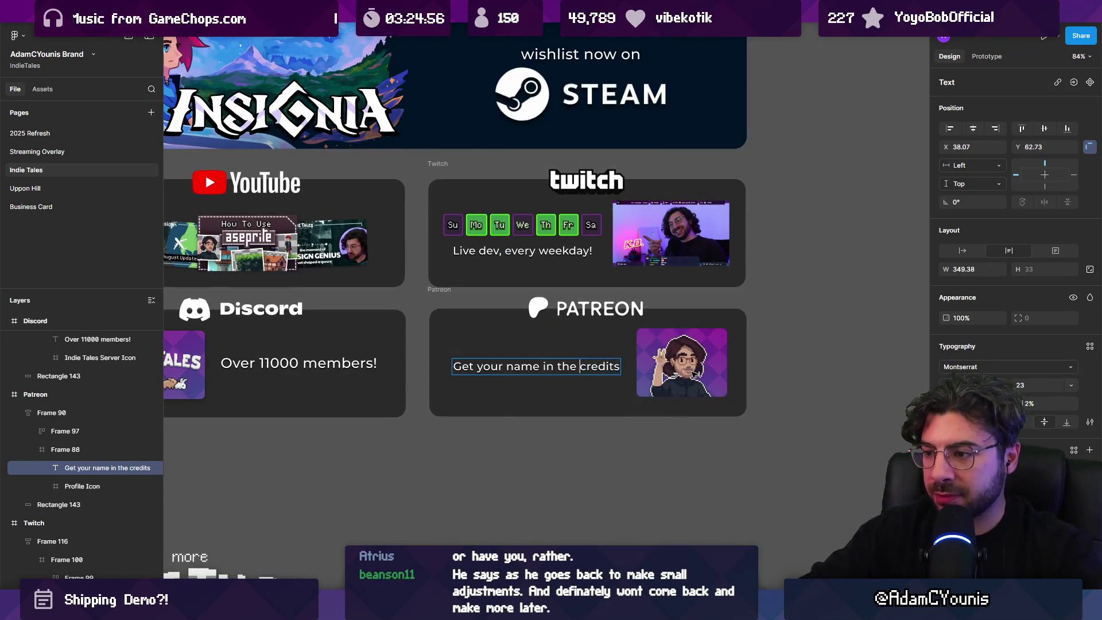
pyautogui.write('game’s')
pyautogui.press('Escape')
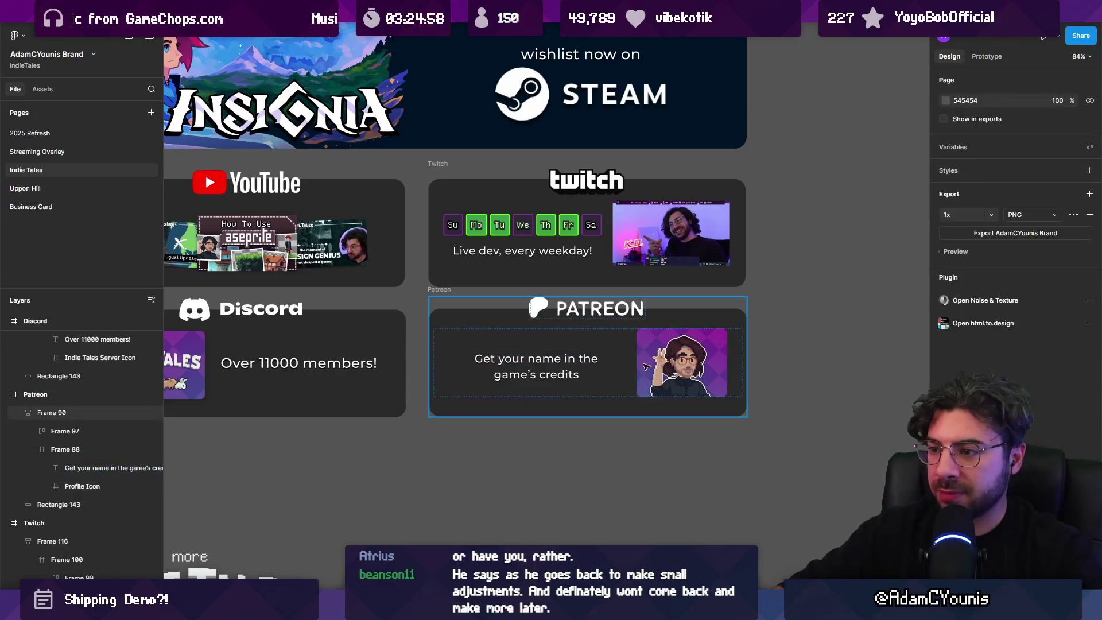
# Resize the Patreon text box to wrap over two lines and scale it up 1.15x
pyautogui.press('Escape')
pyautogui.click(617, 360)
pyautogui.moveTo(618, 360); pyautogui.dragTo(620, 360)
pyautogui.press('Escape')
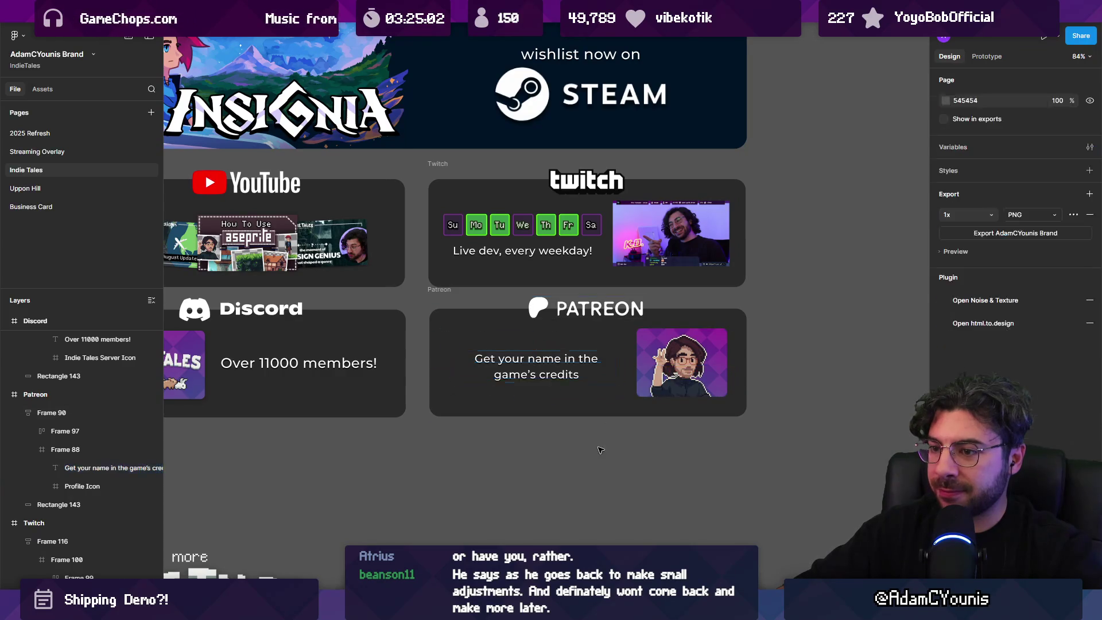
pyautogui.click(557, 370)
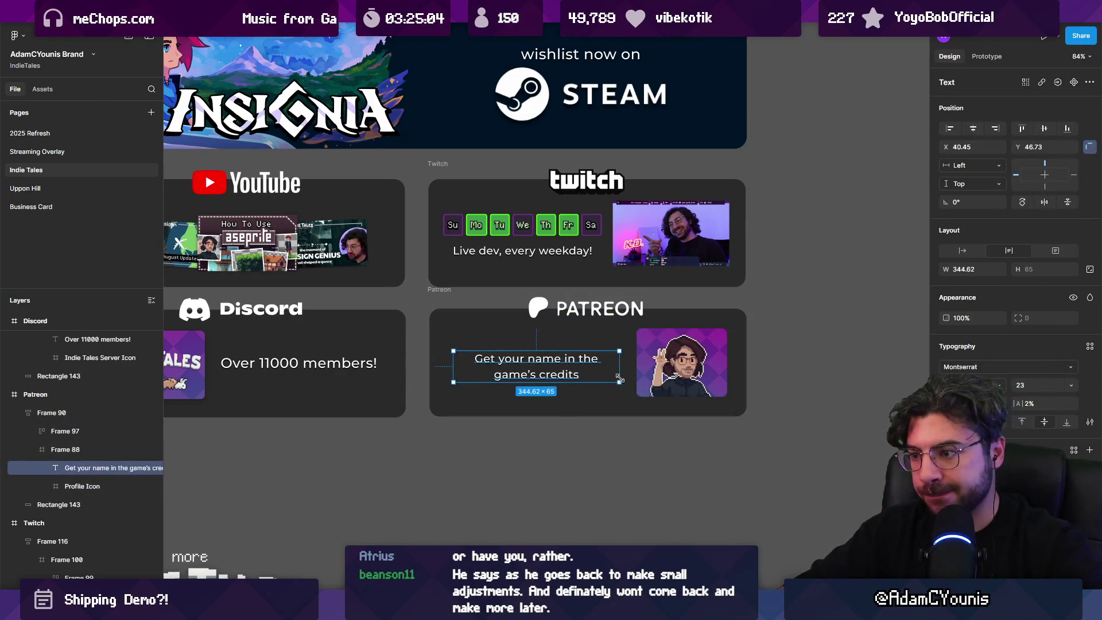
pyautogui.moveTo(620, 379)
pyautogui.mouseDown()
pyautogui.moveTo(635, 379)
pyautogui.moveTo(626, 383)
pyautogui.mouseUp()
pyautogui.press('k')
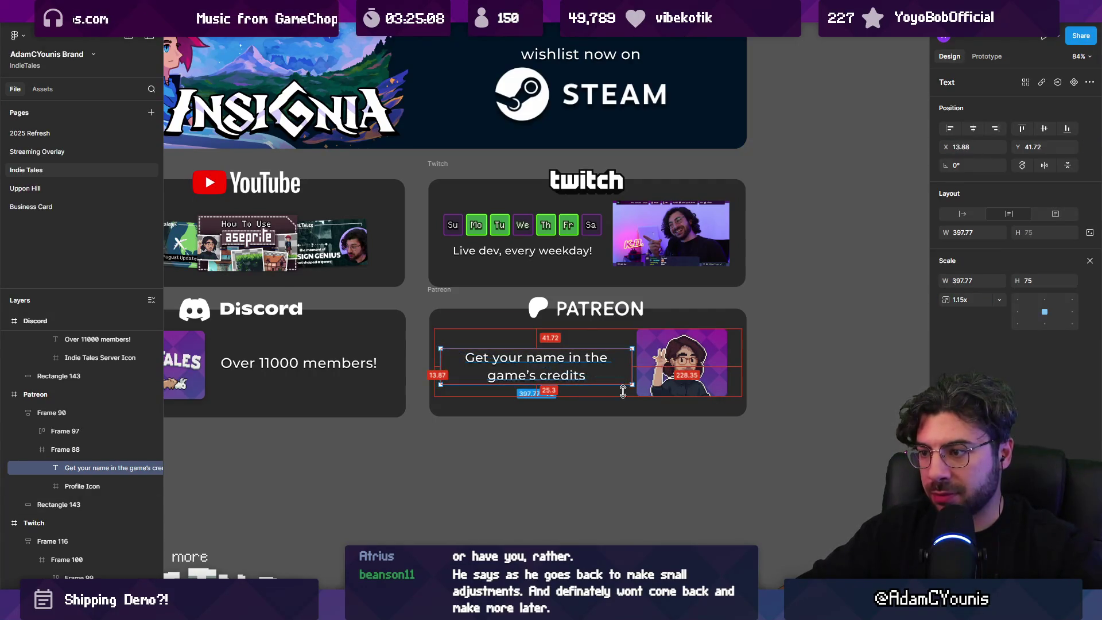
pyautogui.press('Escape')
pyautogui.scroll(-3, 414, 412)
pyautogui.scroll(3, 415, 412)
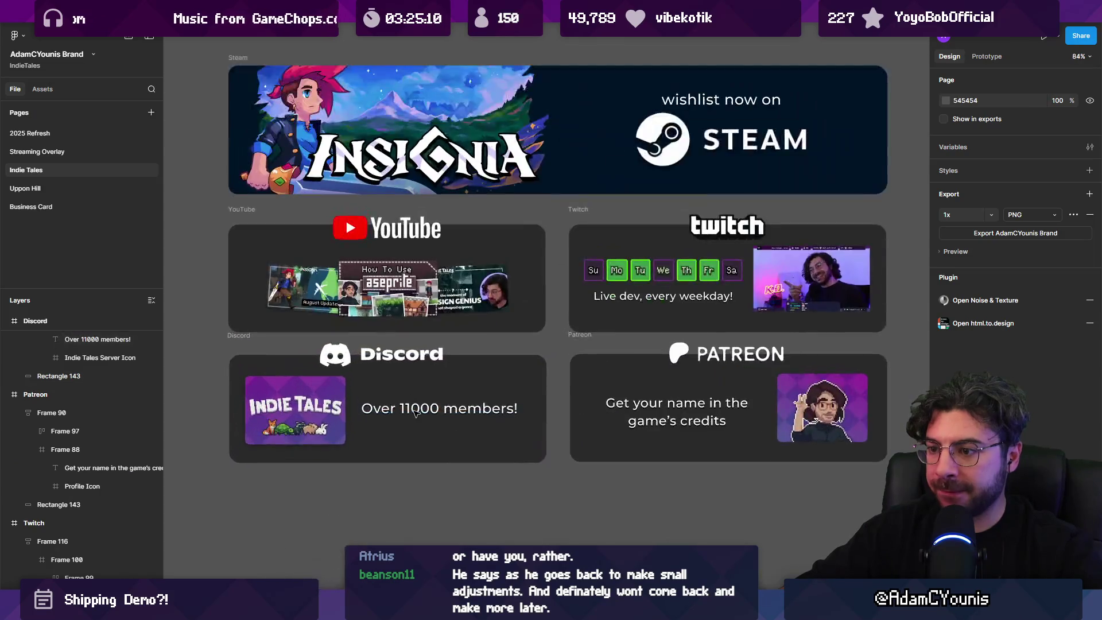
# Shift the Discord card caption slightly to the right
pyautogui.click(415, 412)
pyautogui.doubleClick(372, 408)
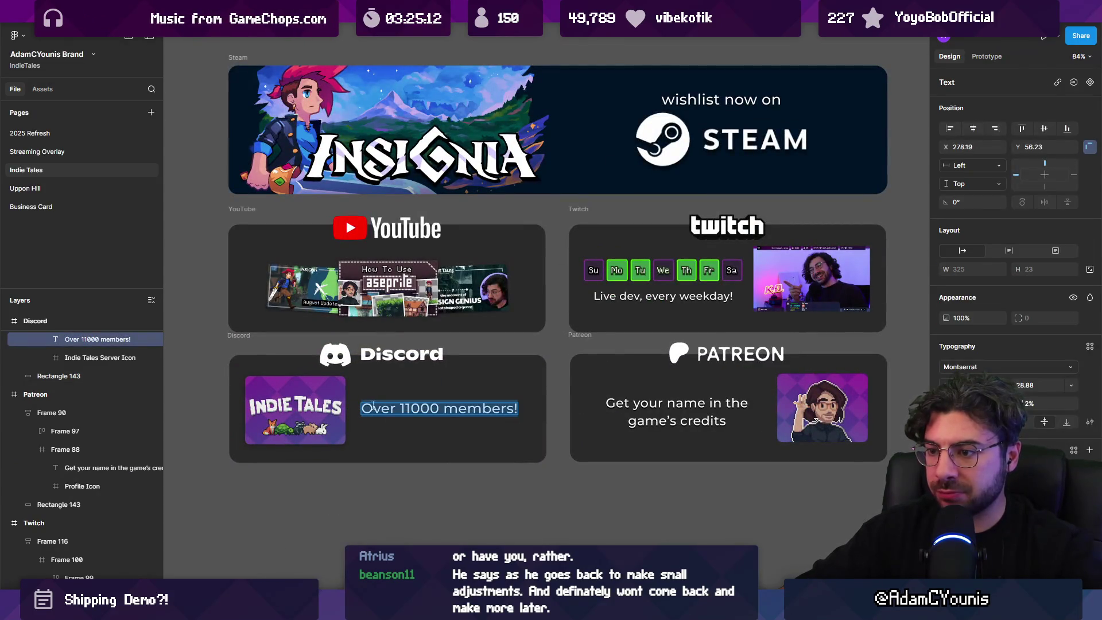
pyautogui.press('Escape')
pyautogui.press('Escape')
pyautogui.click(402, 409)
pyautogui.doubleClick(420, 409)
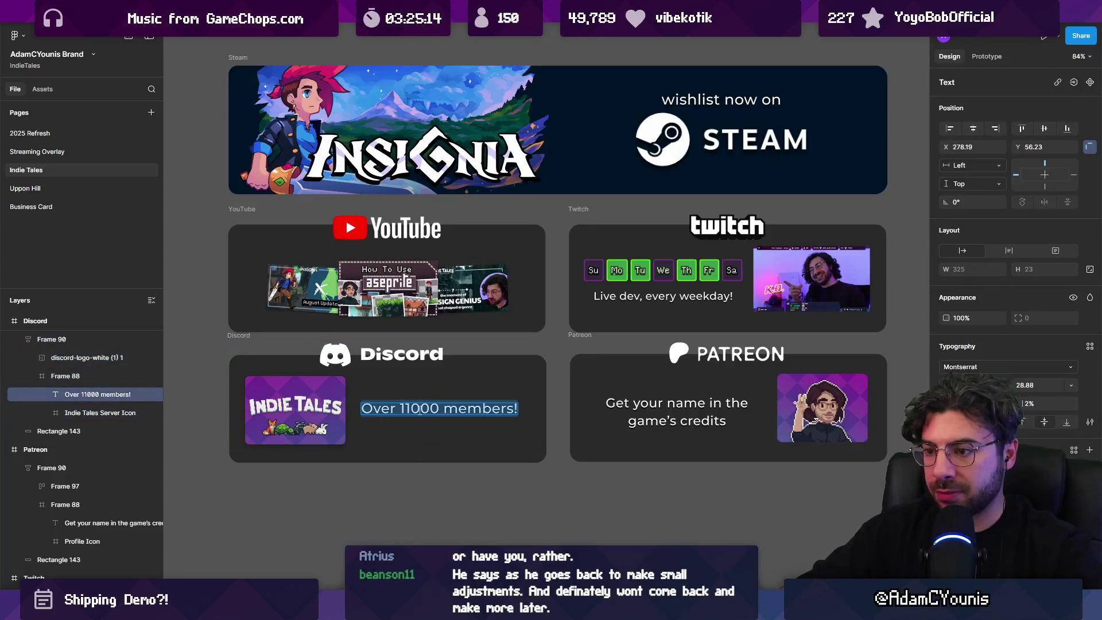
pyautogui.press('Escape')
pyautogui.moveTo(448, 414); pyautogui.dragTo(452, 414)
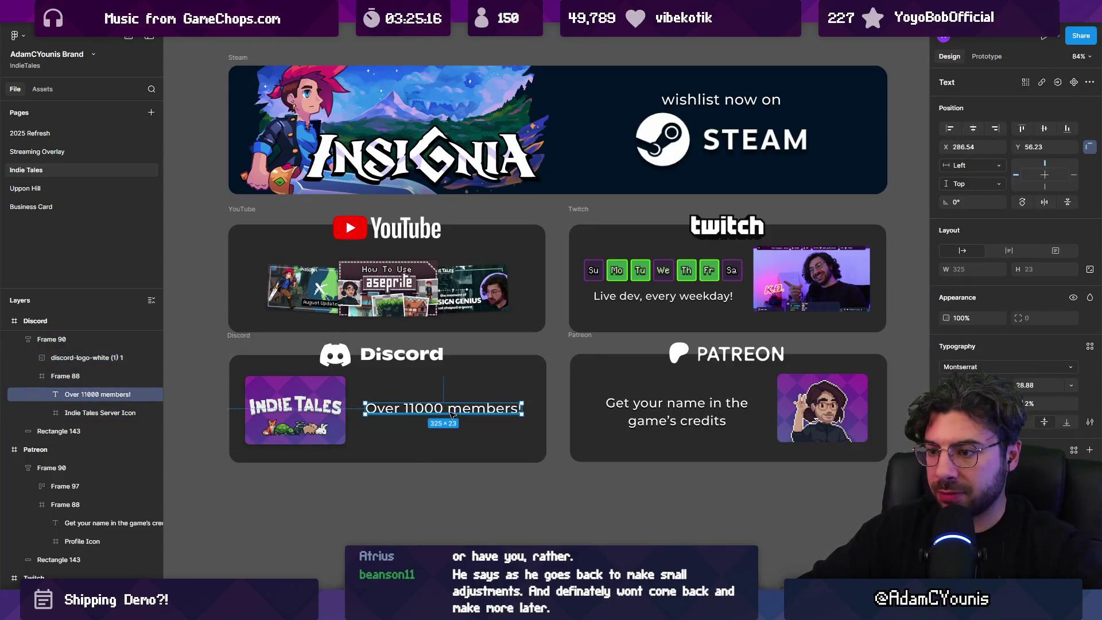
pyautogui.scroll(-3, 450, 416)
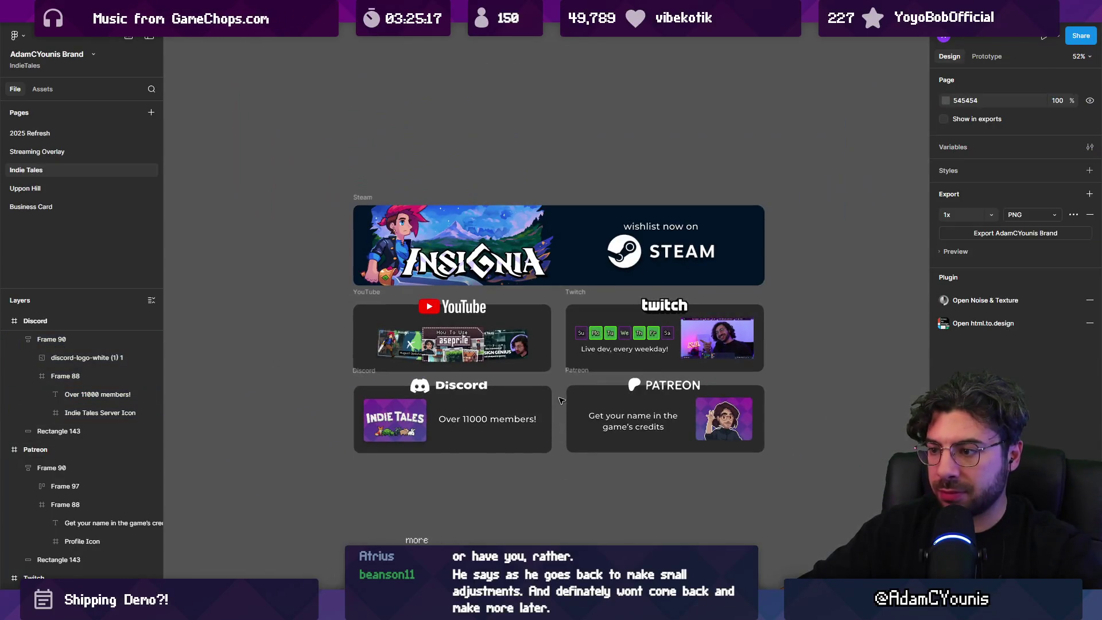
# Edit the Discord caption to read 'Connect with over 11000 members!'
pyautogui.doubleClick(441, 423)
pyautogui.write('ct')
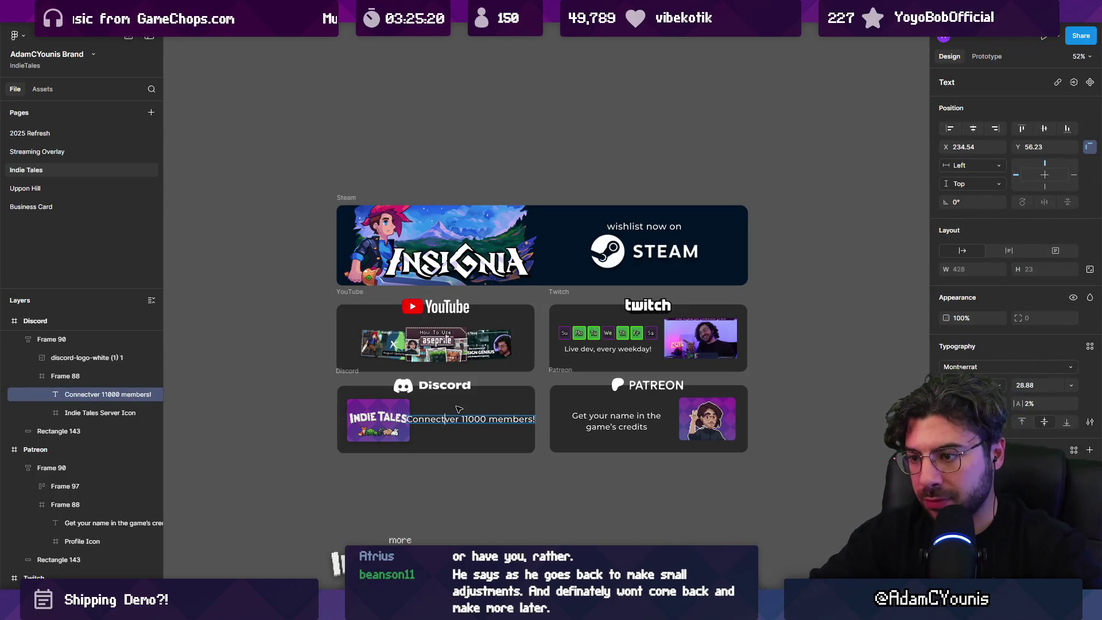
pyautogui.write(' wioth')
pyautogui.press('BackSpace')
pyautogui.press('BackSpace')
pyautogui.write('th o')
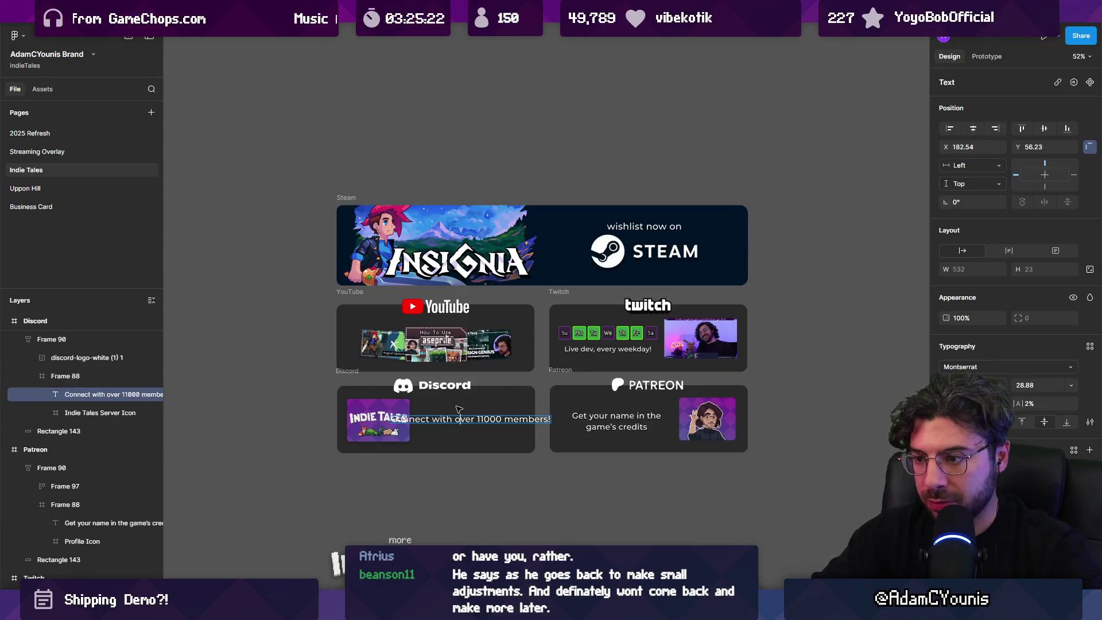
pyautogui.press('Escape')
pyautogui.scroll(5, 459, 410)
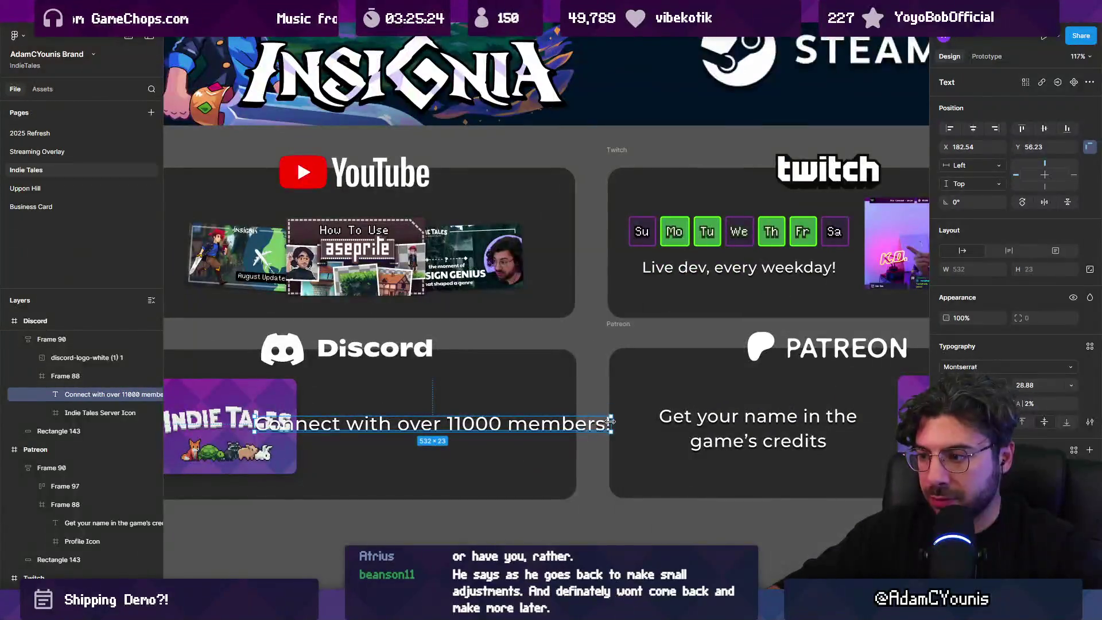
# Try narrowing the Discord text box, then undo it back to auto height
pyautogui.moveTo(610, 420); pyautogui.dragTo(529, 420)
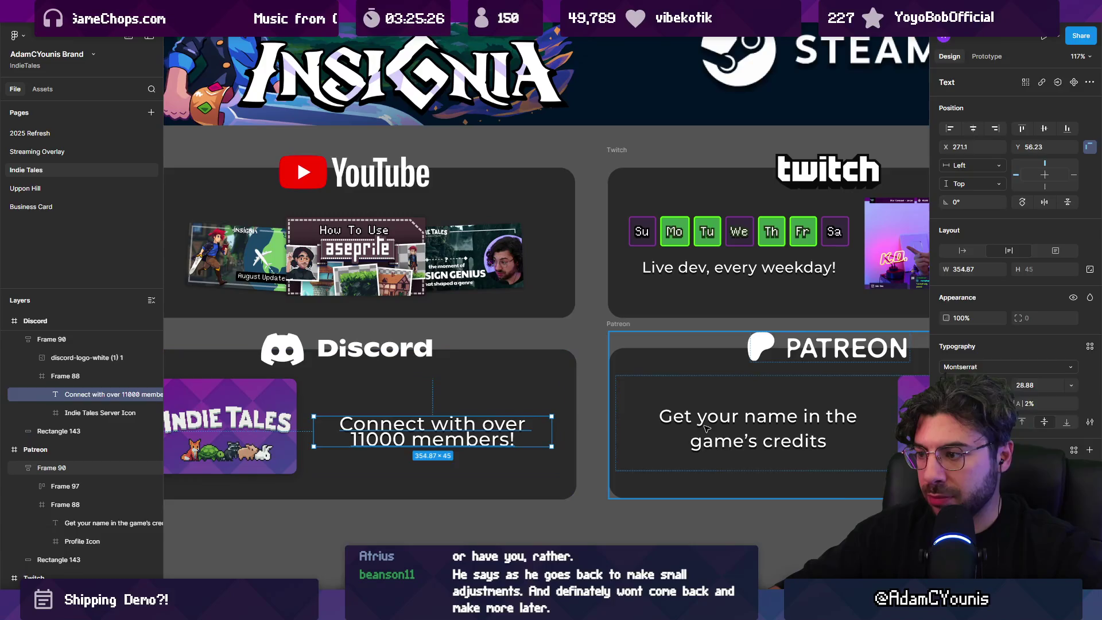
pyautogui.click(727, 423)
pyautogui.click(727, 423)
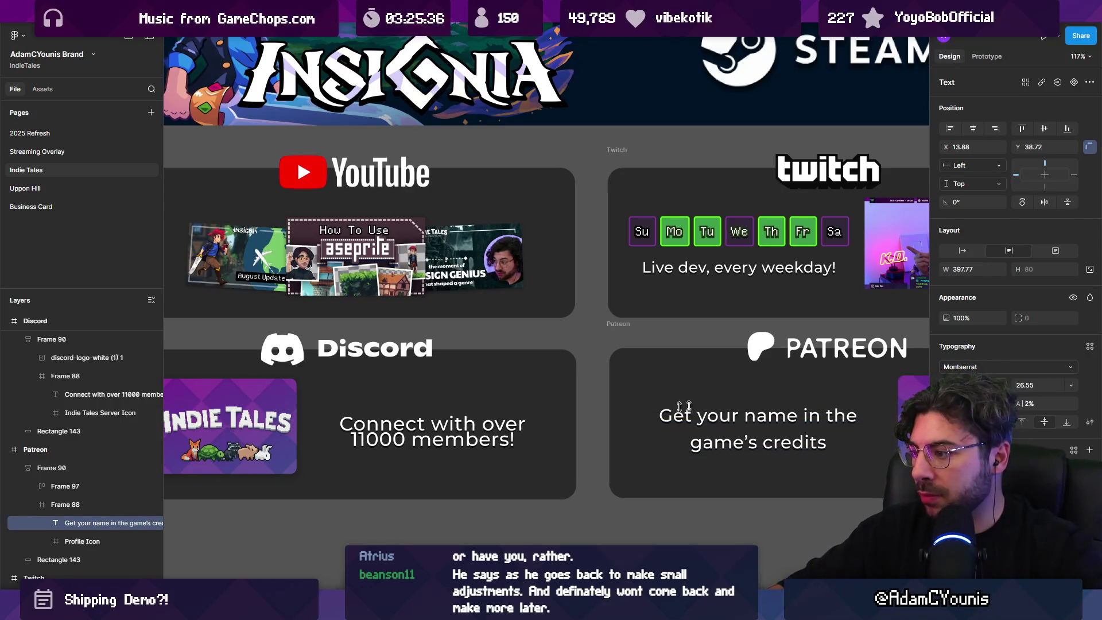
pyautogui.hotkey('ctrl', 'z')
pyautogui.hotkey('ctrl', 'z')
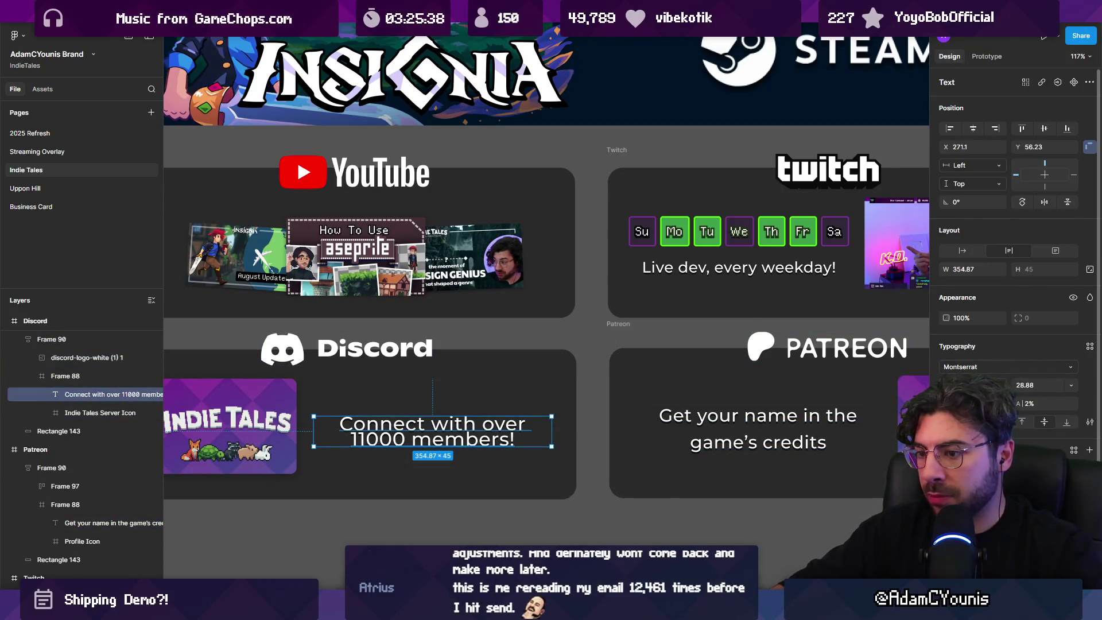
pyautogui.hotkey('ctrl', 'z')
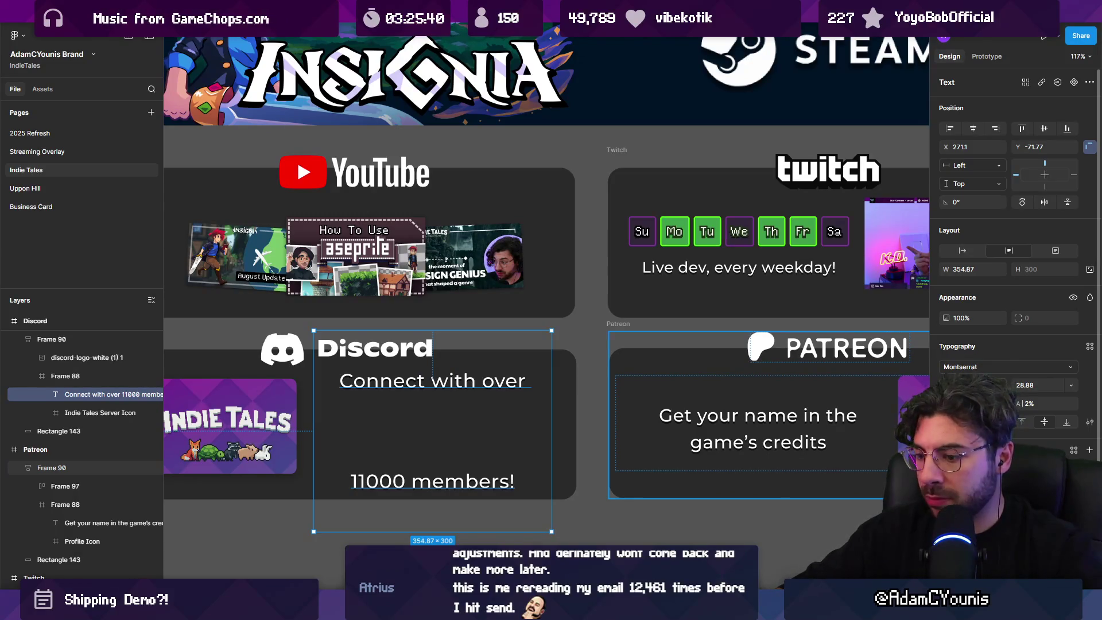
pyautogui.hotkey('ctrl', 'z')
pyautogui.press('Escape')
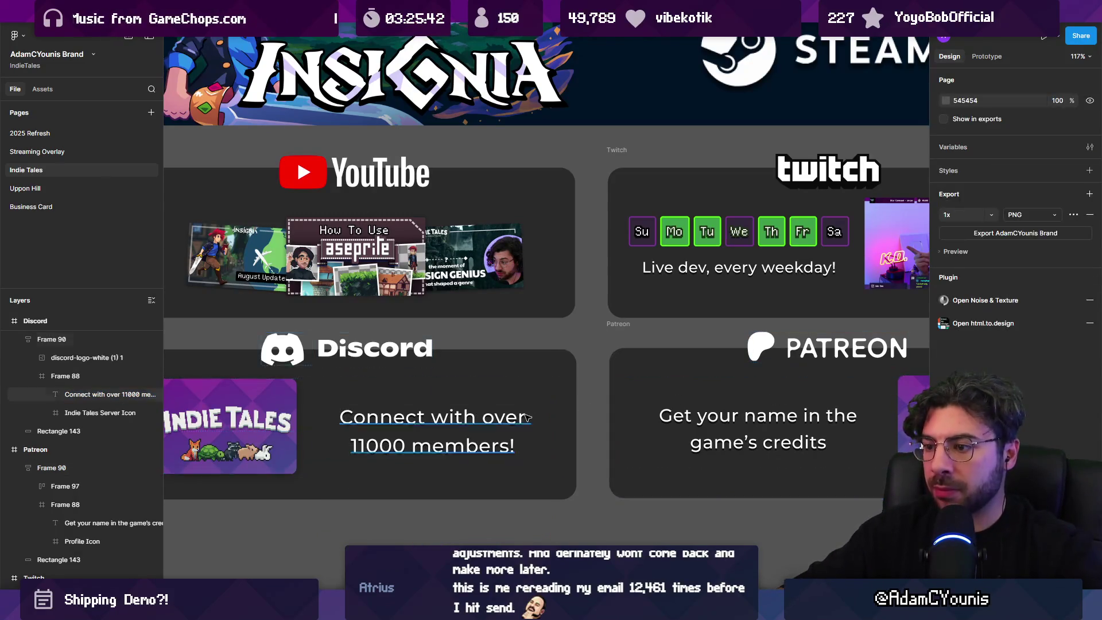
pyautogui.hotkey('shift', '1')
pyautogui.scroll(5, 546, 442)
# Nudge the Patreon and Discord captions up so they line up
pyautogui.doubleClick(488, 410)
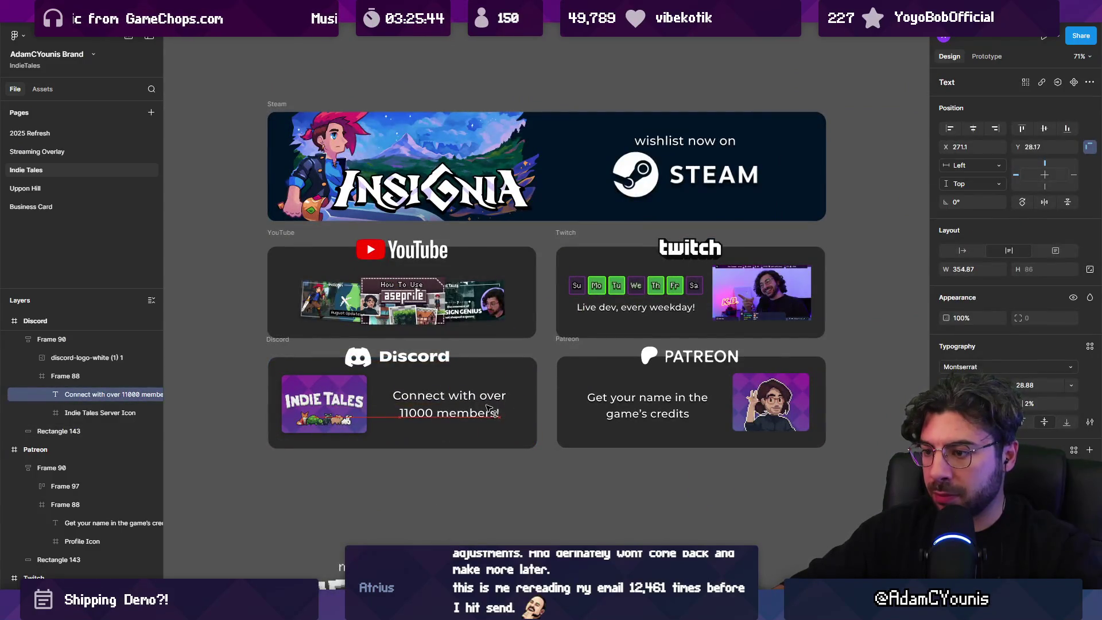
pyautogui.doubleClick(634, 407)
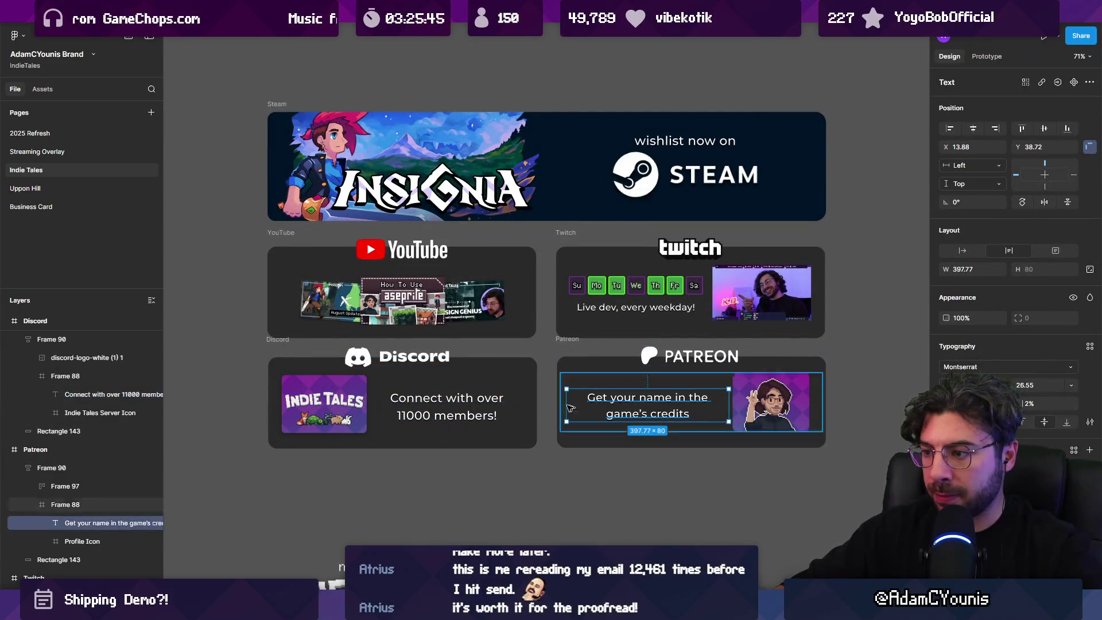
pyautogui.moveTo(642, 408); pyautogui.dragTo(643, 404)
pyautogui.doubleClick(459, 411)
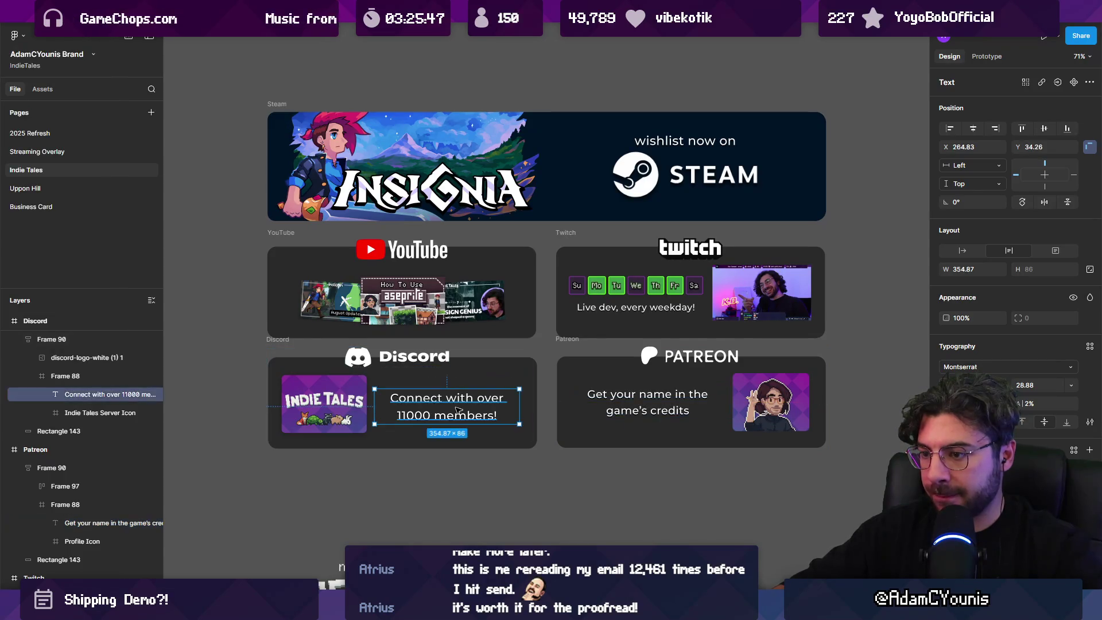
pyautogui.moveTo(459, 410); pyautogui.dragTo(459, 405)
pyautogui.press('Escape')
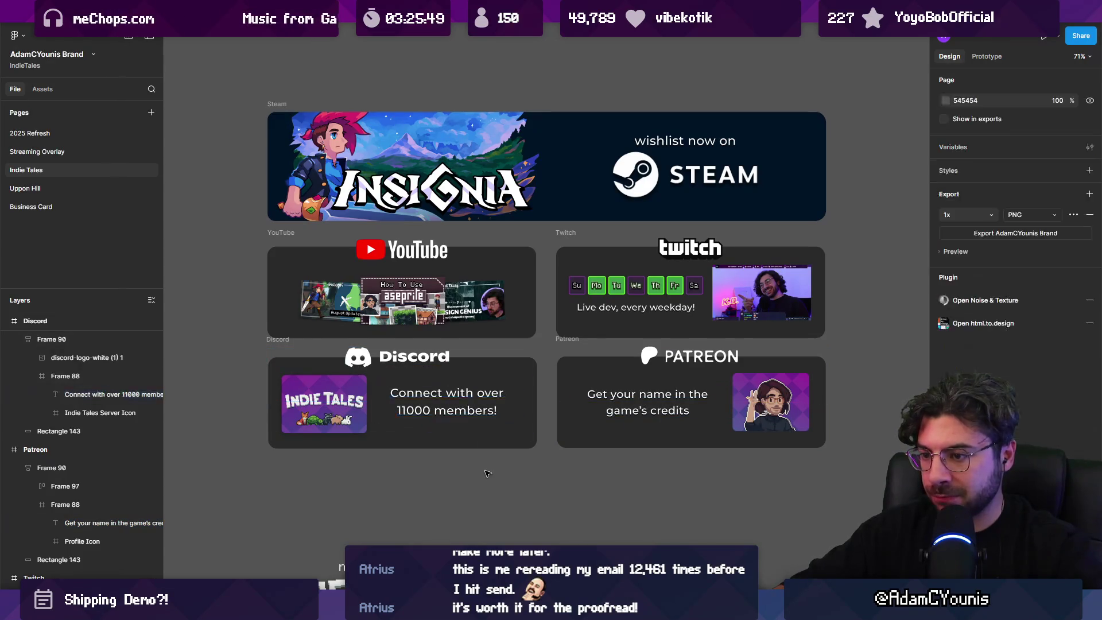
pyautogui.scroll(-5, 491, 383)
pyautogui.scroll(3, 469, 380)
pyautogui.doubleClick(459, 393)
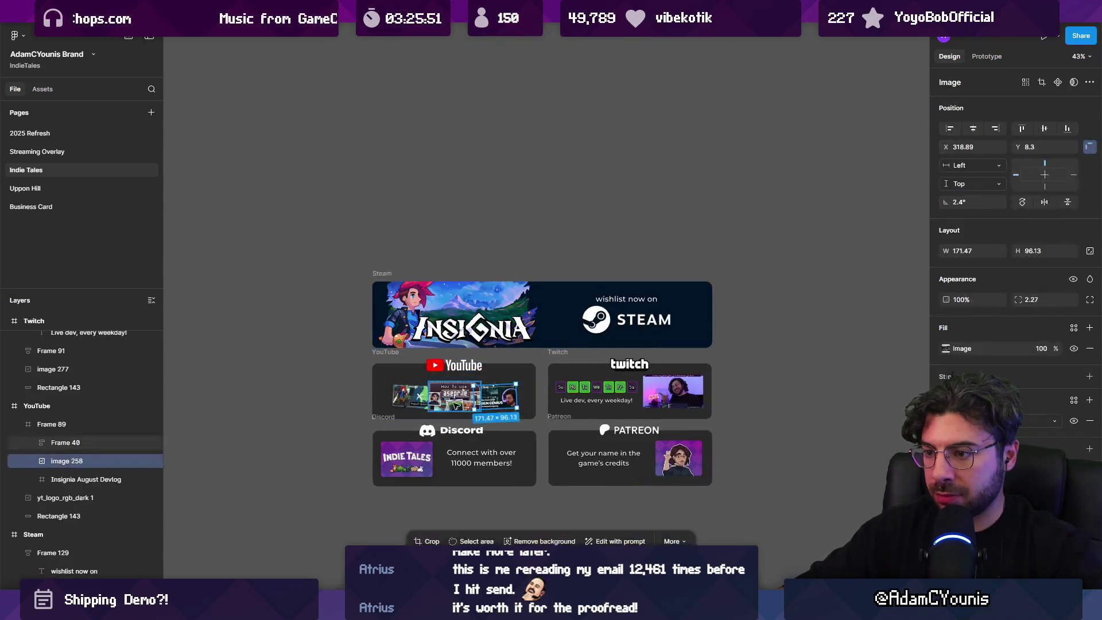
pyautogui.scroll(5, 453, 392)
pyautogui.moveTo(448, 396); pyautogui.dragTo(445, 391)
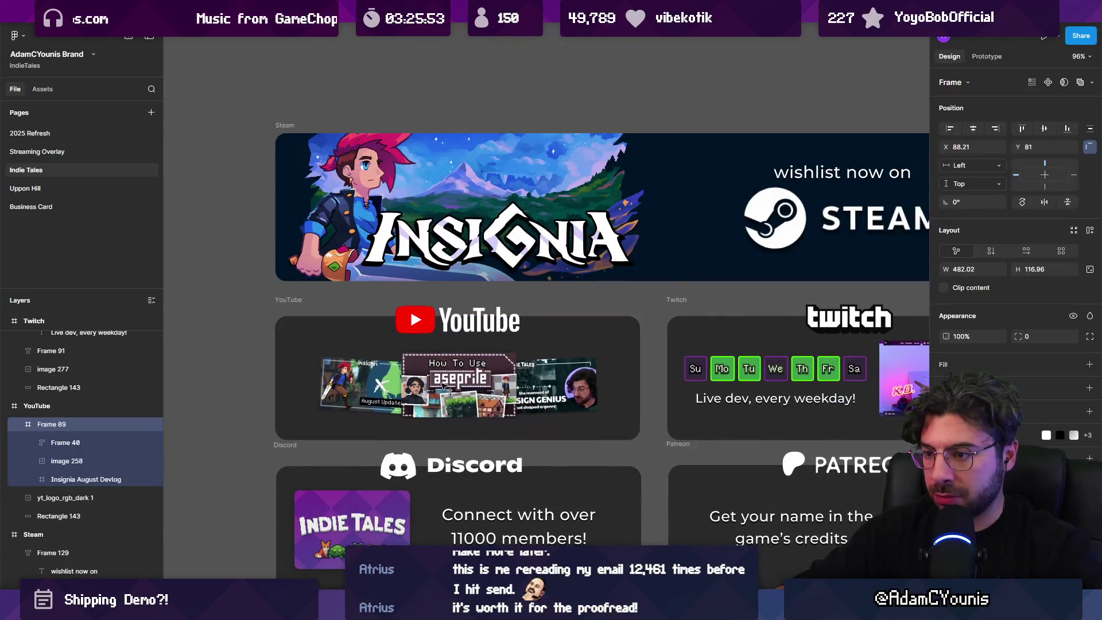
pyautogui.scroll(3, 360, 394)
pyautogui.keyDown('ctrl'); pyautogui.click(381, 410); pyautogui.keyUp('ctrl')
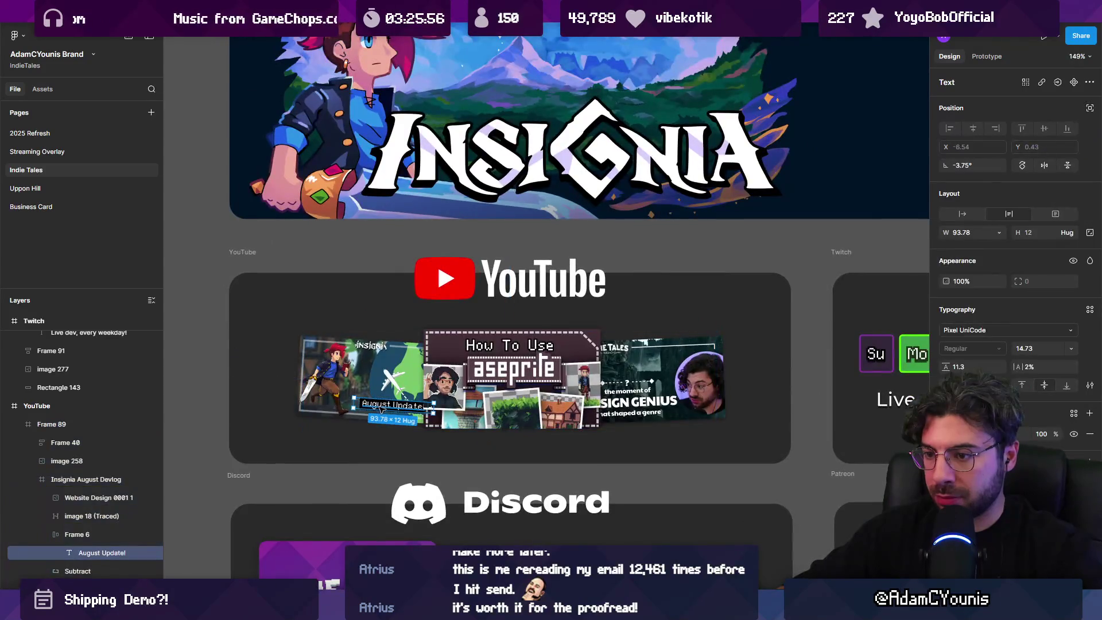
pyautogui.scroll(5, 377, 406)
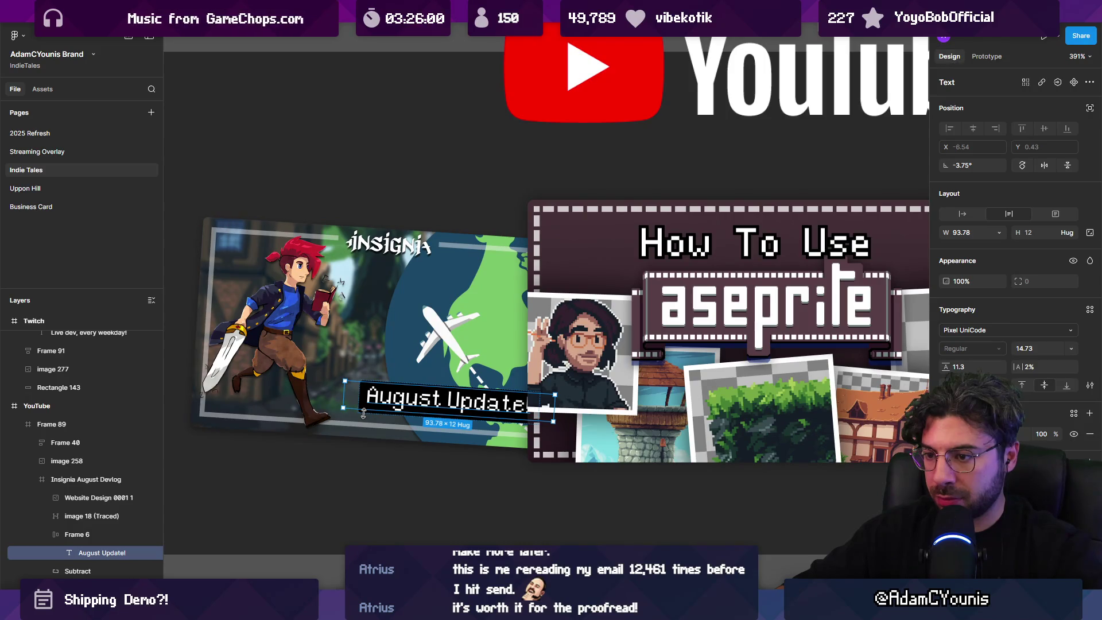
pyautogui.click(439, 415)
pyautogui.press('Escape')
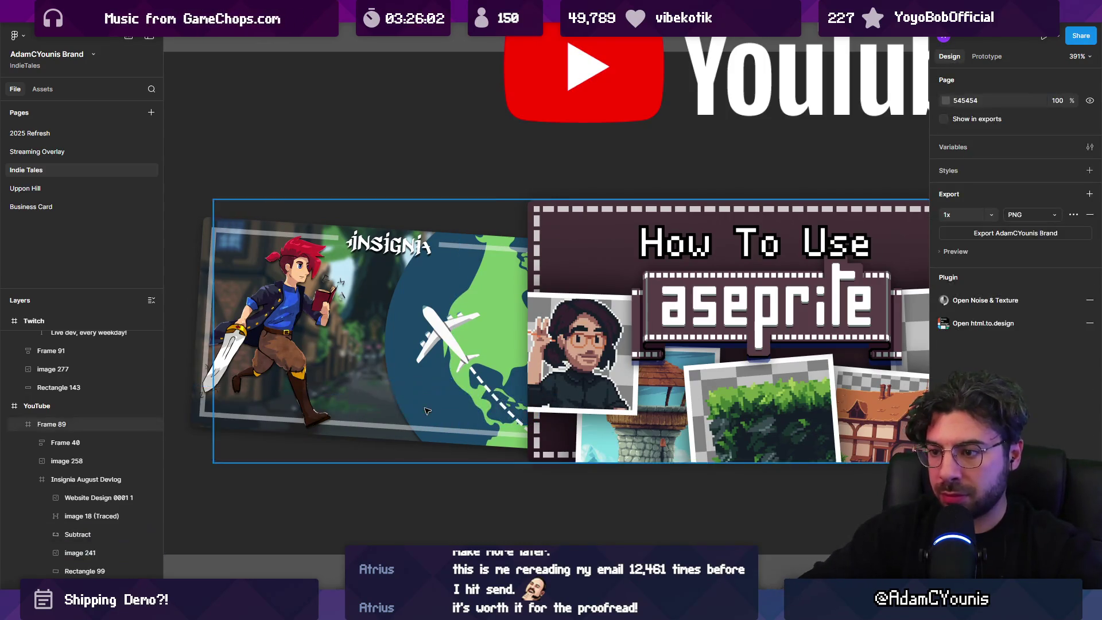
pyautogui.scroll(-5, 680, 397)
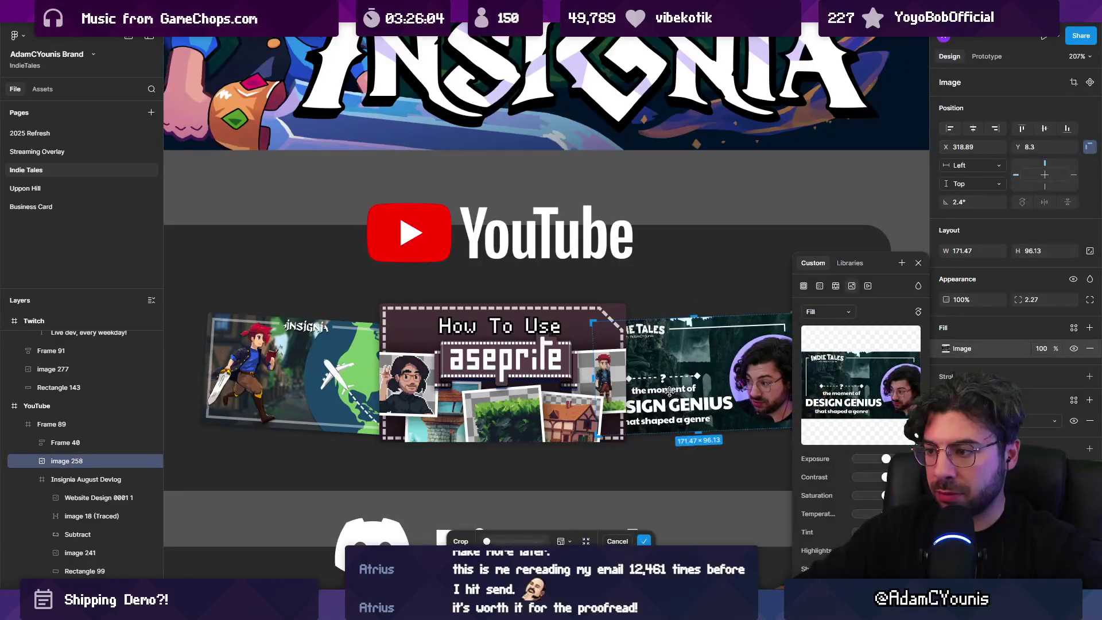
pyautogui.keyDown('ctrl'); pyautogui.click(510, 327); pyautogui.keyUp('ctrl')
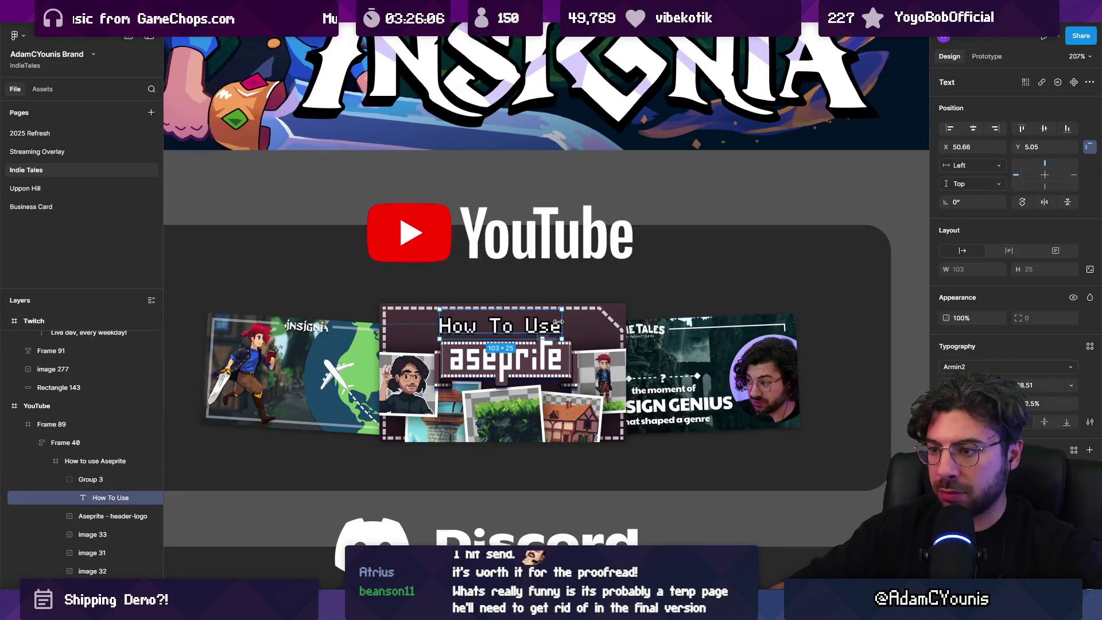
pyautogui.scroll(-5, 558, 321)
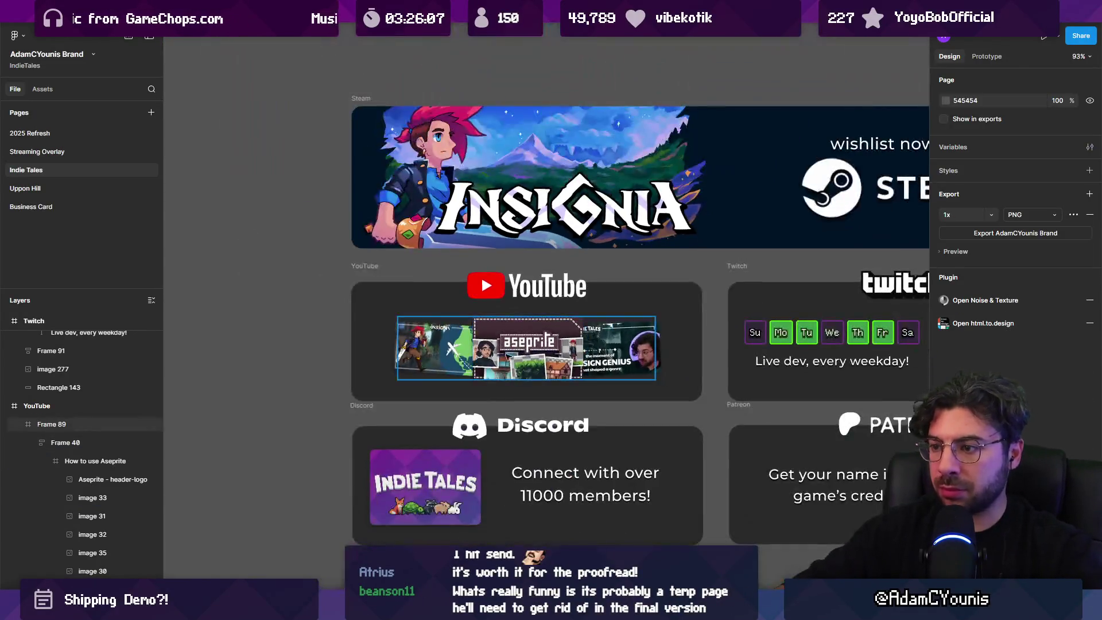
pyautogui.scroll(-1, 332, 360)
pyautogui.click(330, 365)
pyautogui.scroll(-2, 331, 368)
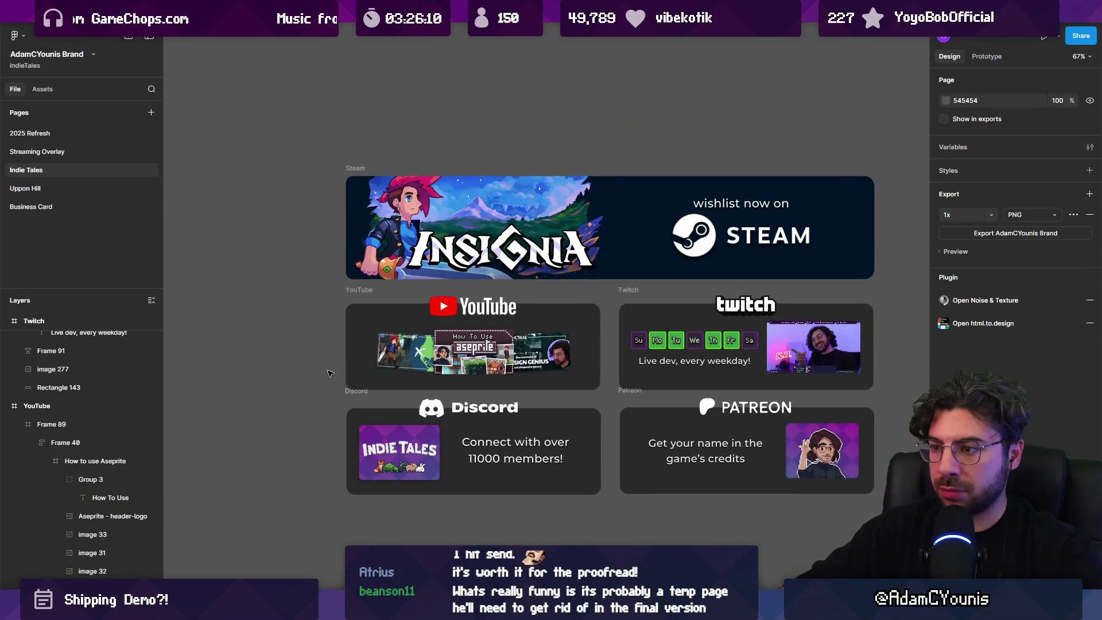
pyautogui.scroll(10, 507, 356)
pyautogui.scroll(-5, 534, 362)
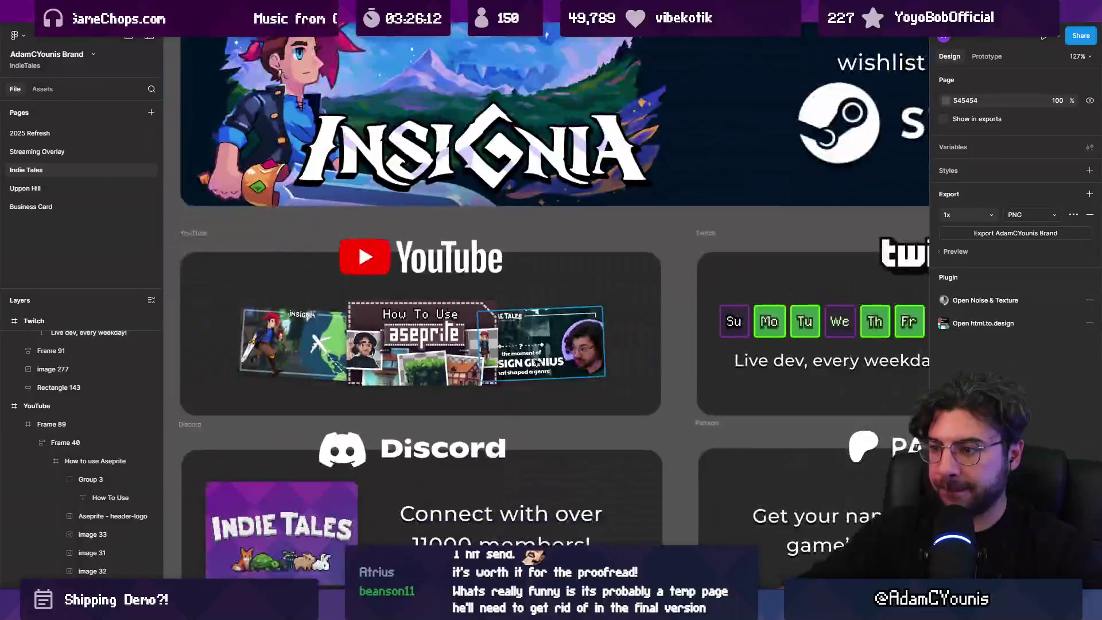
pyautogui.click(534, 363)
pyautogui.click(534, 363)
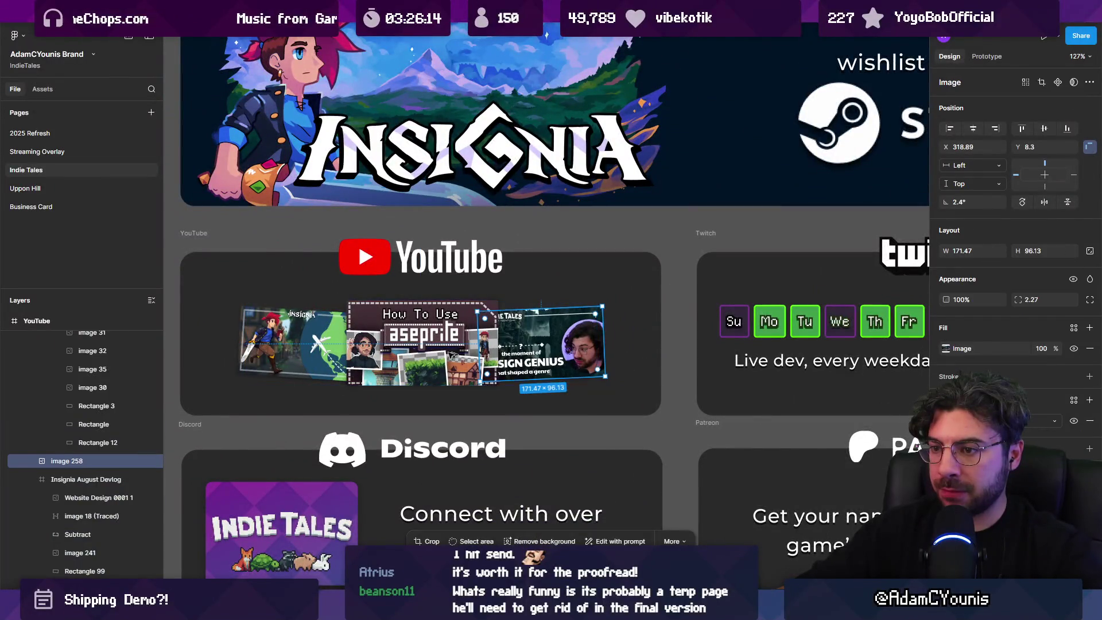
pyautogui.keyDown('shift'); pyautogui.click(299, 344); pyautogui.keyUp('shift')
pyautogui.moveTo(948, 336)
pyautogui.mouseDown()
pyautogui.moveTo(887, 334)
pyautogui.moveTo(952, 336)
pyautogui.mouseUp()
pyautogui.scroll(-5, 651, 368)
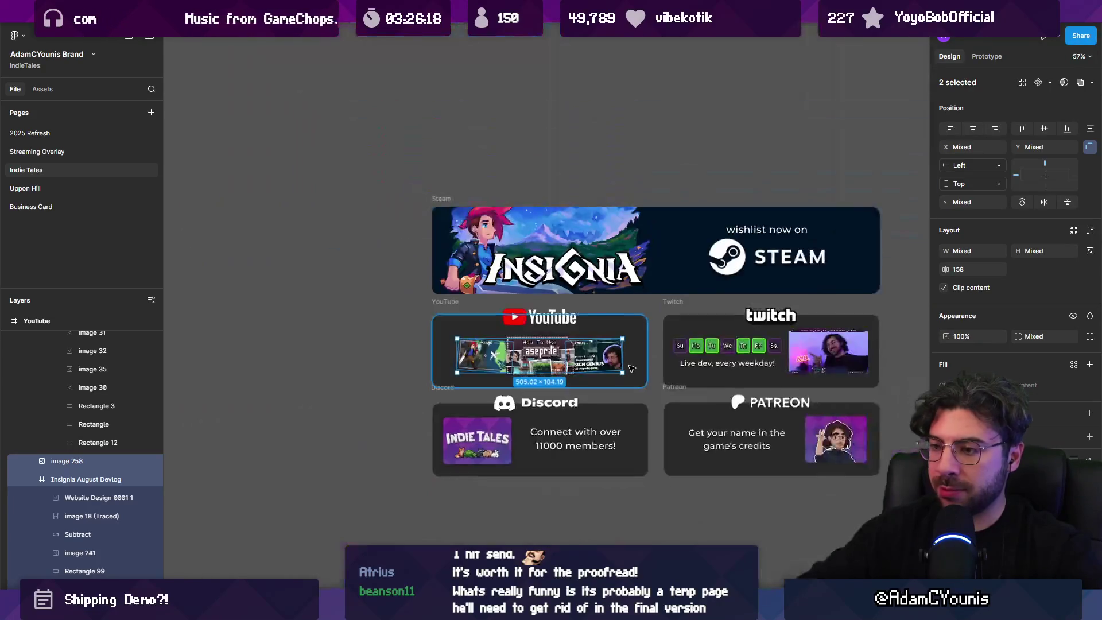
pyautogui.click(608, 479)
pyautogui.hscroll(2, 608, 479)
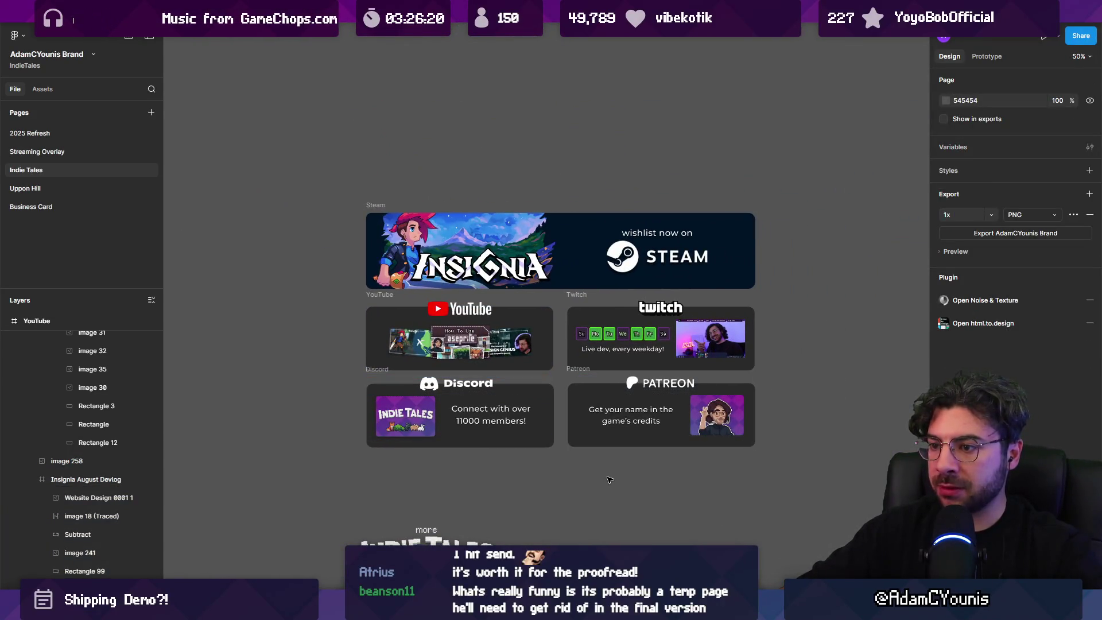
pyautogui.scroll(5, 440, 352)
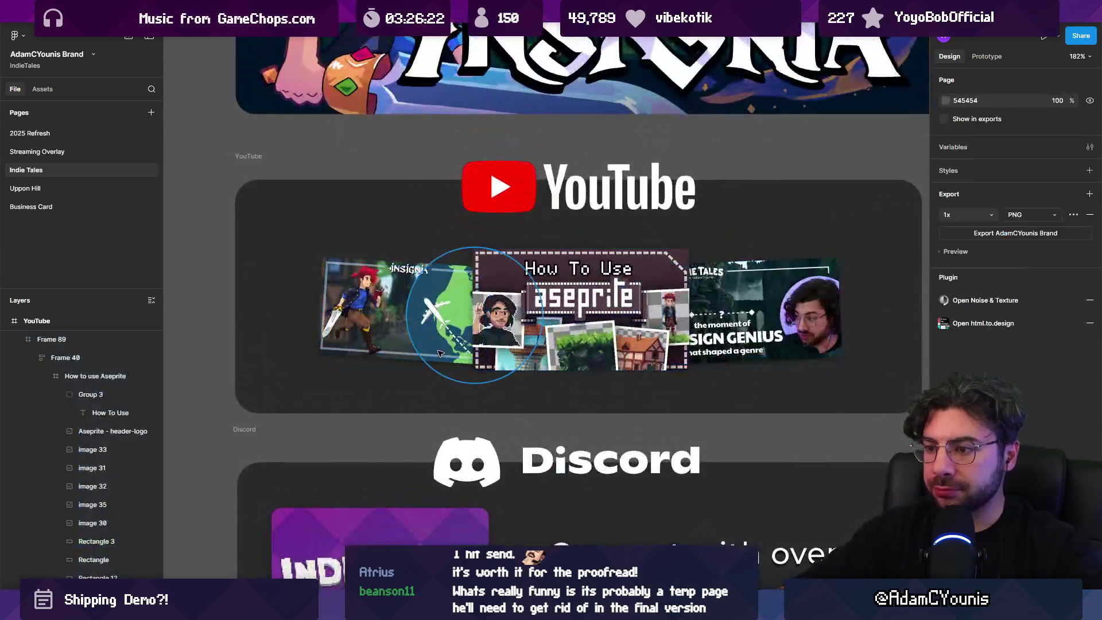
pyautogui.click(437, 353)
pyautogui.doubleClick(436, 342)
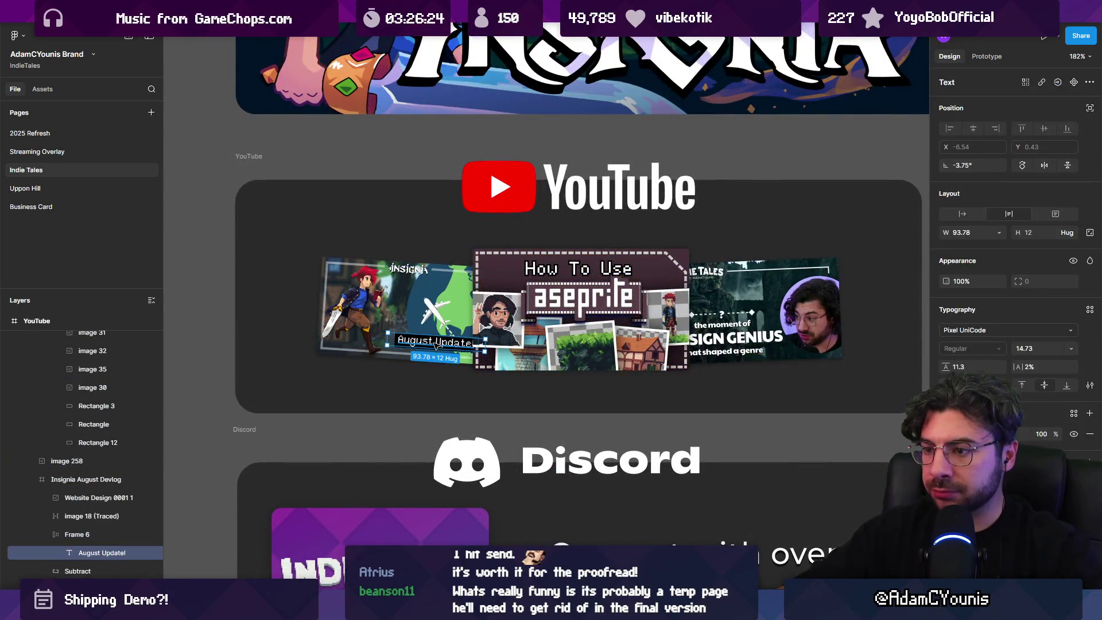
pyautogui.moveTo(1055, 434); pyautogui.dragTo(1018, 433)
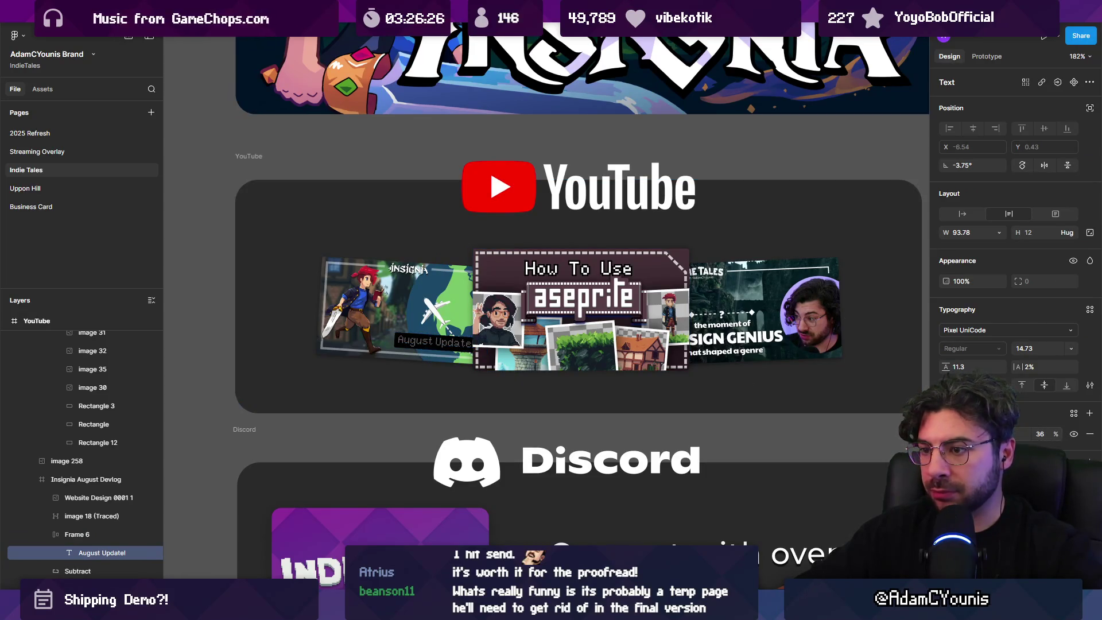
pyautogui.hotkey('shift', '1')
pyautogui.click(319, 330)
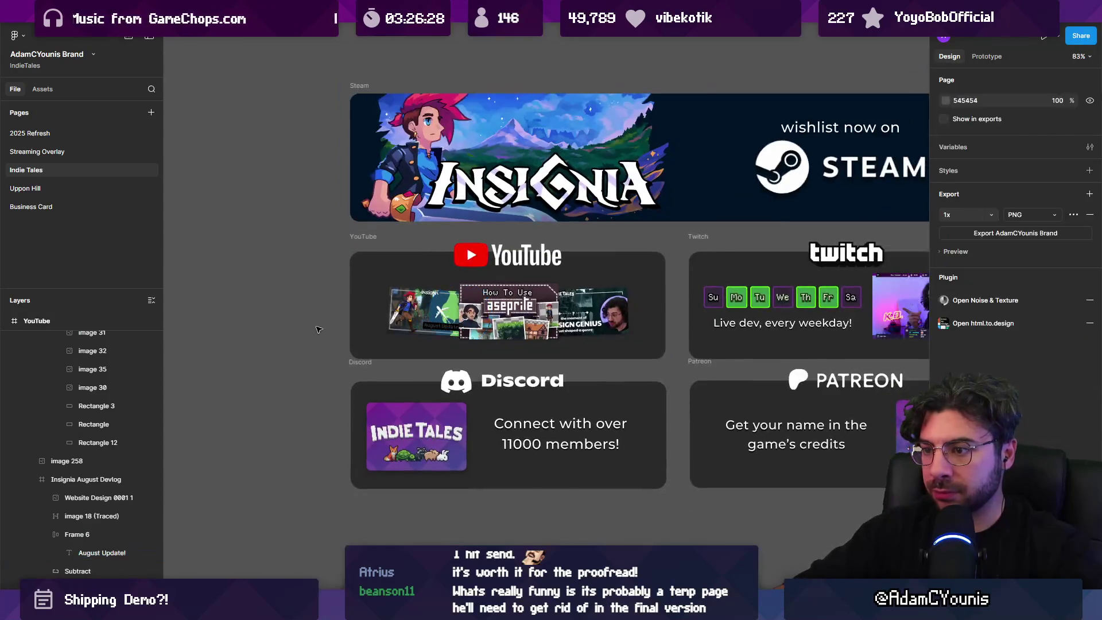
pyautogui.scroll(-2, 568, 339)
pyautogui.hscroll(2, 568, 339)
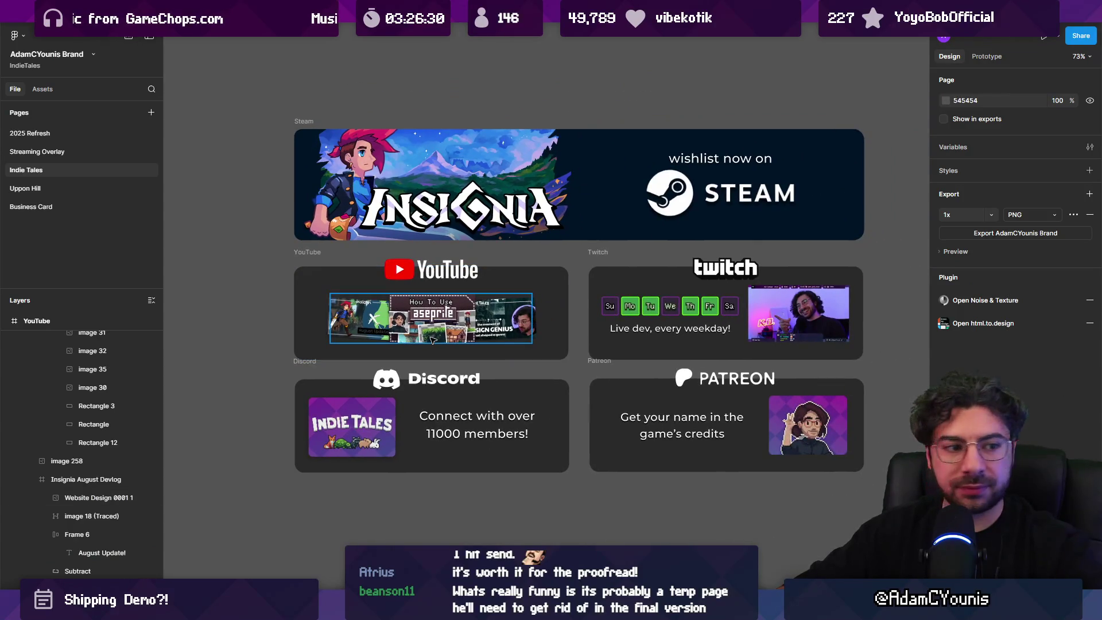
pyautogui.keyDown('ctrl'); pyautogui.click(374, 332); pyautogui.keyUp('ctrl')
pyautogui.hotkey('shift', '2')
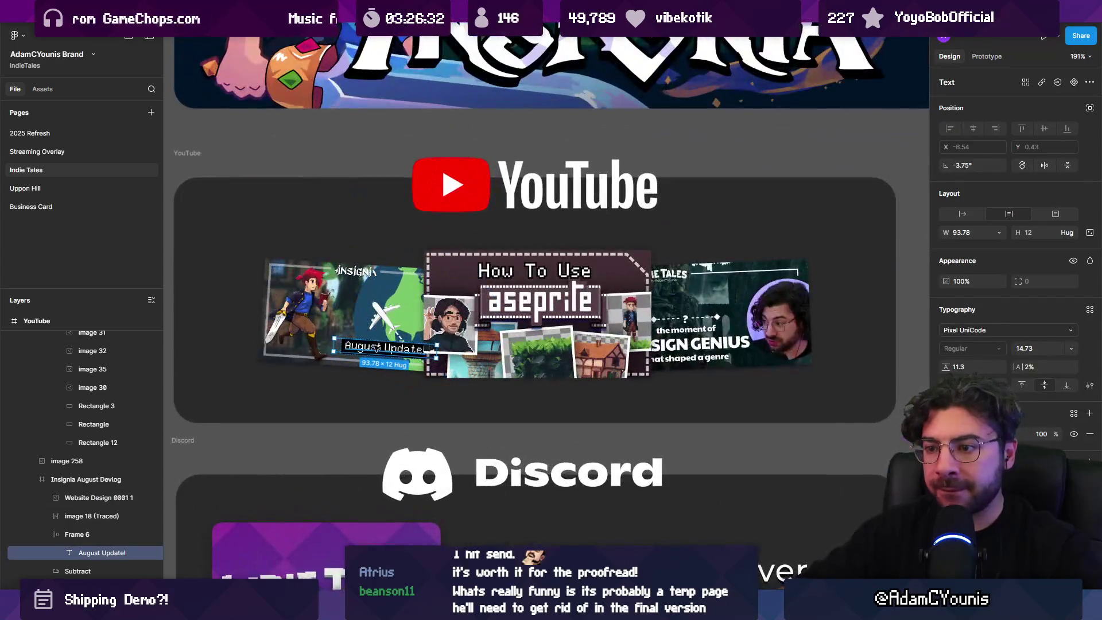
pyautogui.moveTo(946, 281); pyautogui.dragTo(920, 280)
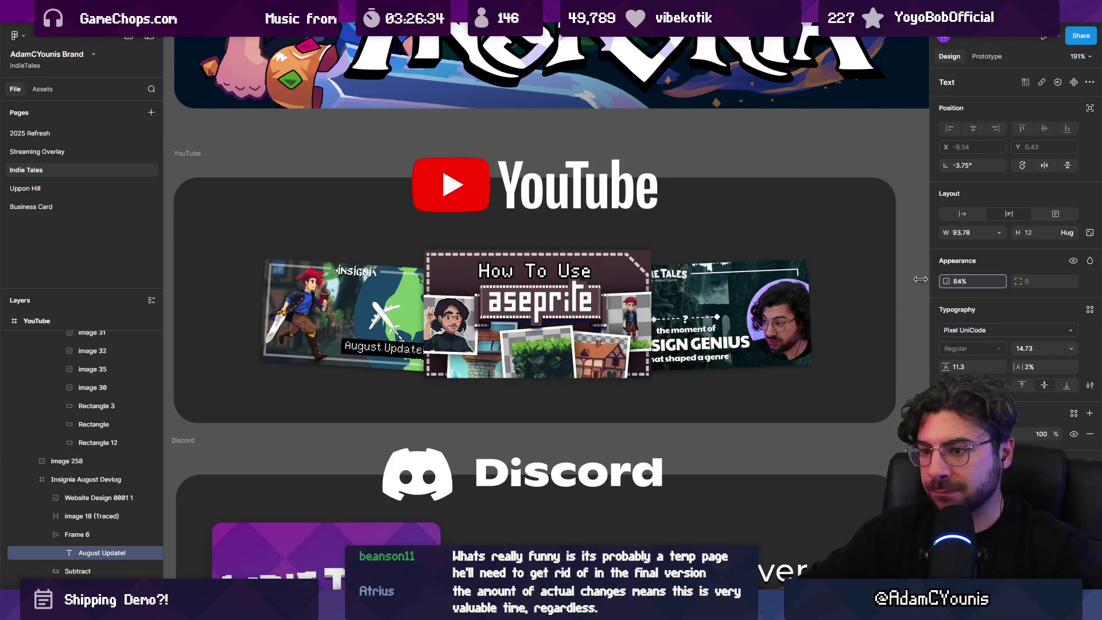
pyautogui.hotkey('ctrl', 'z')
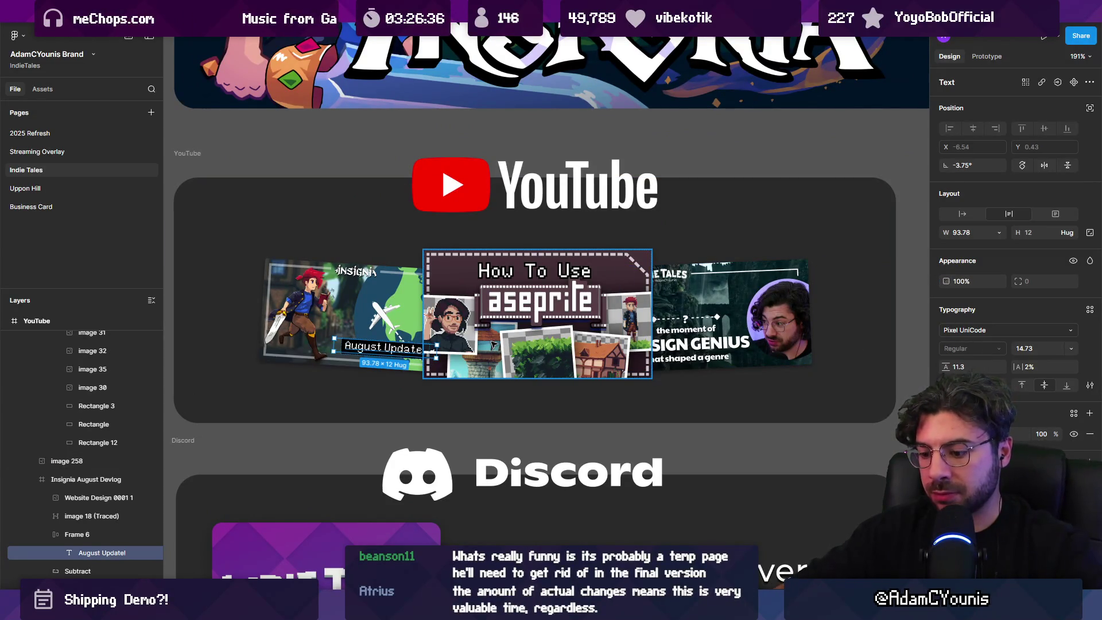
pyautogui.hotkey('shift', 'Return')
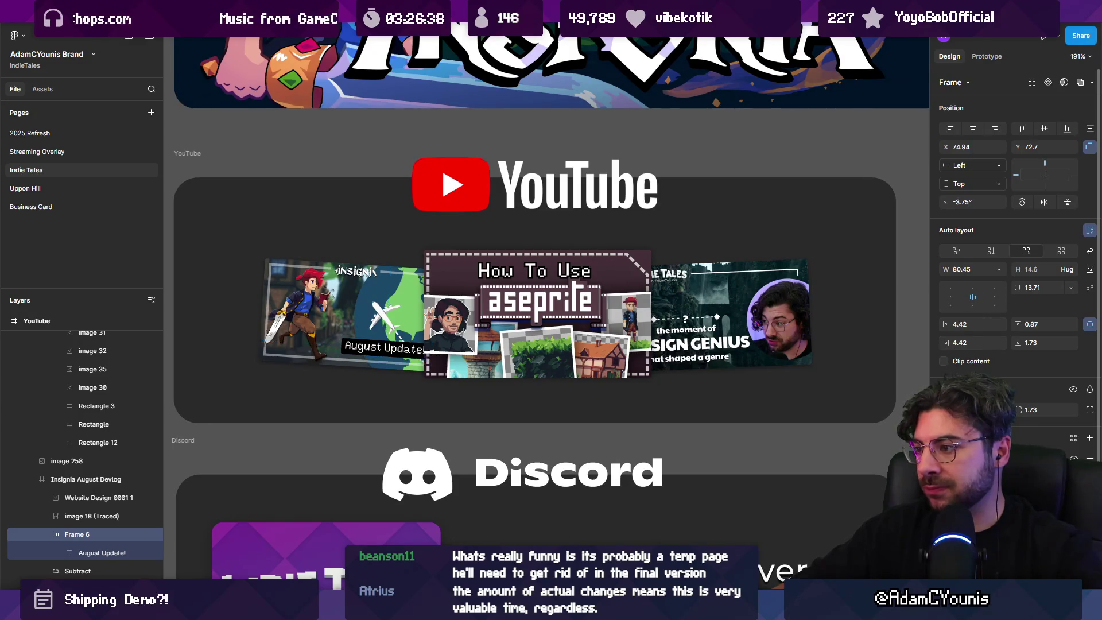
pyautogui.hotkey('shift', '1')
pyautogui.click(538, 288)
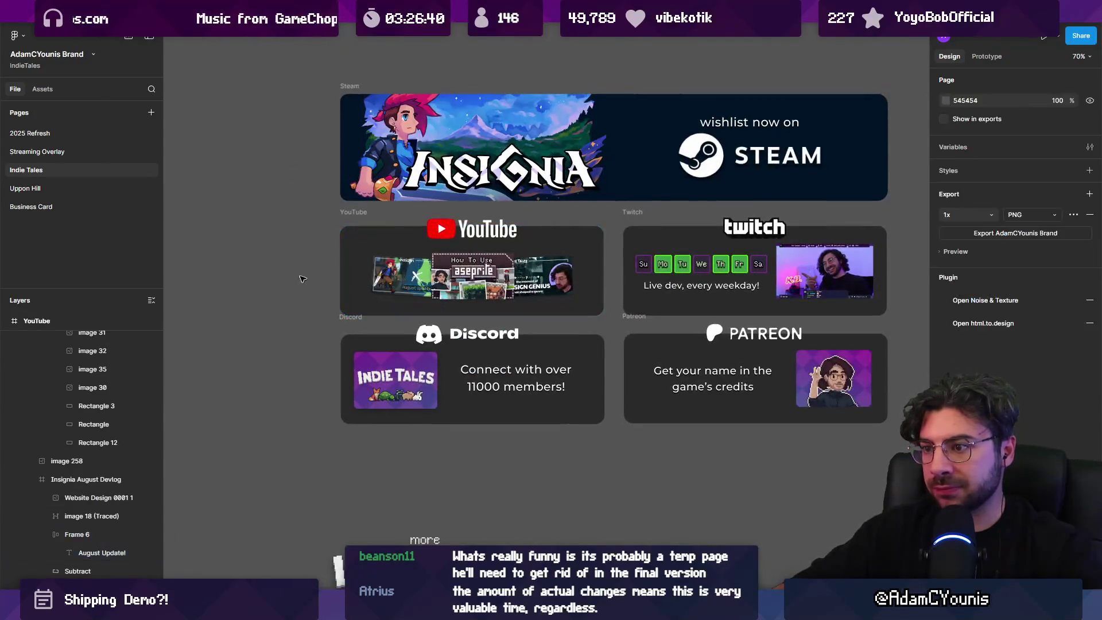
pyautogui.hotkey('shift', '2')
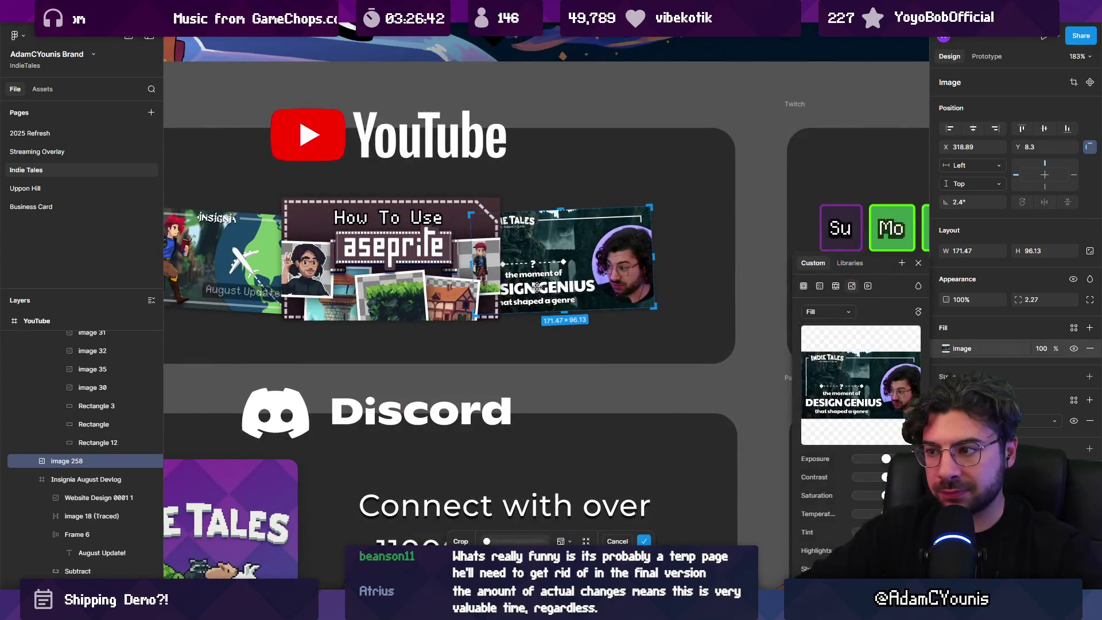
pyautogui.hotkey('shift', '1')
pyautogui.click(533, 317)
# Export all five social-link frames, replacing the previously exported image files
pyautogui.scroll(-1, 533, 317)
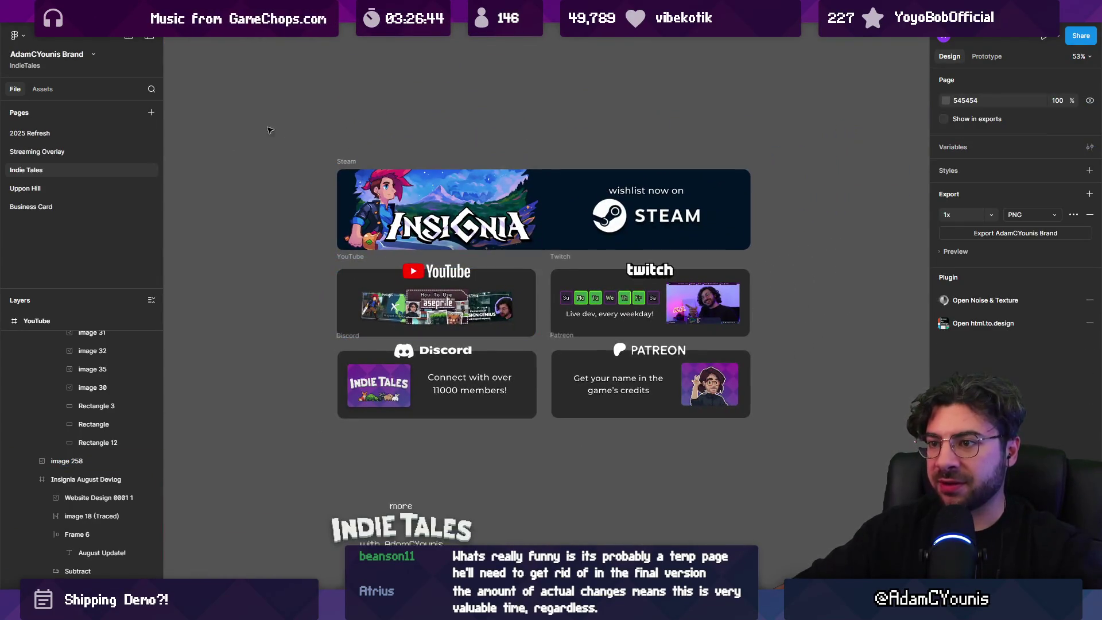
pyautogui.hotkey('ctrl', 'a')
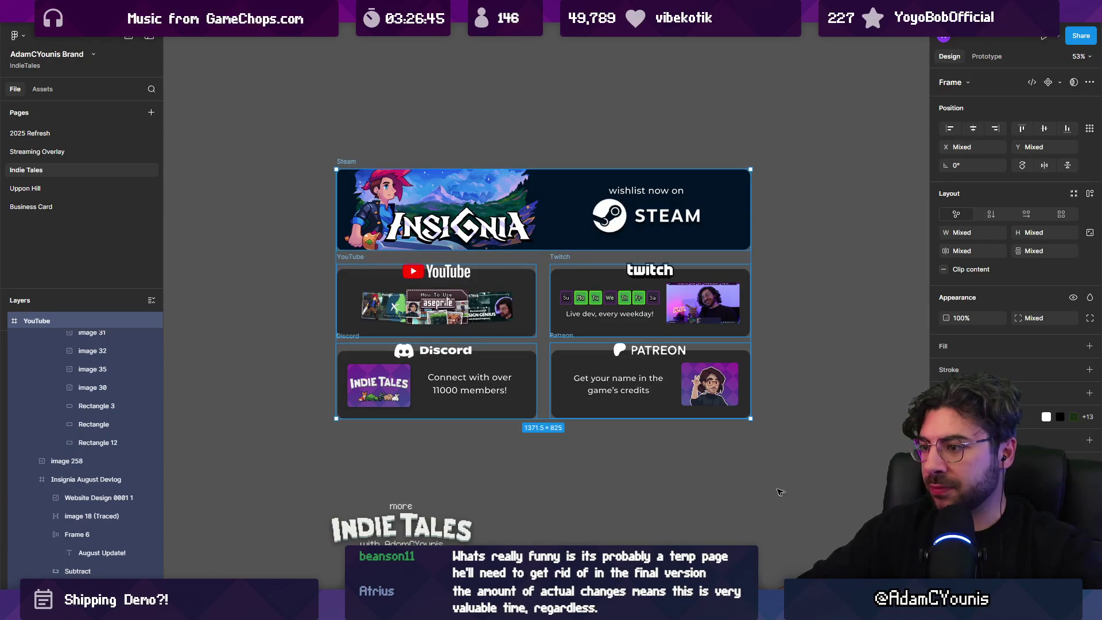
pyautogui.hotkey('ctrl', 'shift', 'e')
pyautogui.press('Return')
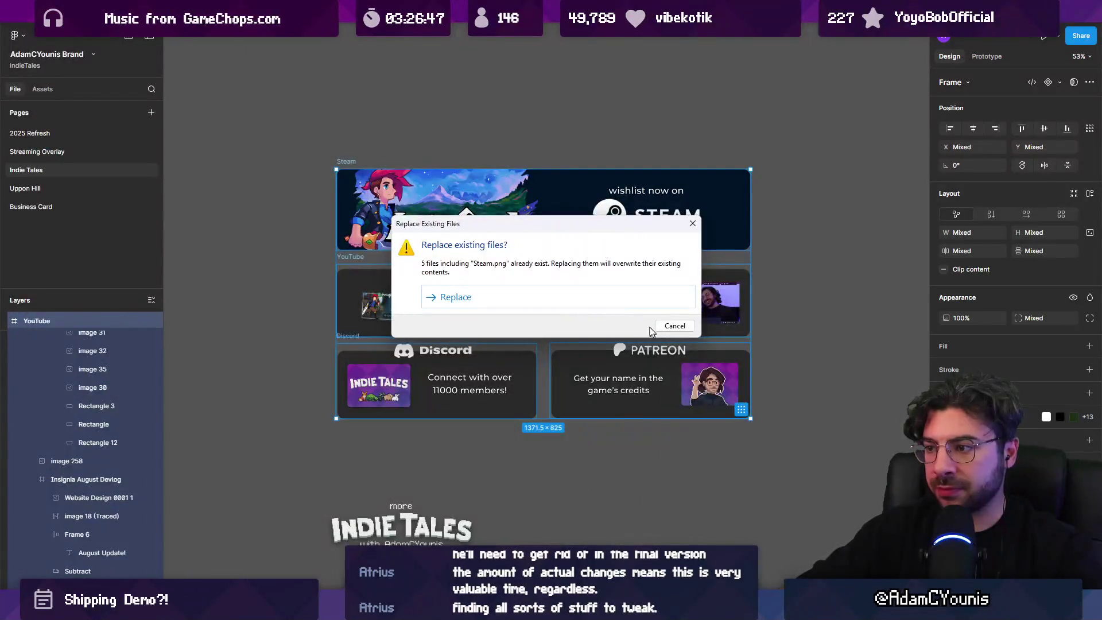
pyautogui.press('Return')
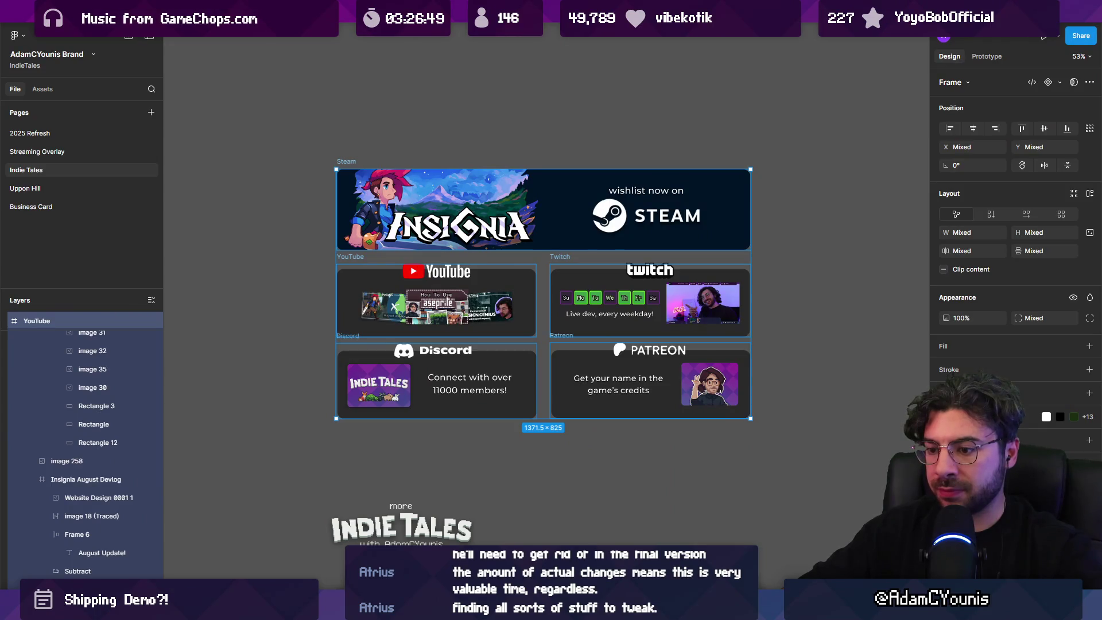
pyautogui.hotkey('alt', 'Tab')
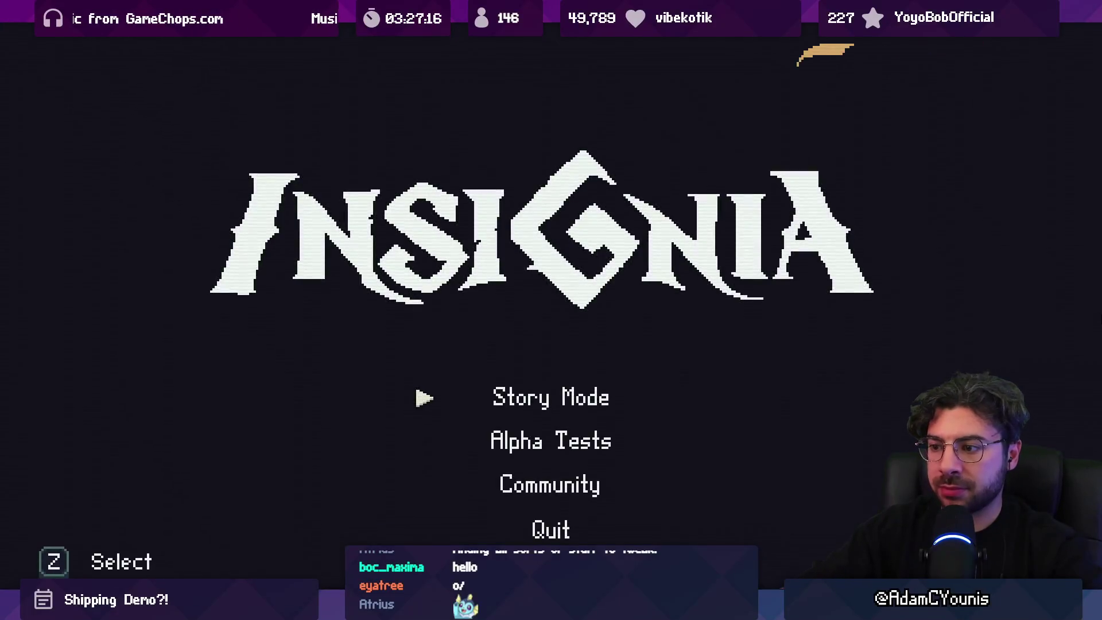
# Move the title menu choice to Alpha Tests, then leave Play mode
pyautogui.press('Down')
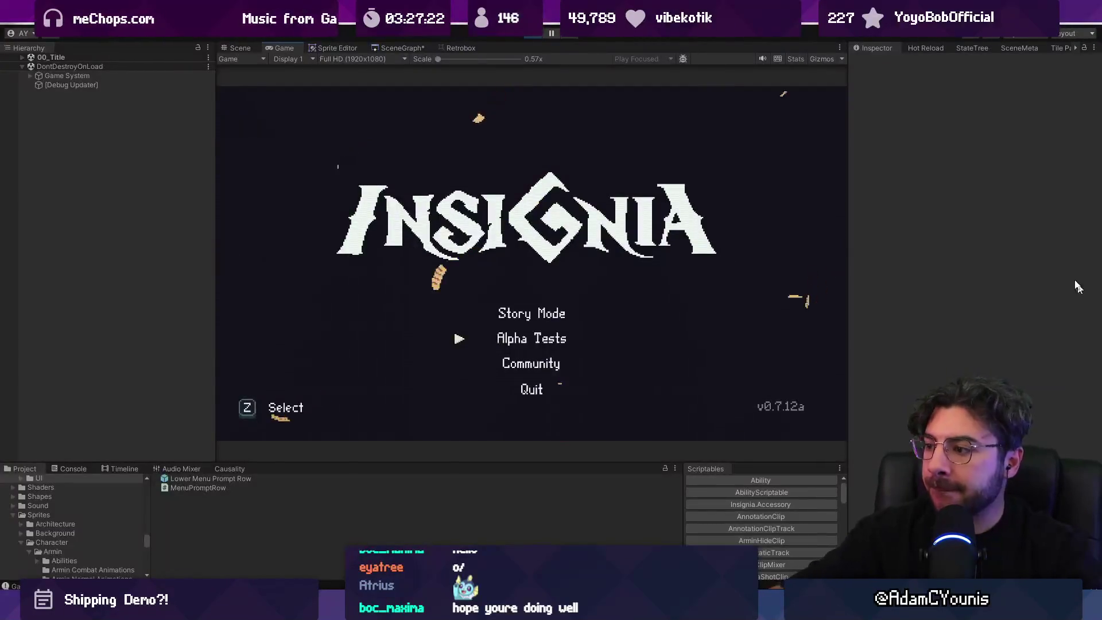
pyautogui.hotkey('ctrl', 'p')
# Enter 8 in the build version number field of Project Settings
pyautogui.click(72, 18)
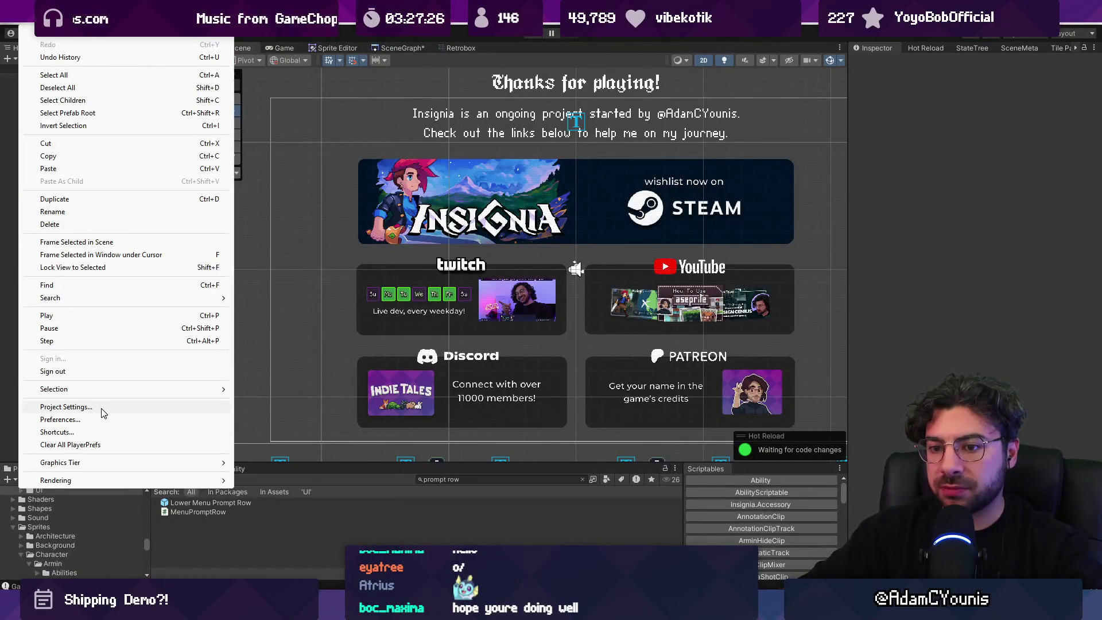
pyautogui.click(66, 406)
pyautogui.click(425, 119)
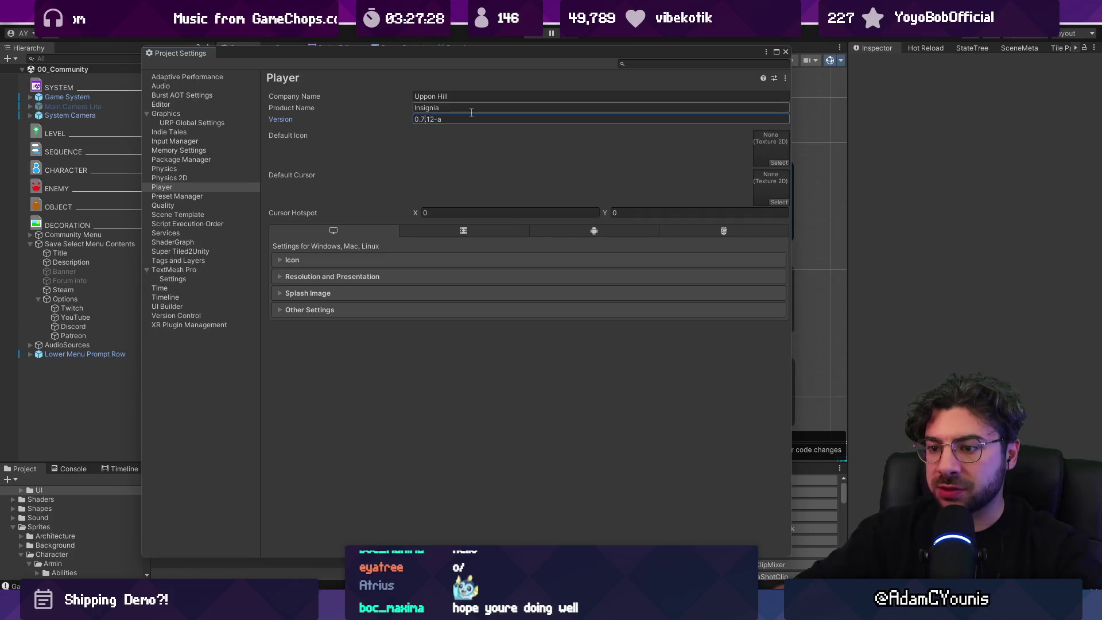
pyautogui.write('8')
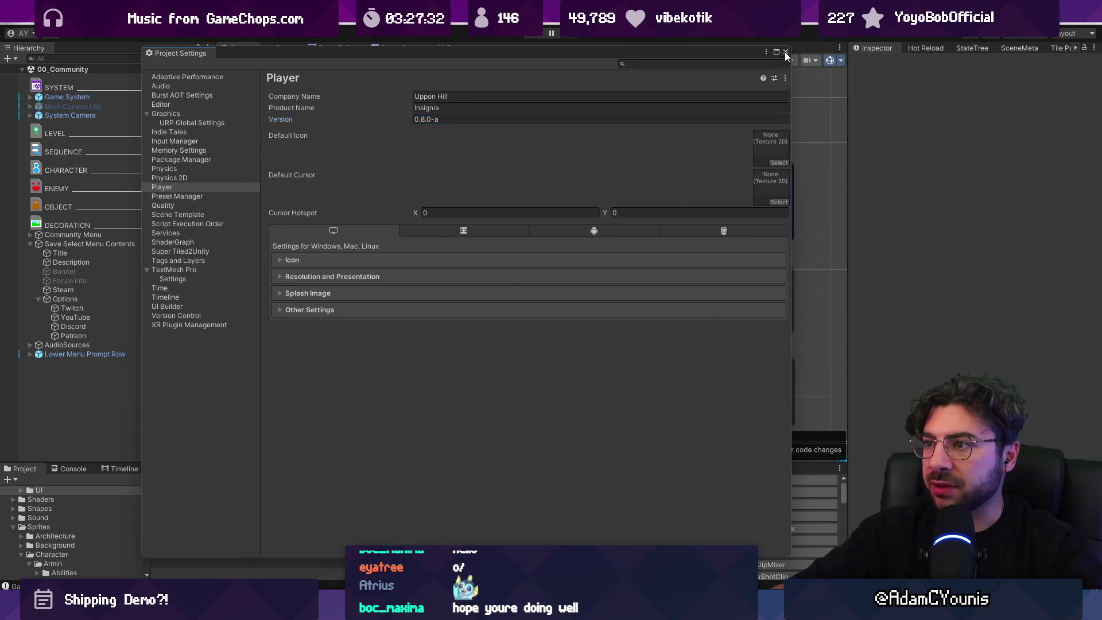
pyautogui.click(786, 51)
pyautogui.scroll(-3, 329, 180)
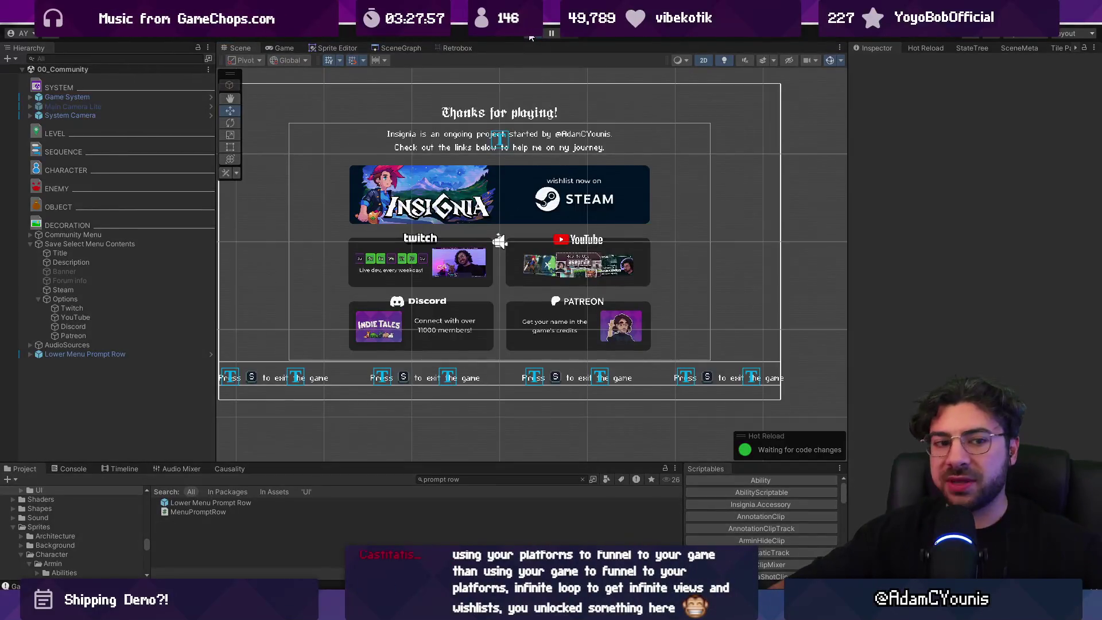
pyautogui.click(530, 37)
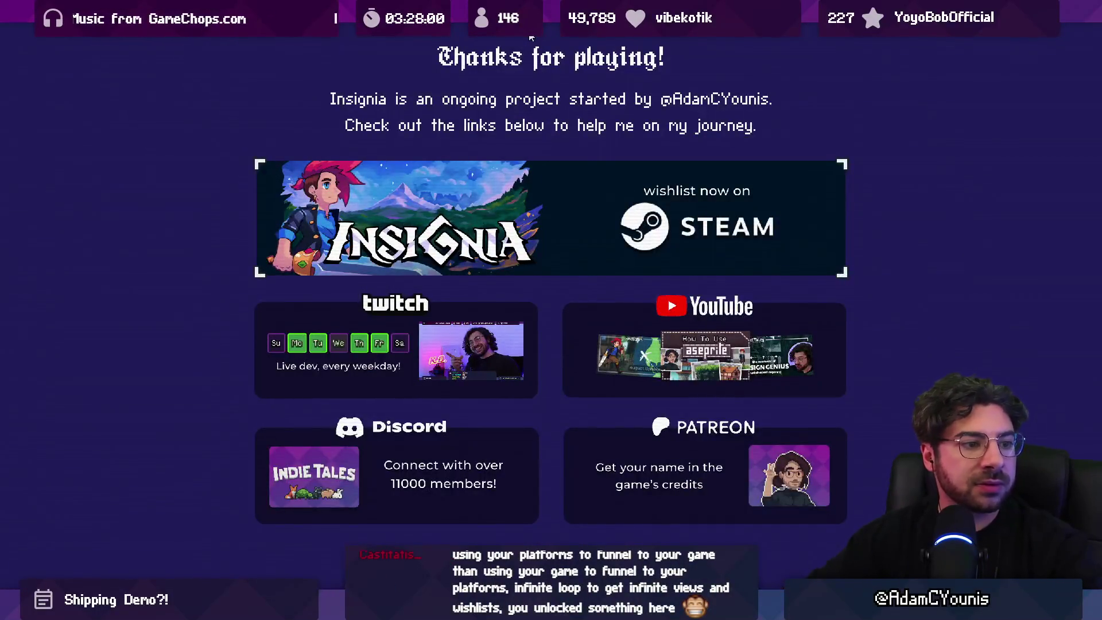
pyautogui.press('Down')
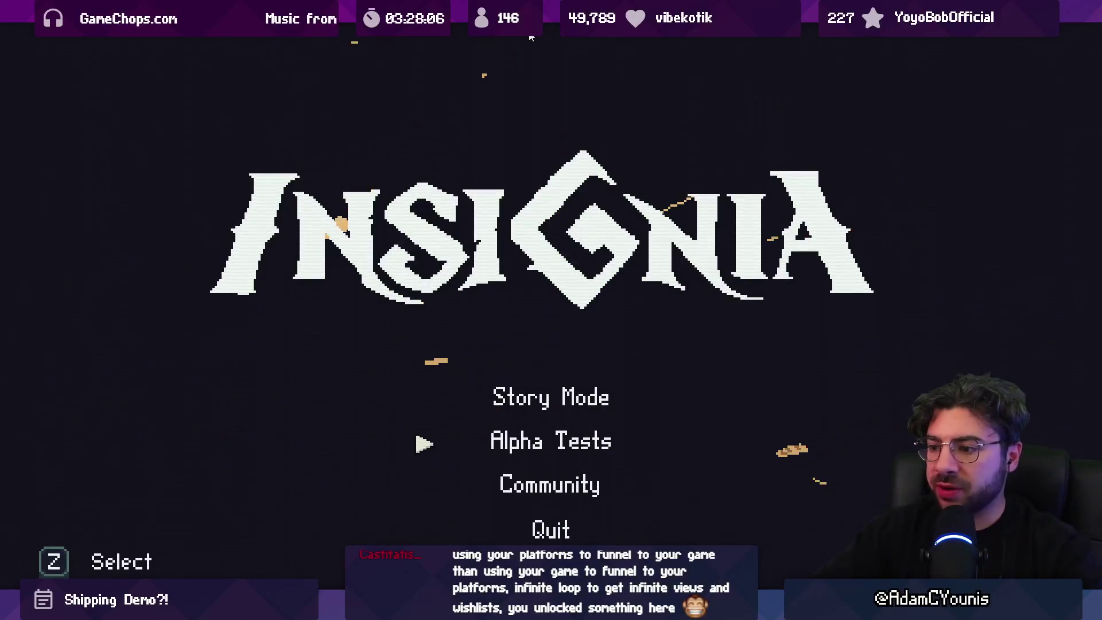
pyautogui.press('z')
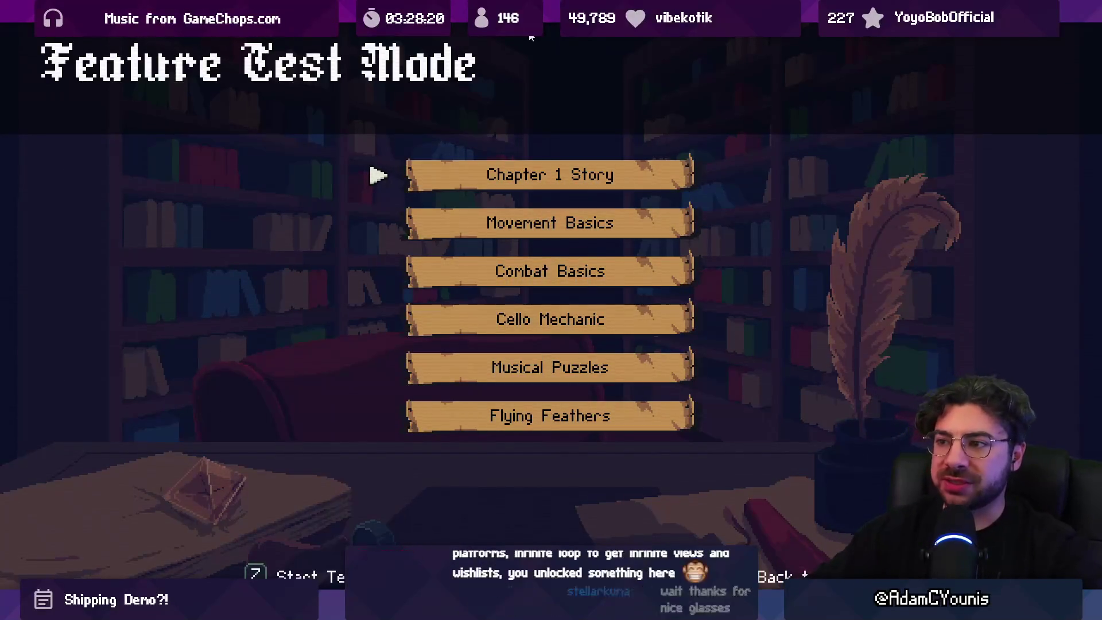
pyautogui.press('z')
pyautogui.press('z')
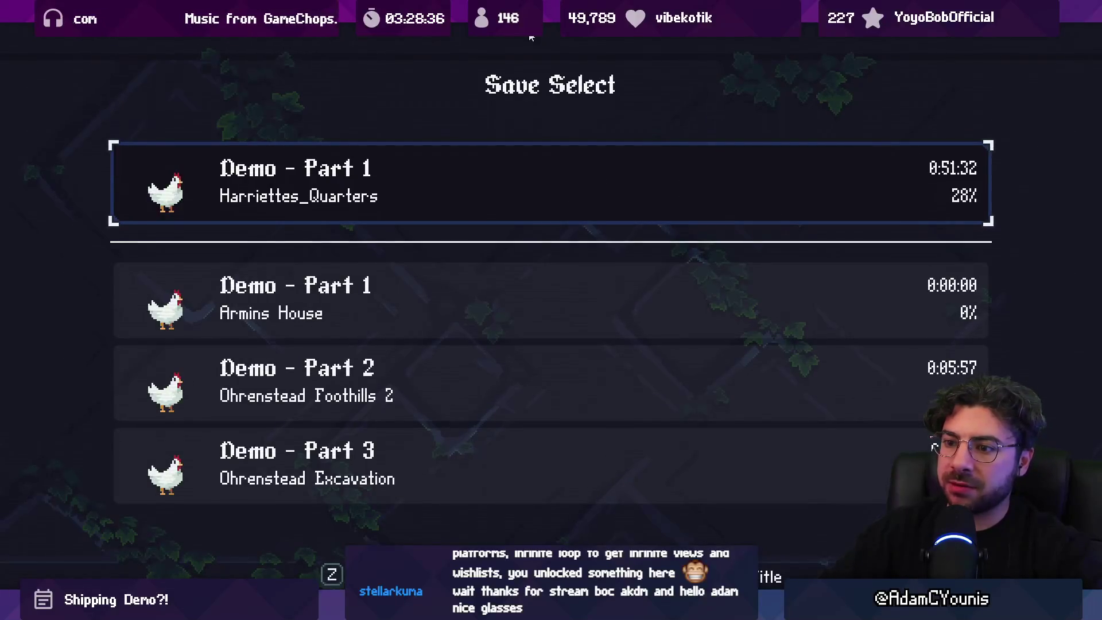
pyautogui.press('x')
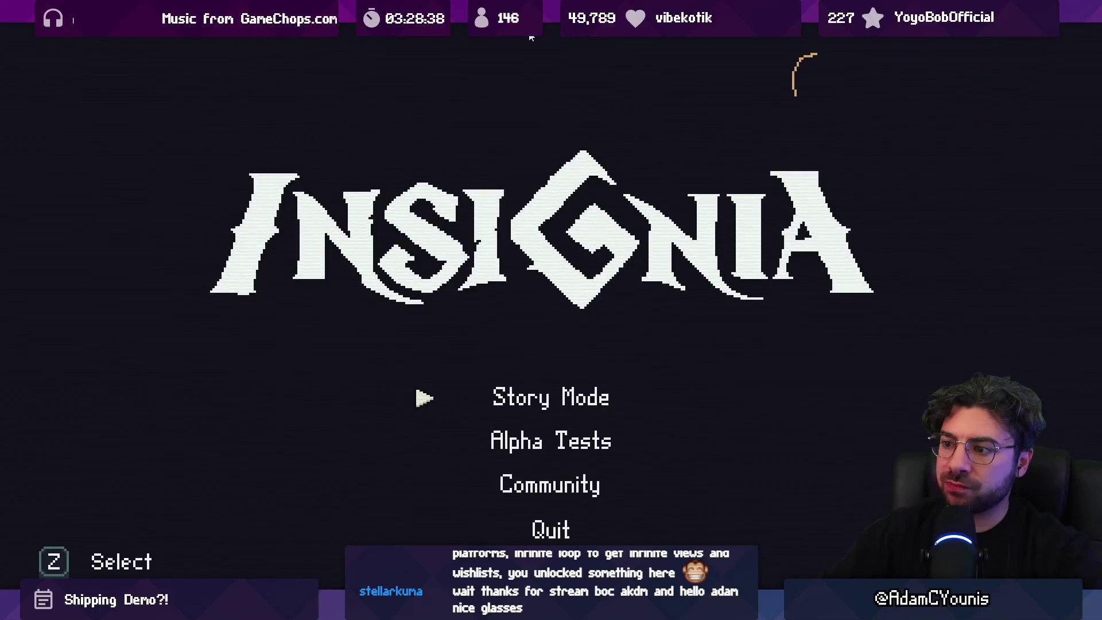
pyautogui.press('z')
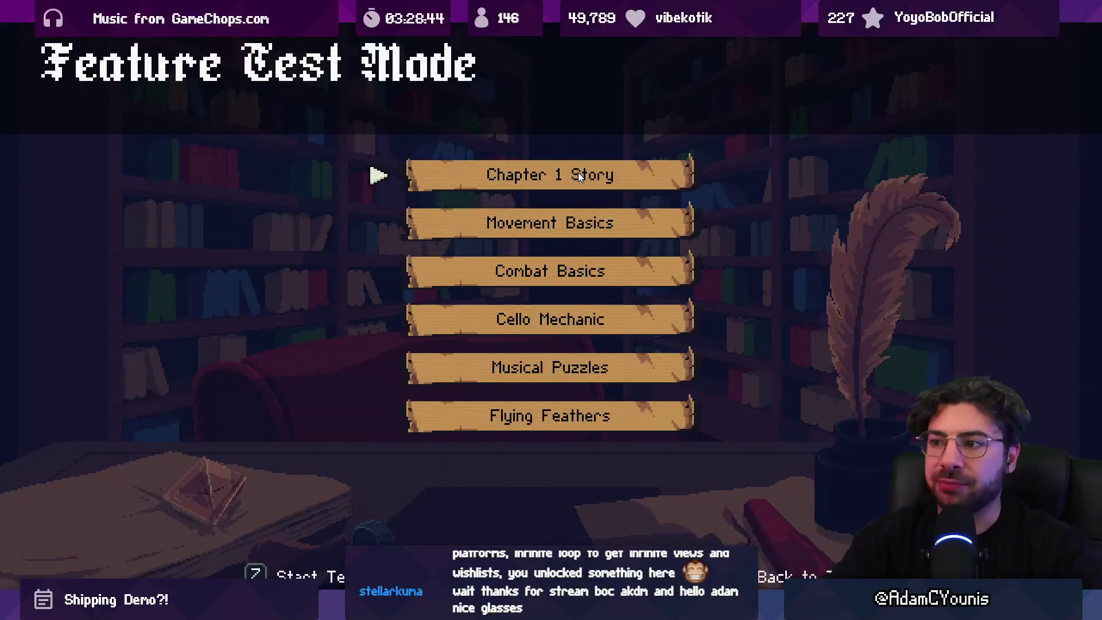
pyautogui.hotkey('shift', 'space')
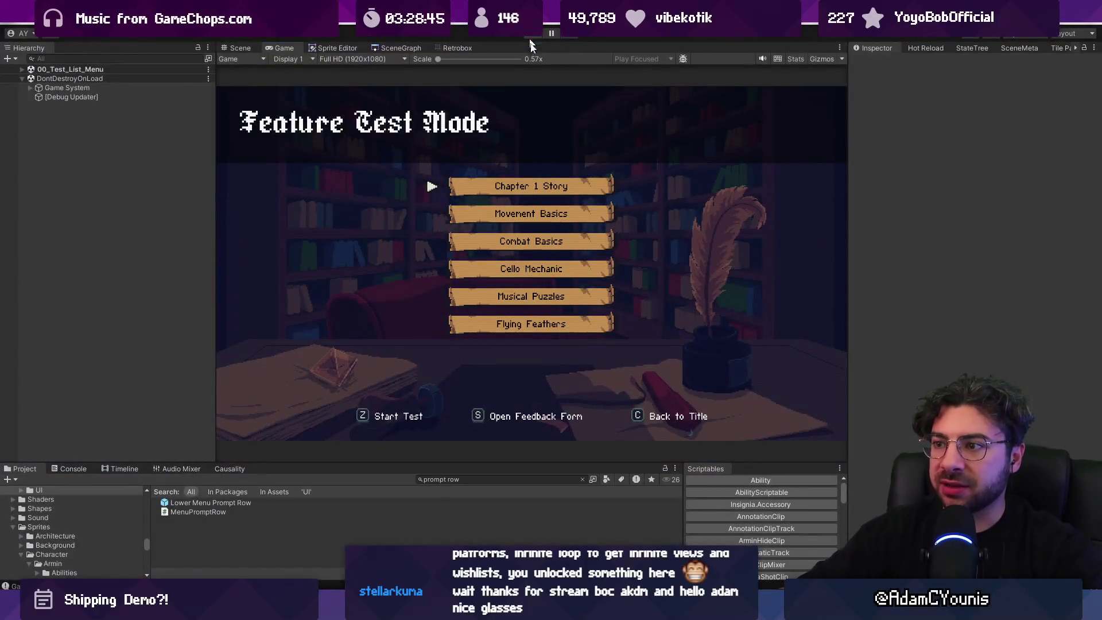
pyautogui.click(531, 35)
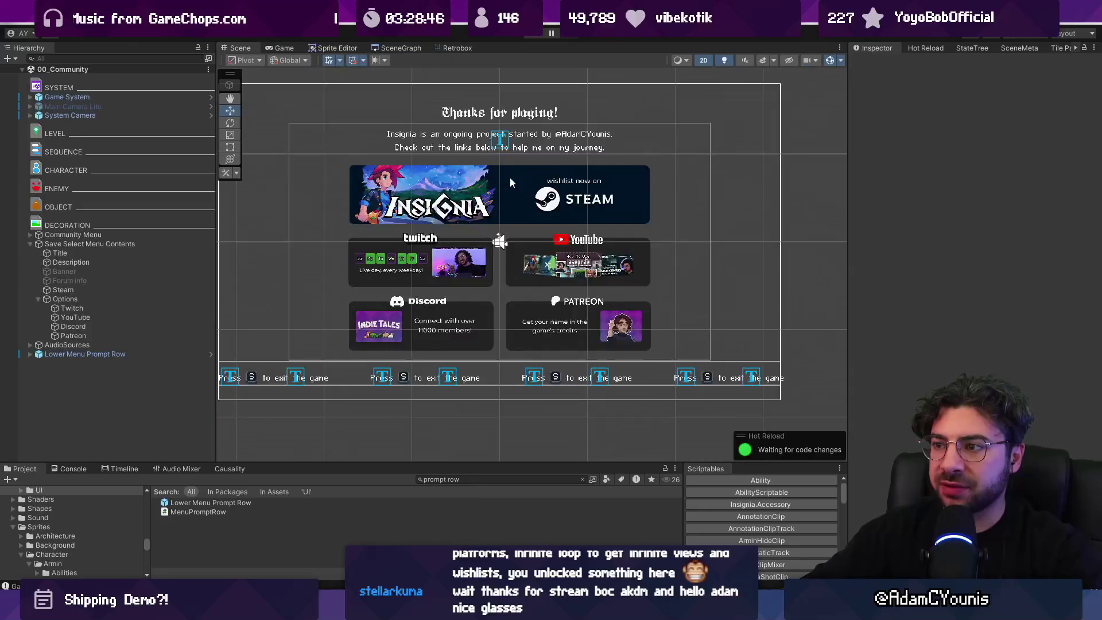
pyautogui.click(477, 479)
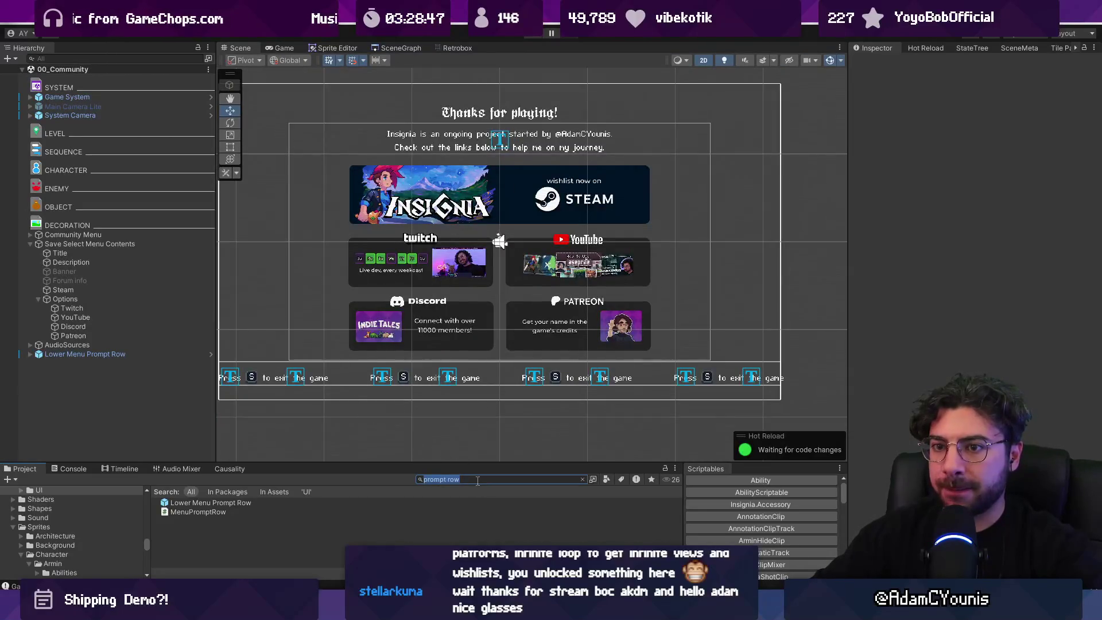
# Search the project for 'story' and inspect the Chapter 1 Story test scenario
pyautogui.write('story')
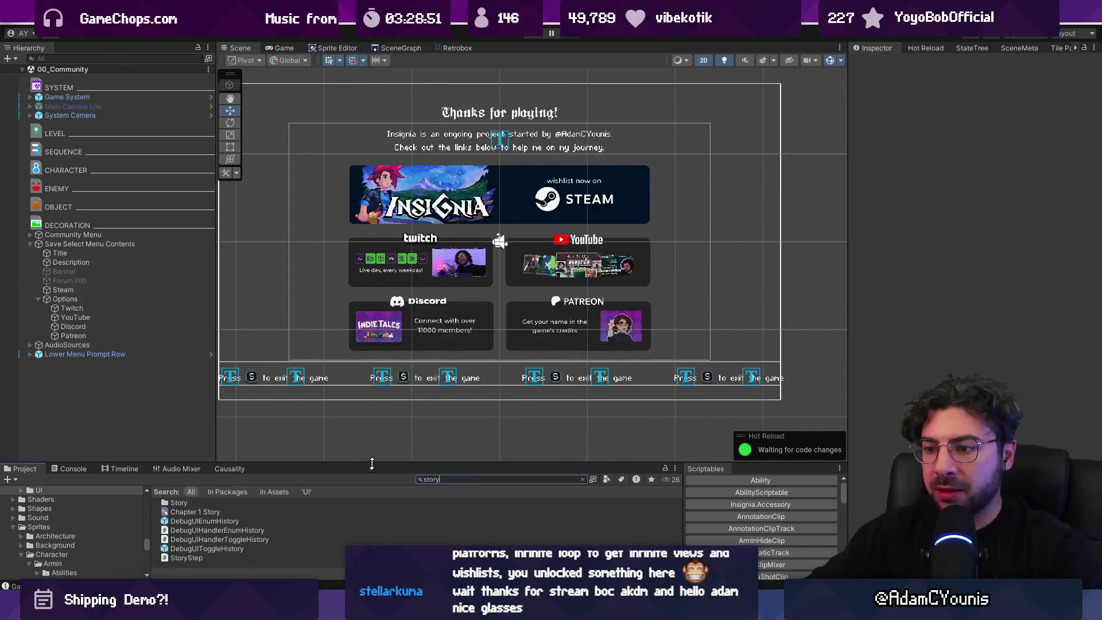
pyautogui.moveTo(372, 463); pyautogui.dragTo(372, 384)
pyautogui.click(251, 425)
pyautogui.click(250, 431)
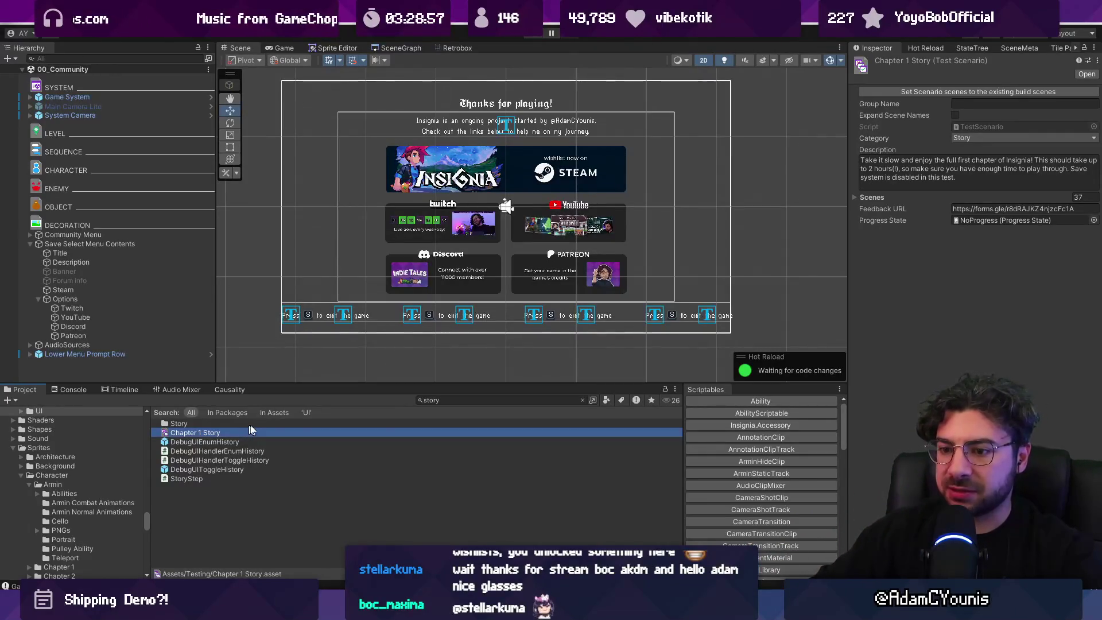
# Search the project for 'tests' and open the Tests folder
pyautogui.click(516, 400)
pyautogui.write('tes')
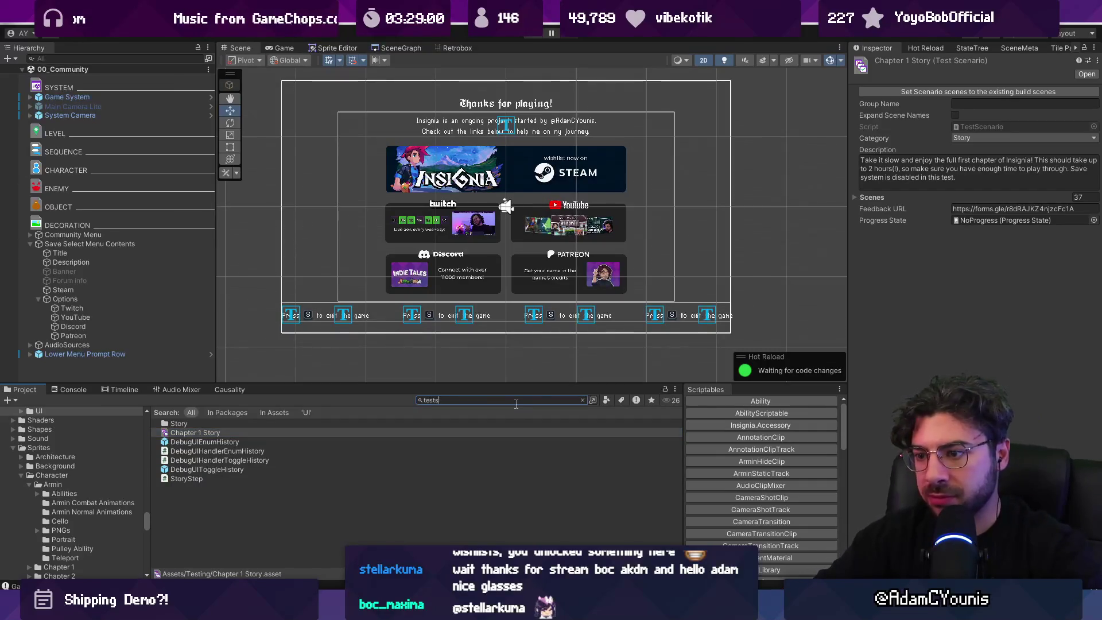
pyautogui.write('ts')
pyautogui.click(231, 443)
pyautogui.doubleClick(231, 443)
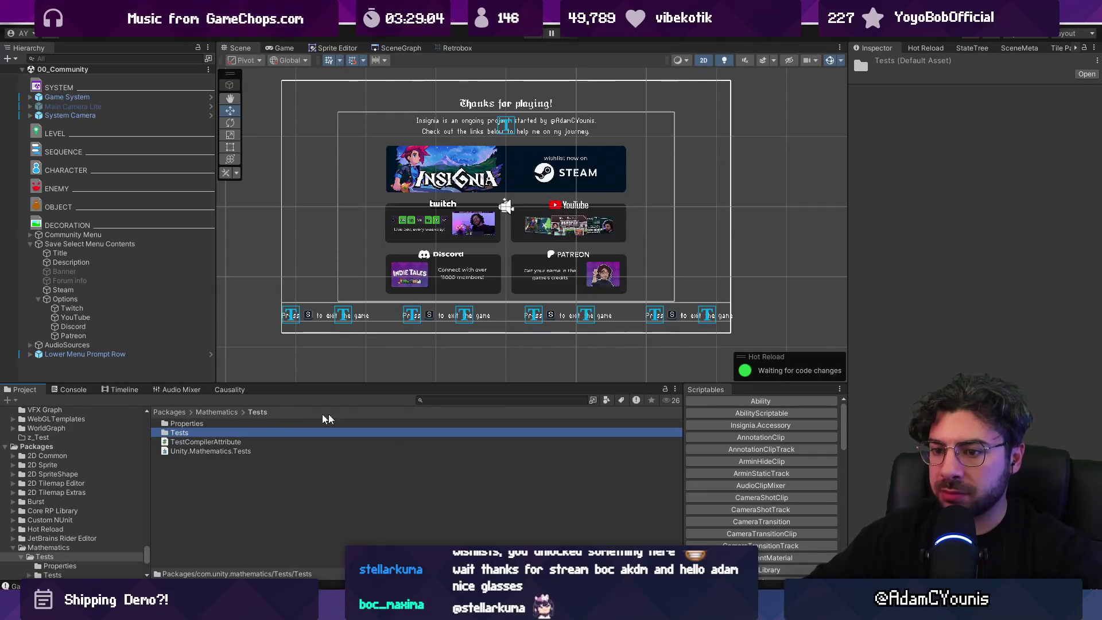
pyautogui.click(454, 400)
pyautogui.write('tge')
pyautogui.press('BackSpace')
pyautogui.press('BackSpace')
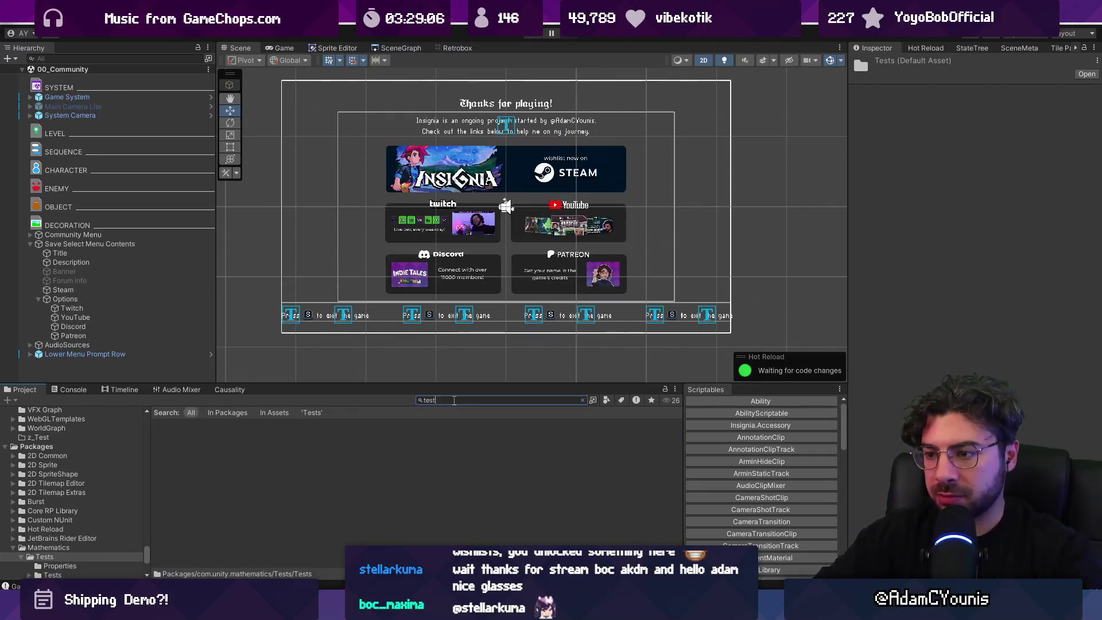
pyautogui.write('ests')
pyautogui.press('Down')
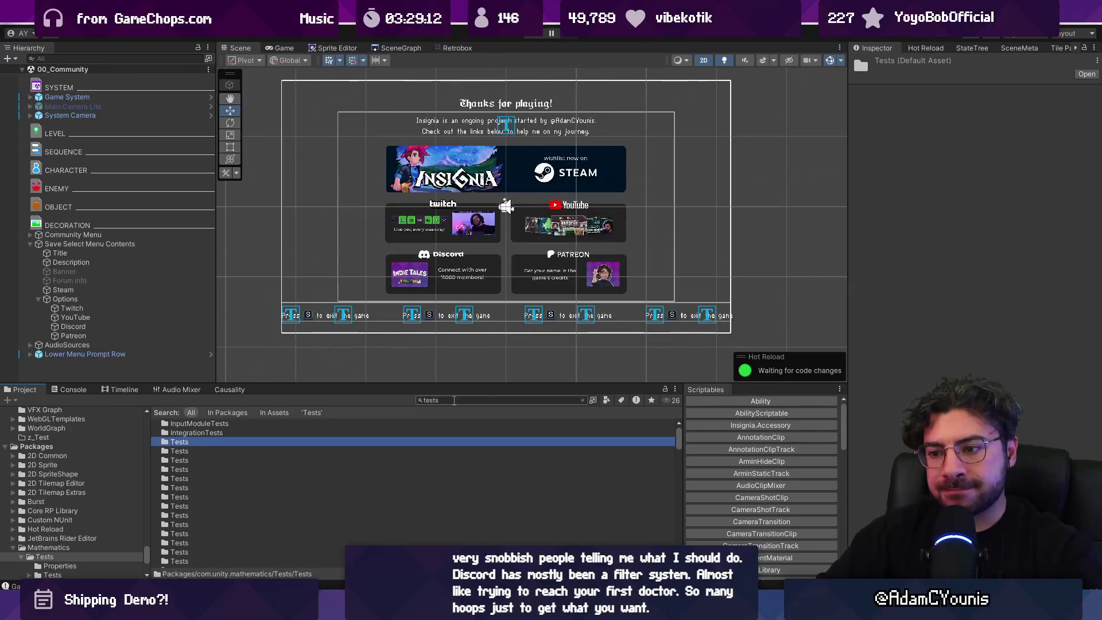
# Search for 'testing' and open the Assets/Testing folder to list its contents
pyautogui.click(458, 400)
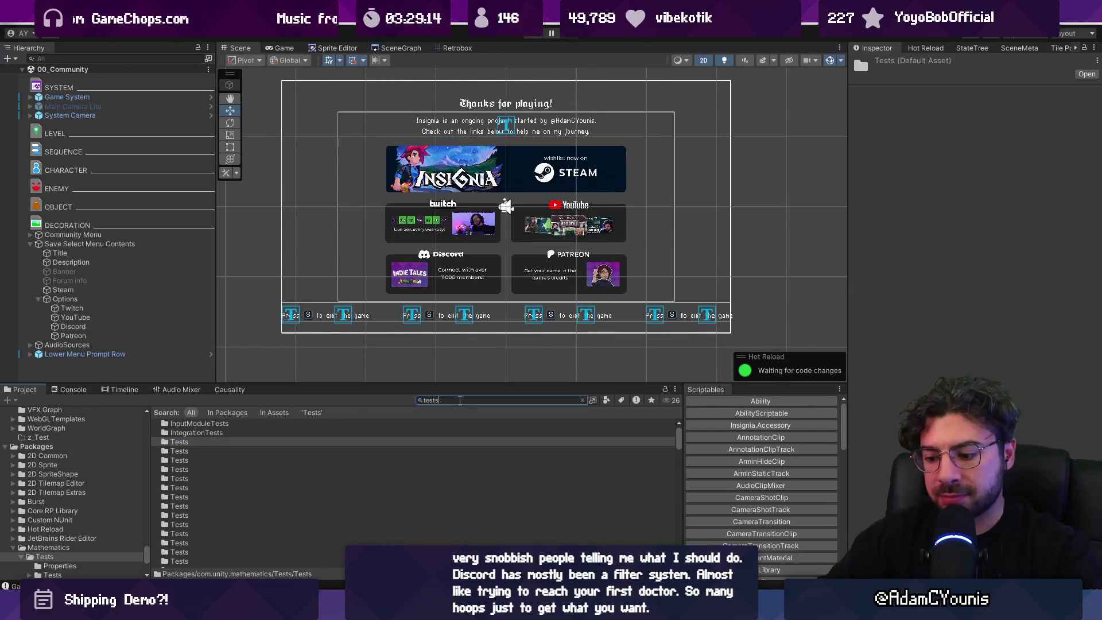
pyautogui.write('testing')
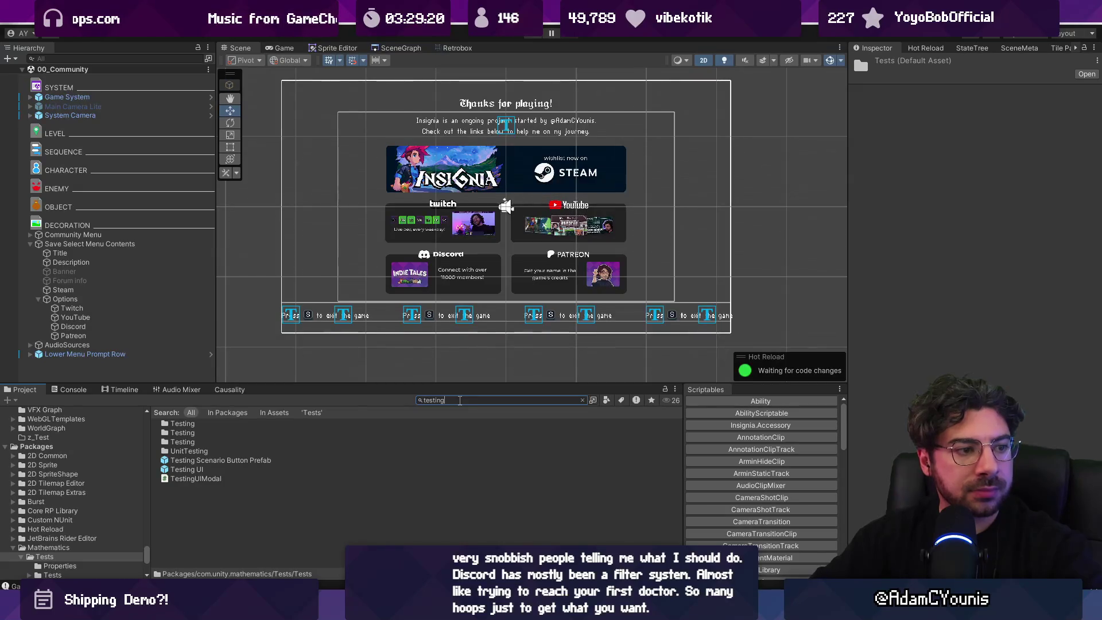
pyautogui.press('Down')
pyautogui.press('Return')
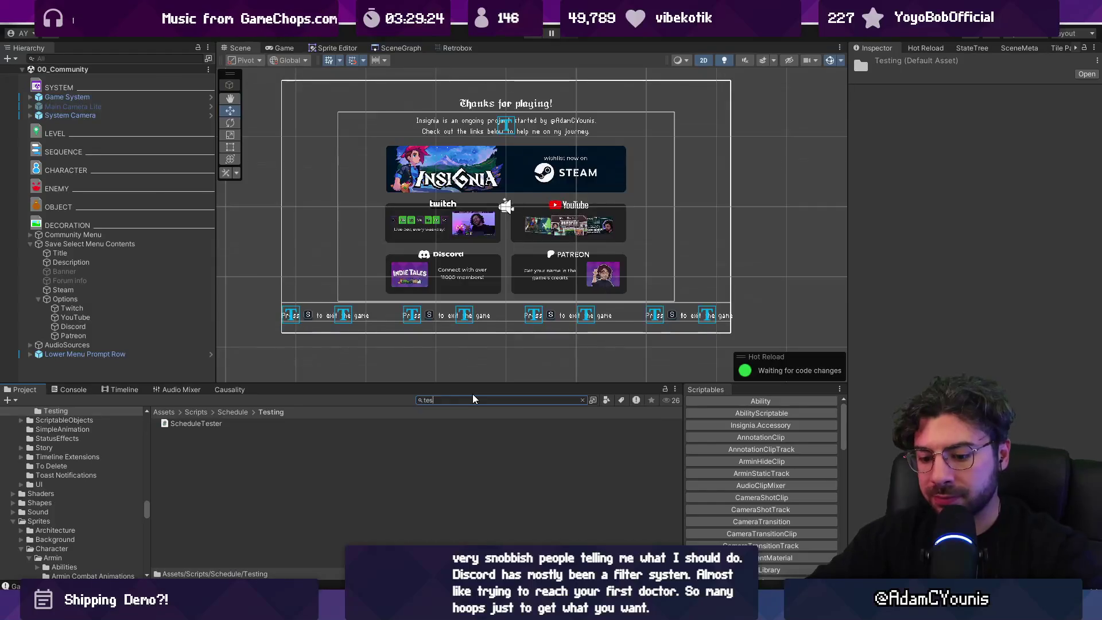
pyautogui.press('Escape')
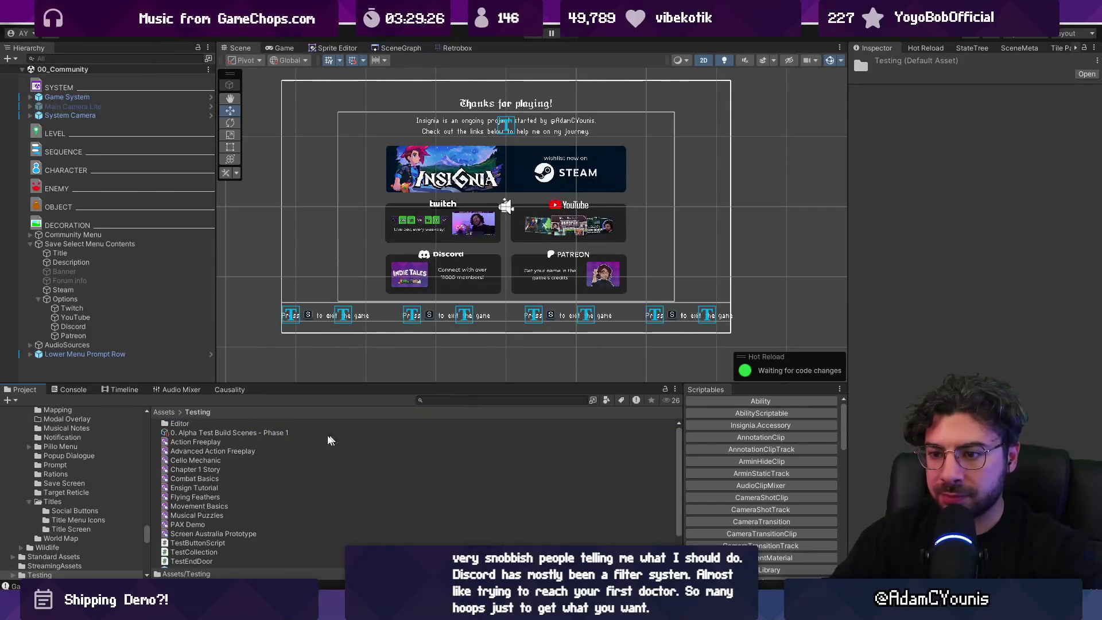
# Check Core Scenes in Alpha Test Build Scenes - Phase 1, then open the Chapter 1 Story scenario
pyautogui.click(292, 434)
pyautogui.click(927, 143)
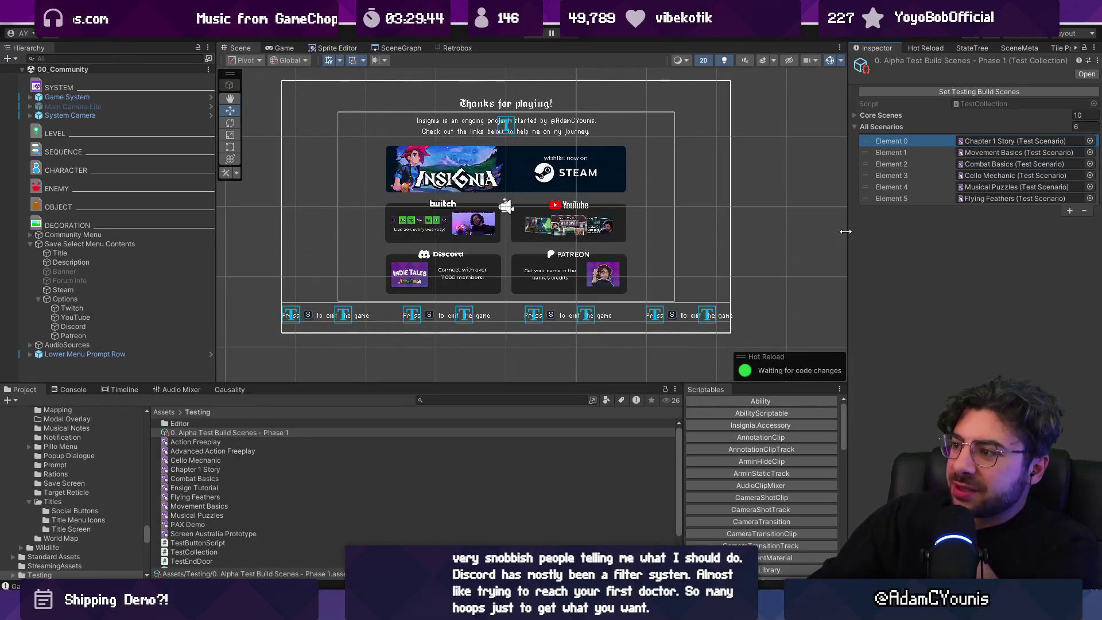
pyautogui.moveTo(848, 241)
pyautogui.mouseDown()
pyautogui.moveTo(798, 218)
pyautogui.moveTo(778, 172)
pyautogui.mouseUp()
pyautogui.click(785, 116)
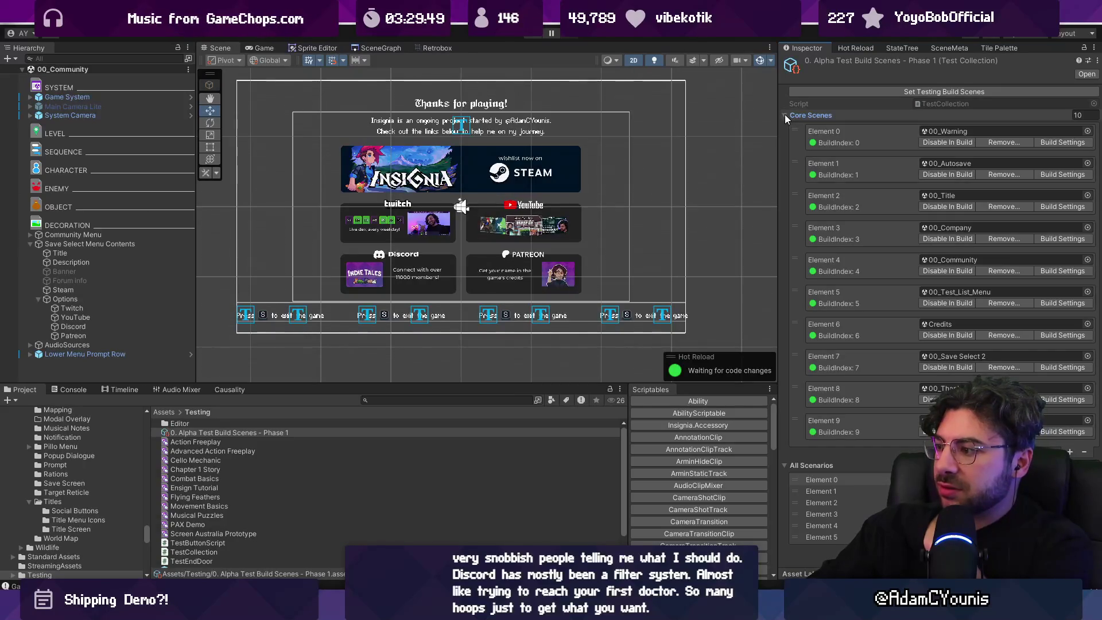
pyautogui.click(785, 116)
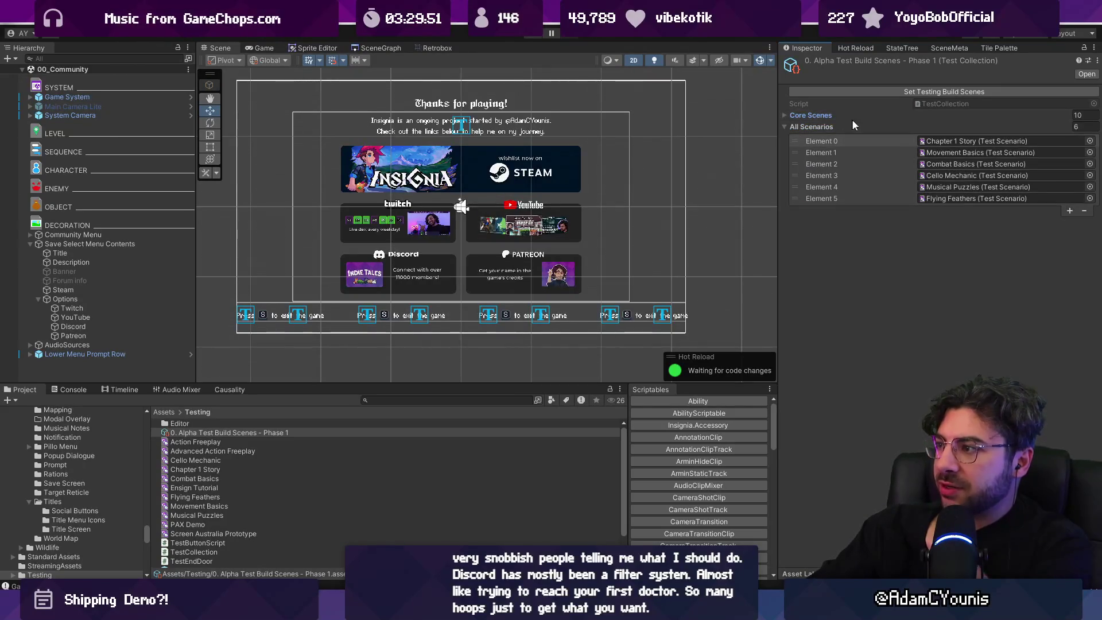
pyautogui.doubleClick(936, 144)
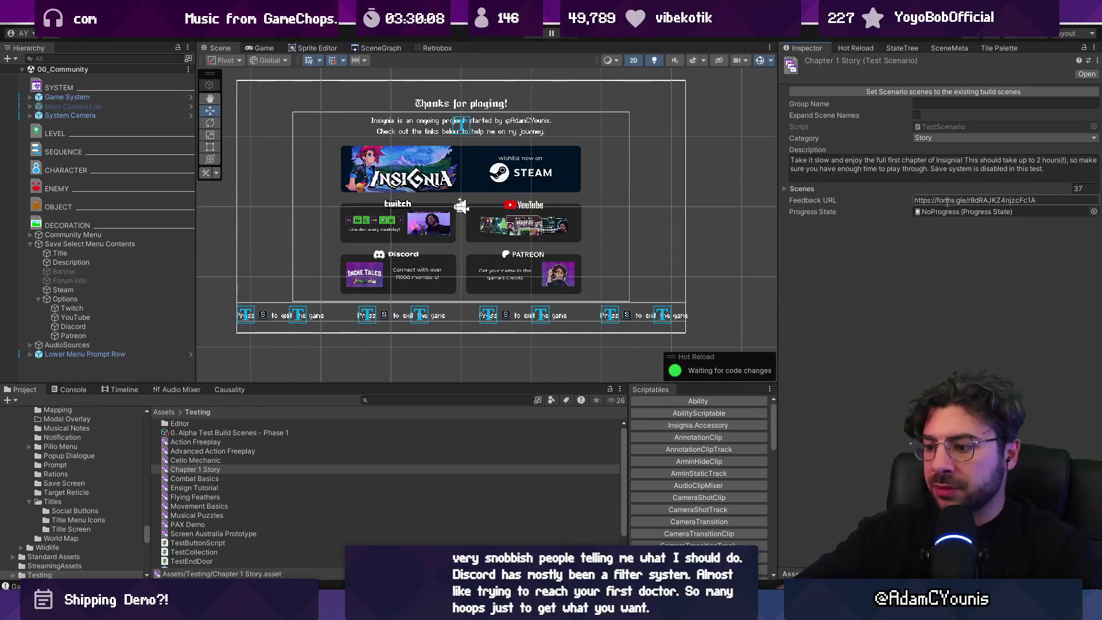
# Run a play test of the game in Play mode, then stop it
pyautogui.click(532, 35)
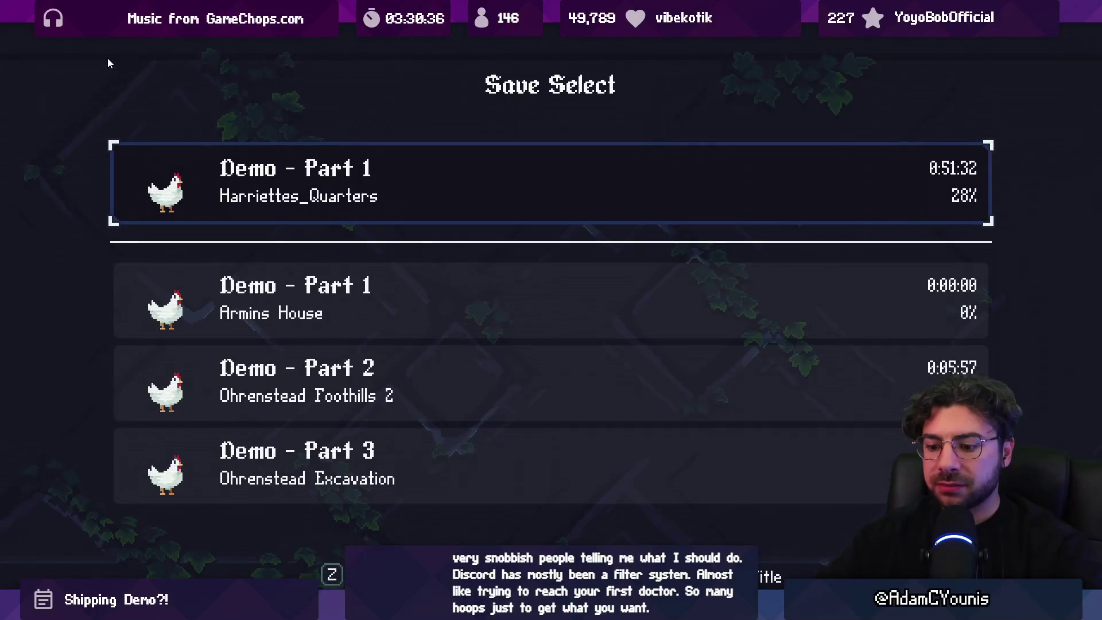
pyautogui.hotkey('shift', 'space')
pyautogui.click(530, 34)
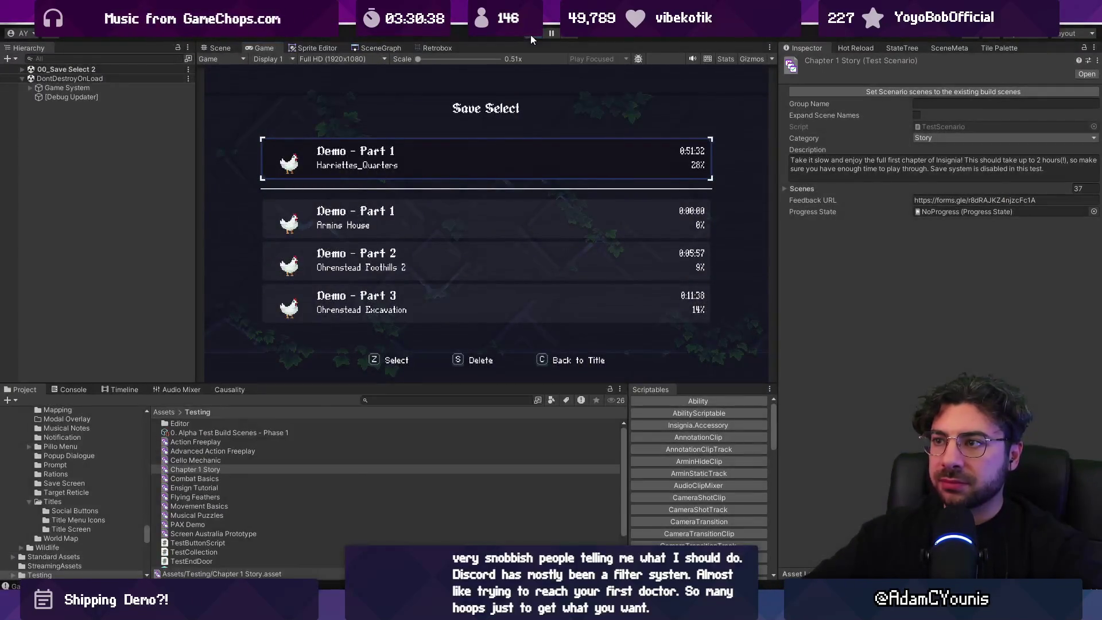
# Select Save Select Menu Contents, collapse its Options group, and start Play mode again
pyautogui.scroll(3, 478, 229)
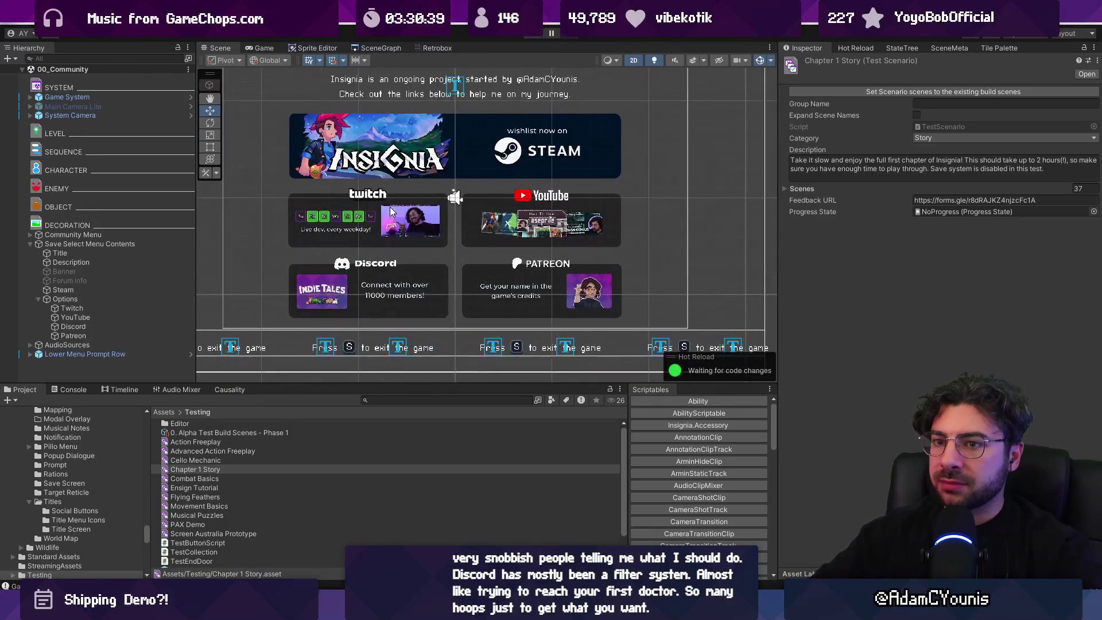
pyautogui.click(88, 243)
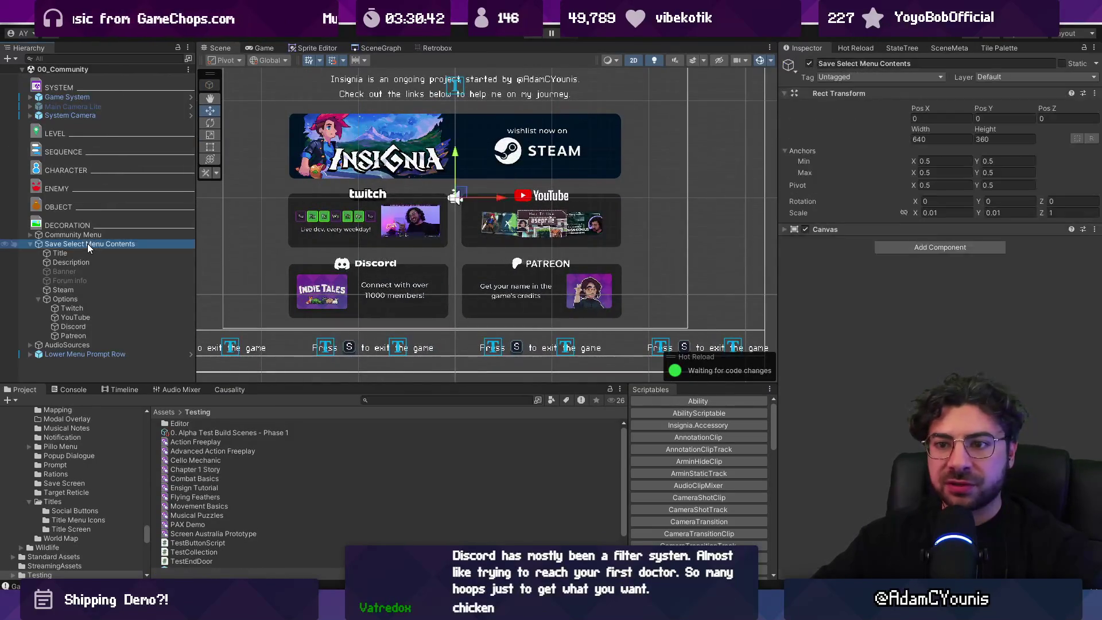
pyautogui.click(38, 299)
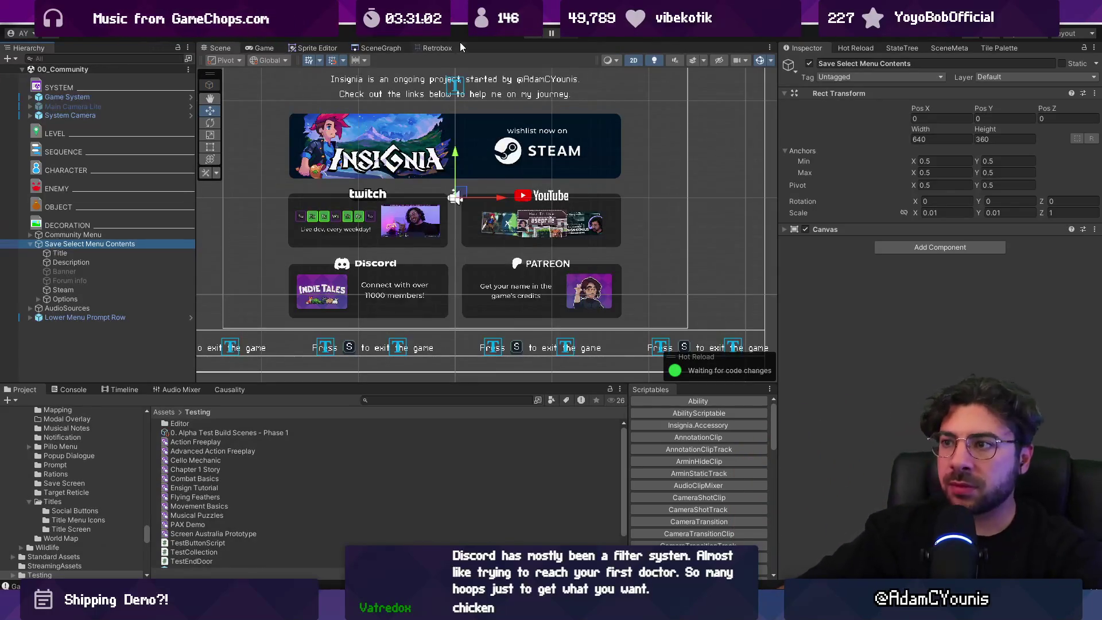
pyautogui.click(532, 35)
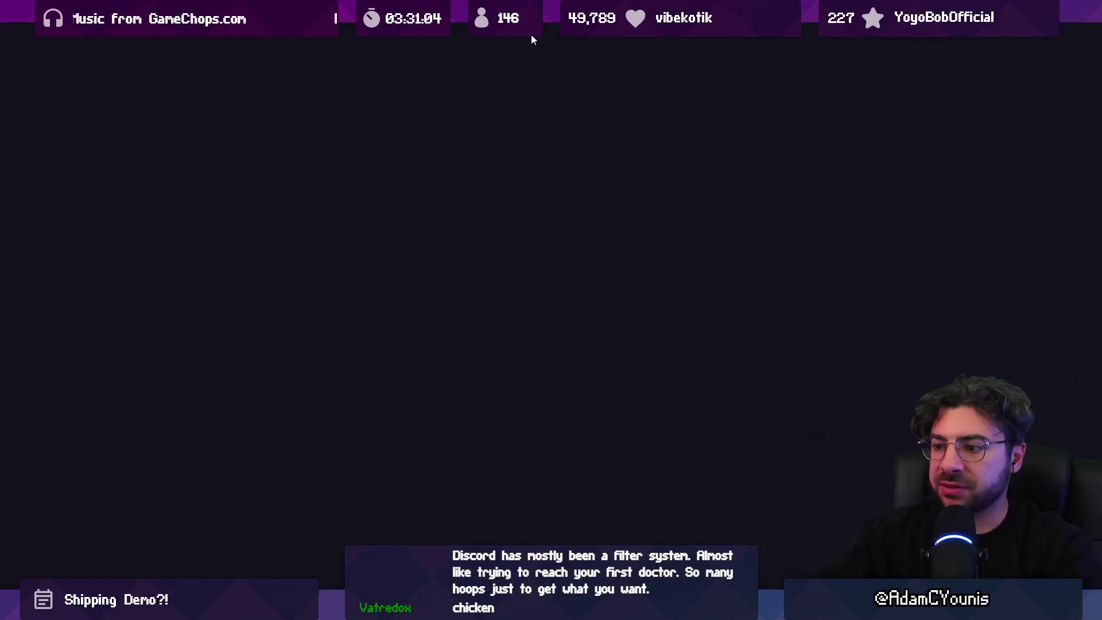
# Choose Story Mode and load a demo save, then stop, replay briefly and stop the game
pyautogui.press('z')
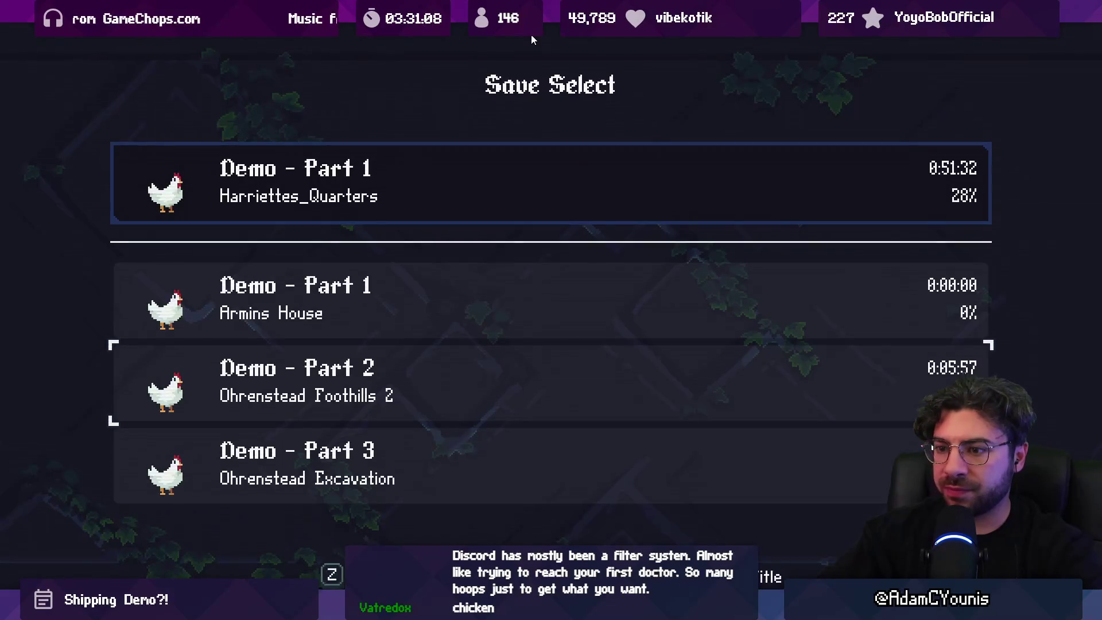
pyautogui.press('z')
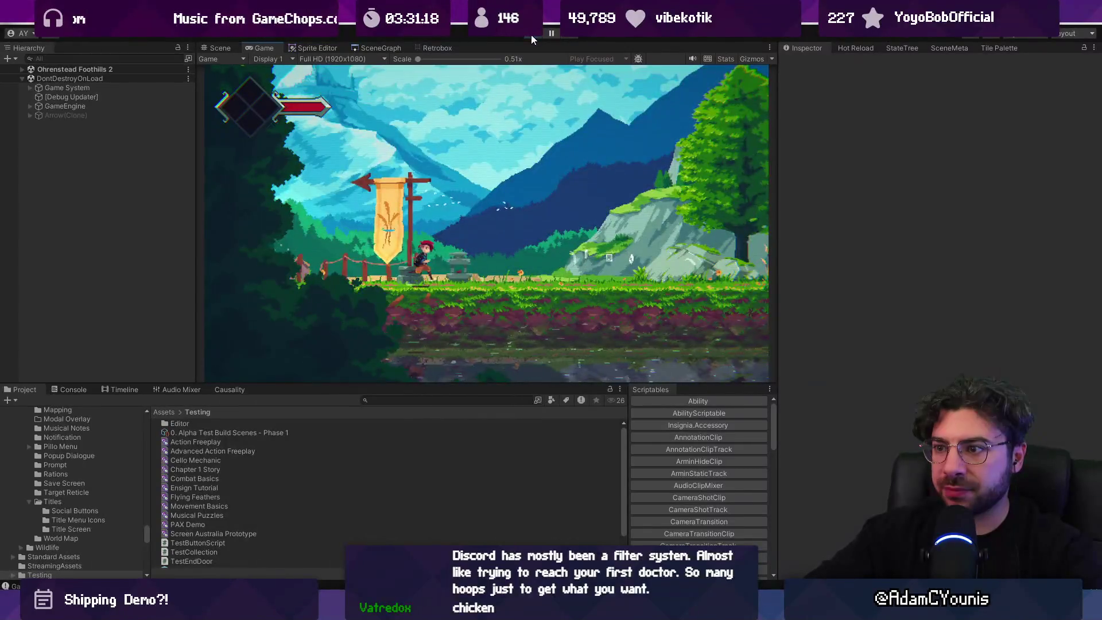
pyautogui.click(531, 34)
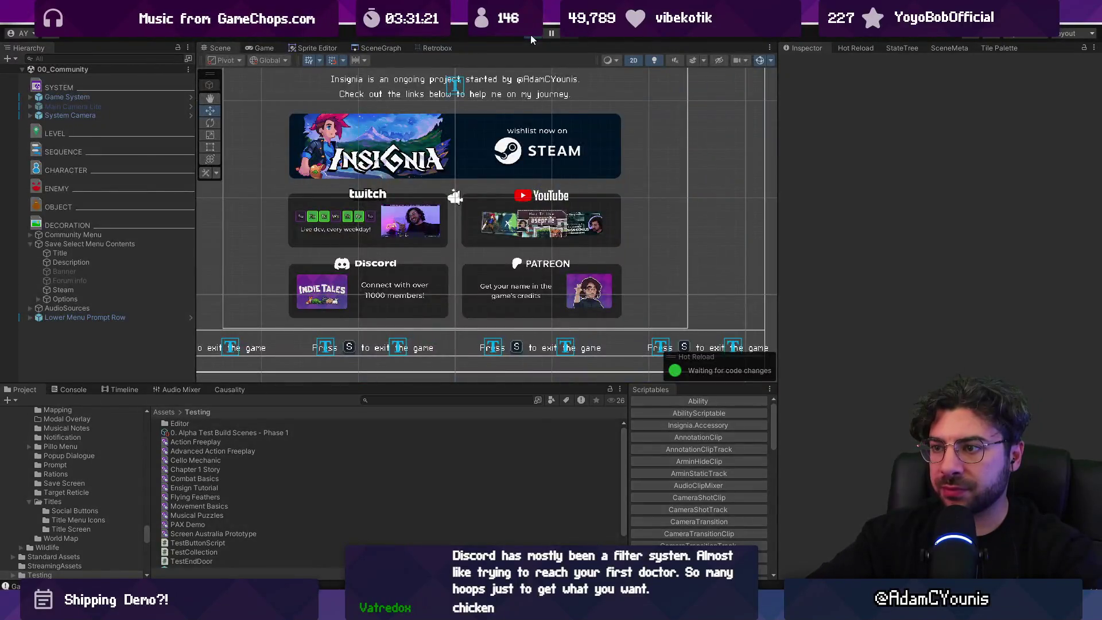
pyautogui.click(530, 35)
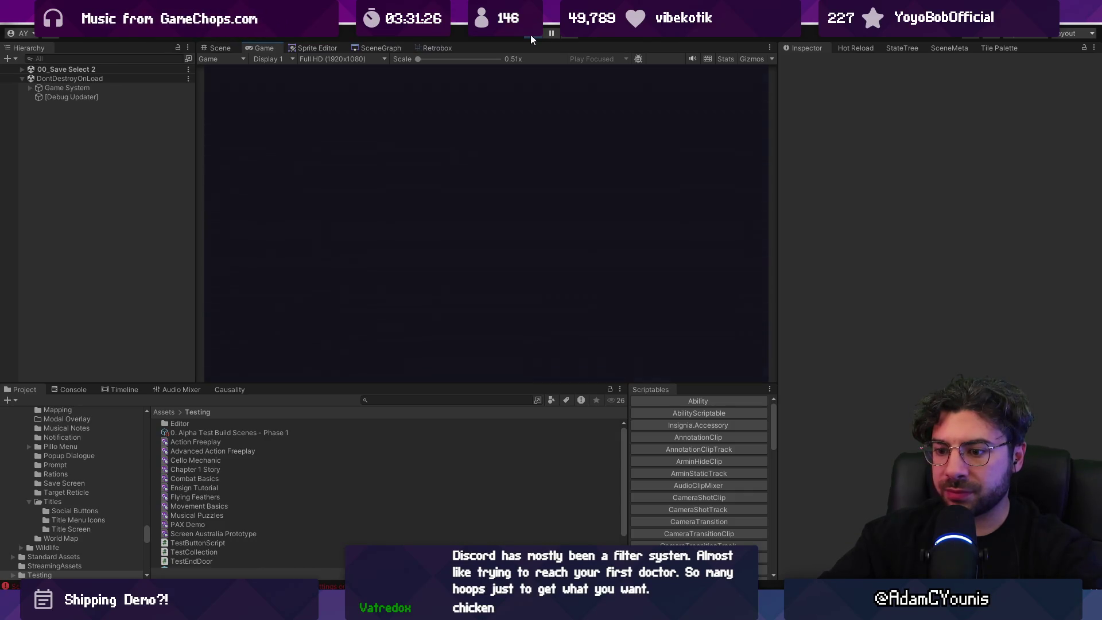
pyautogui.click(530, 34)
# Align the Test_List_Menu and Thanks_For_Playing nodes in the SceneGraph column, then view the Community scene
pyautogui.click(369, 47)
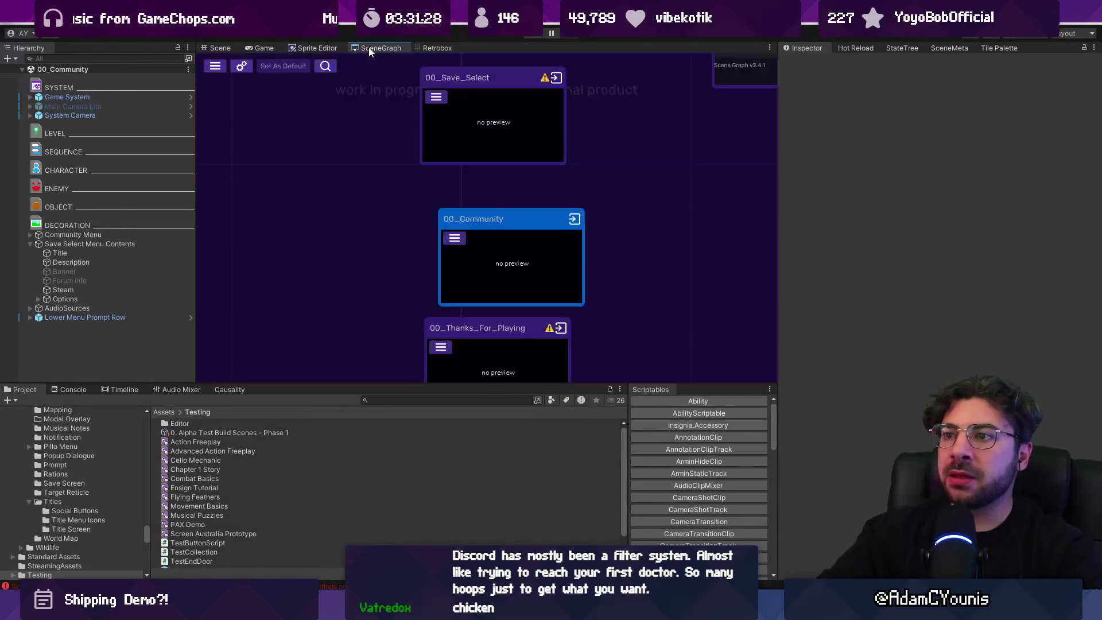
pyautogui.scroll(-3, 387, 115)
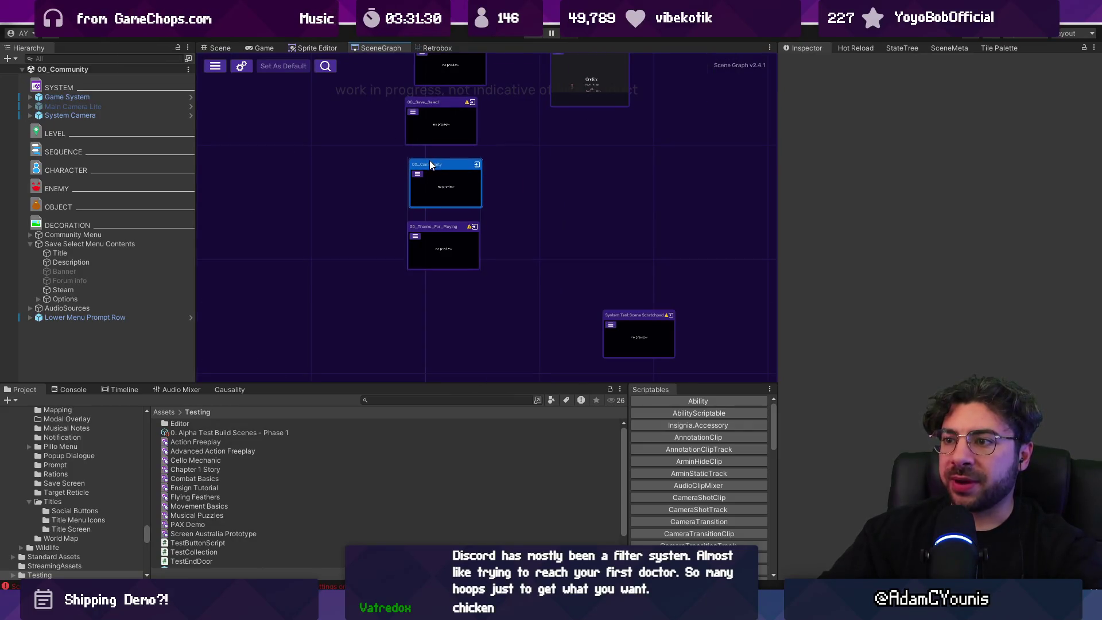
pyautogui.scroll(3, 429, 164)
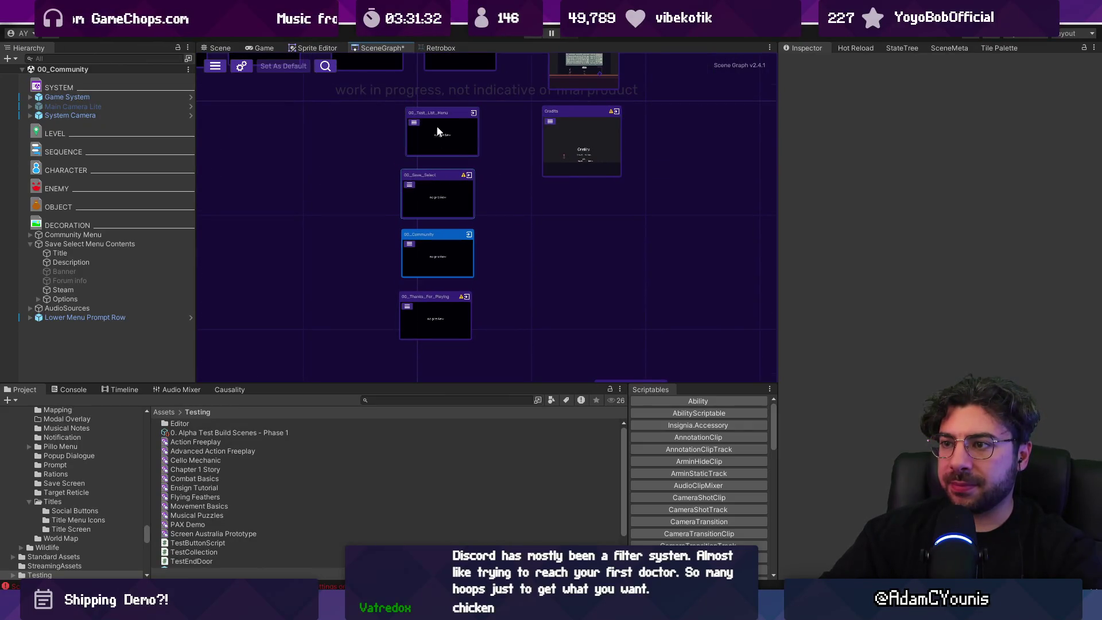
pyautogui.moveTo(434, 112); pyautogui.dragTo(431, 113)
pyautogui.moveTo(431, 293); pyautogui.dragTo(432, 287)
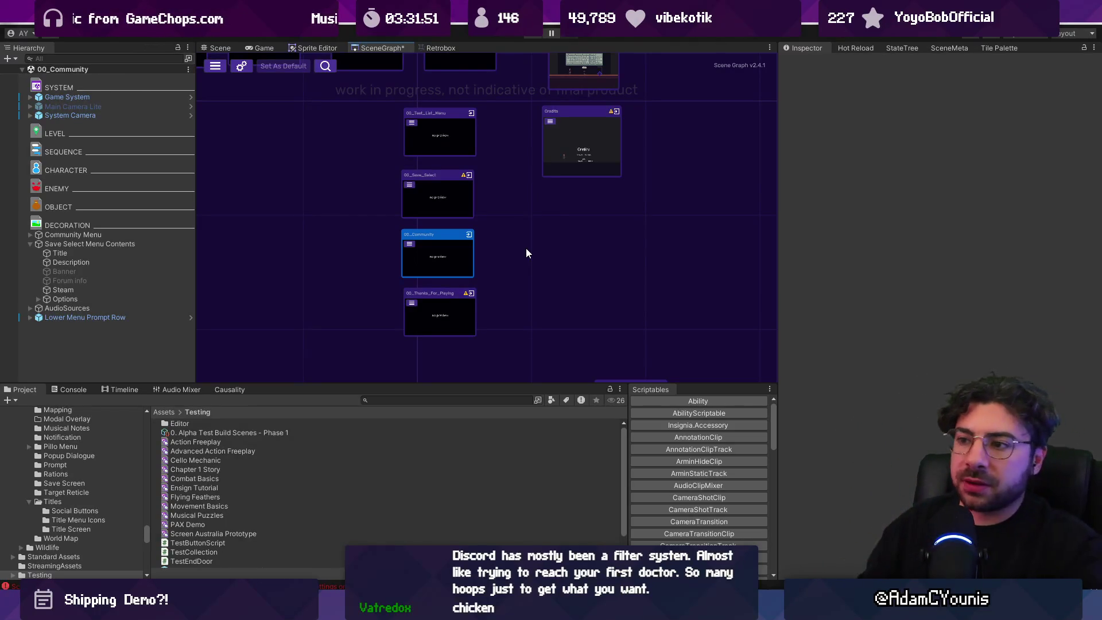
pyautogui.click(218, 46)
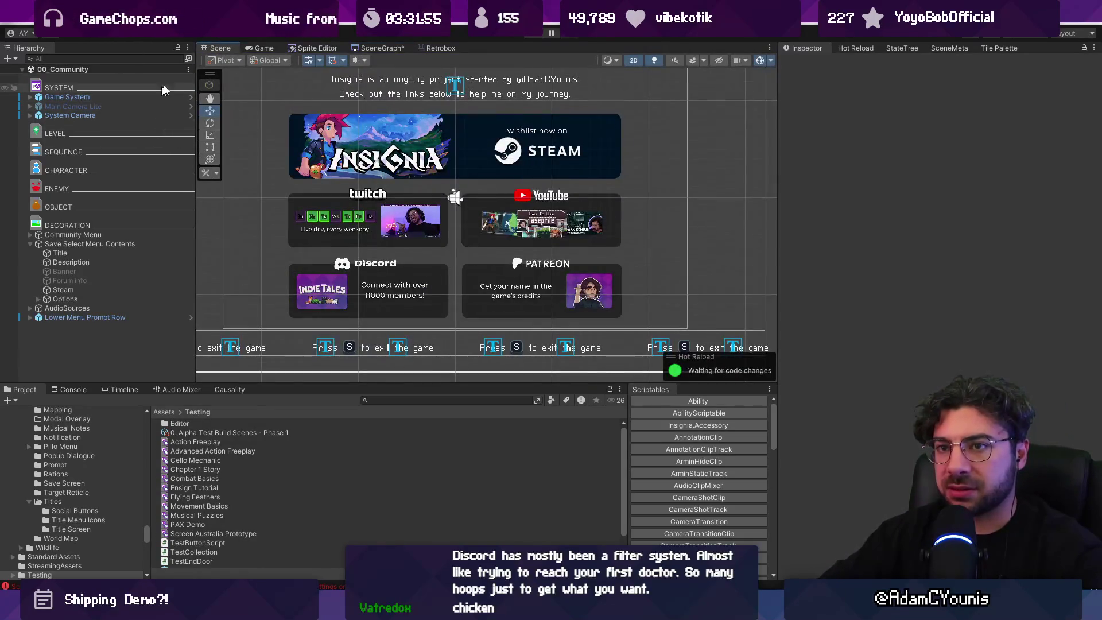
# Return to the SceneGraph, zoom in, and open the 00_Save Select 2 node's scene
pyautogui.click(381, 48)
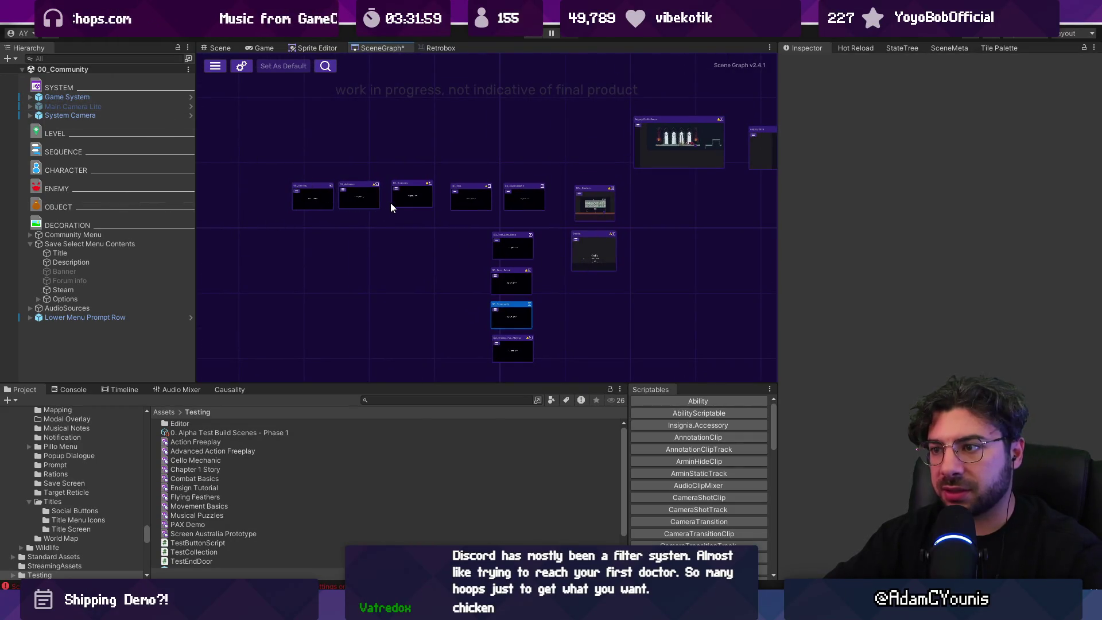
pyautogui.press('super+d')
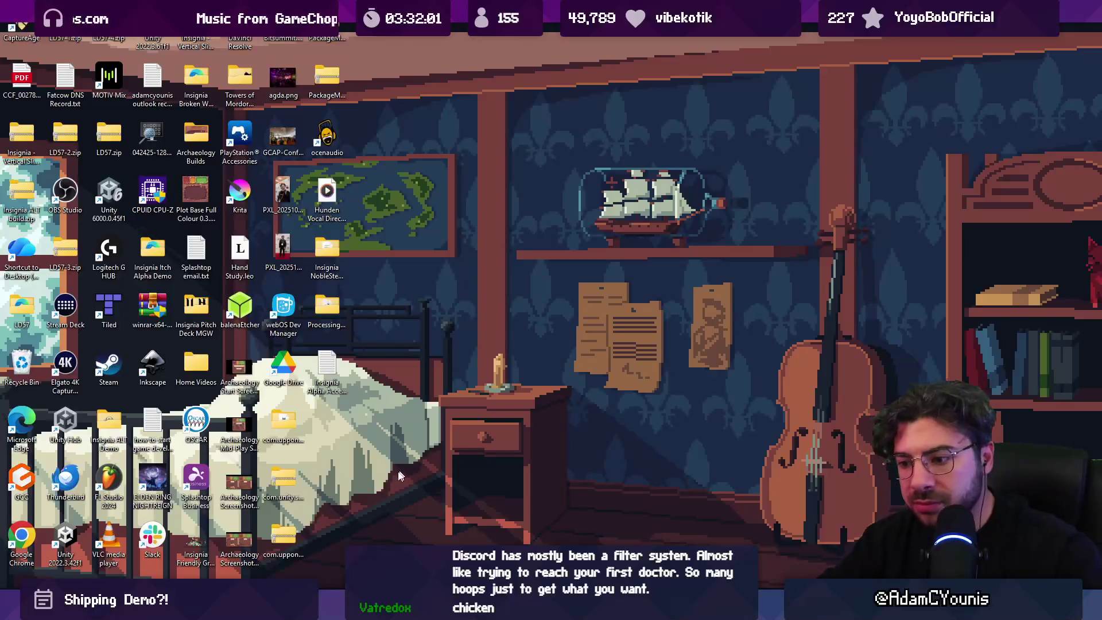
pyautogui.press('super+d')
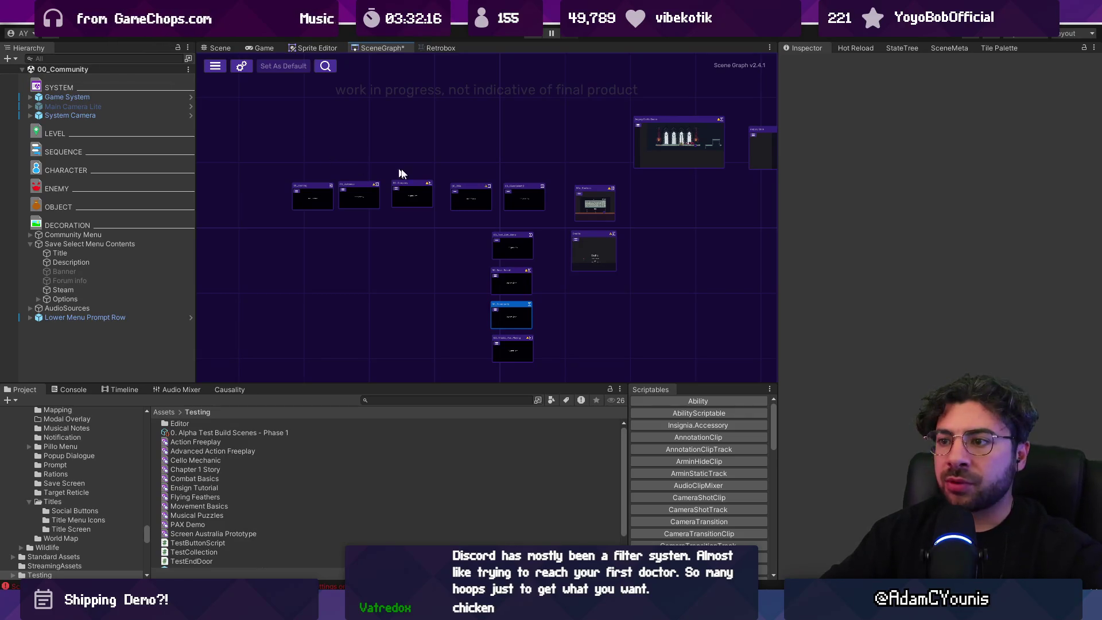
pyautogui.scroll(5, 402, 178)
pyautogui.scroll(-2, 270, 203)
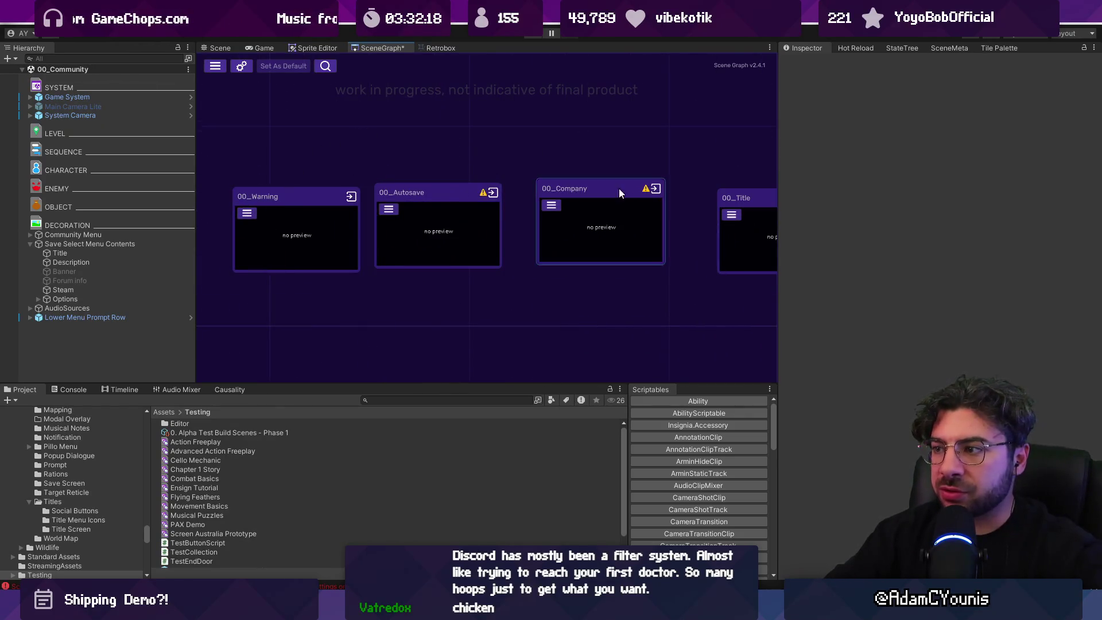
pyautogui.scroll(2, 396, 136)
pyautogui.click(734, 180)
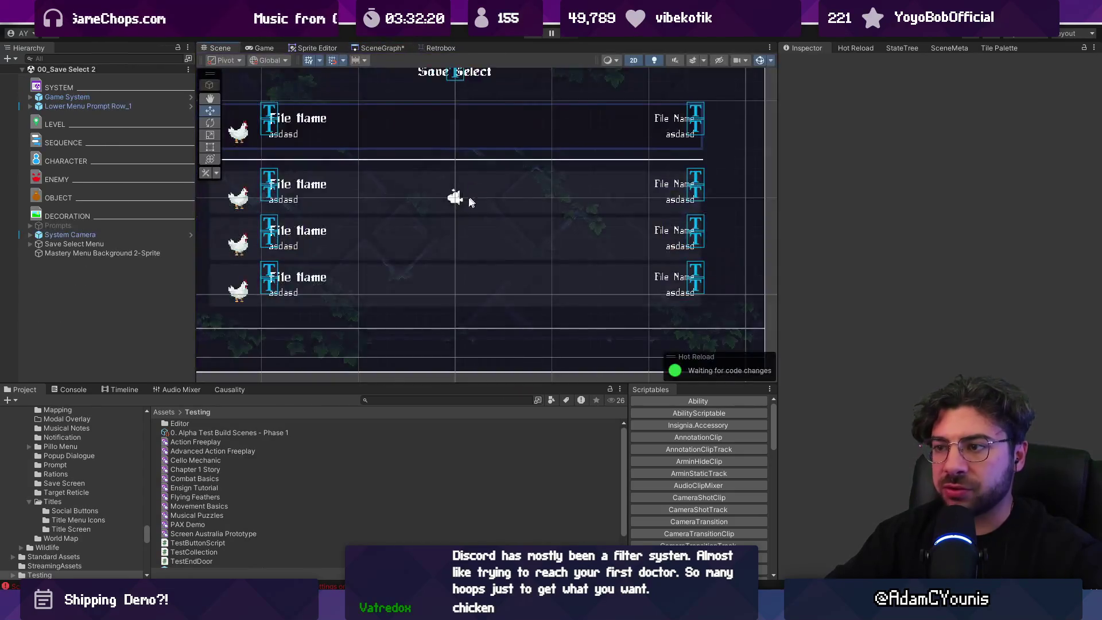
# Select the second save slot row on the Save Select screen
pyautogui.click(335, 205)
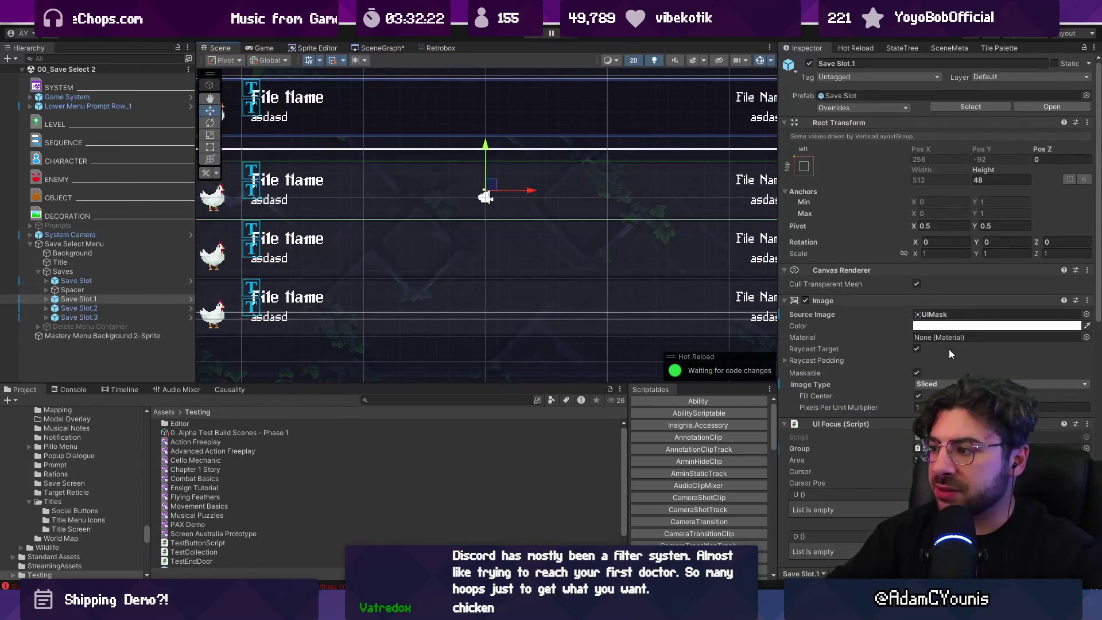
pyautogui.scroll(-3, 918, 349)
pyautogui.scroll(-5, 852, 256)
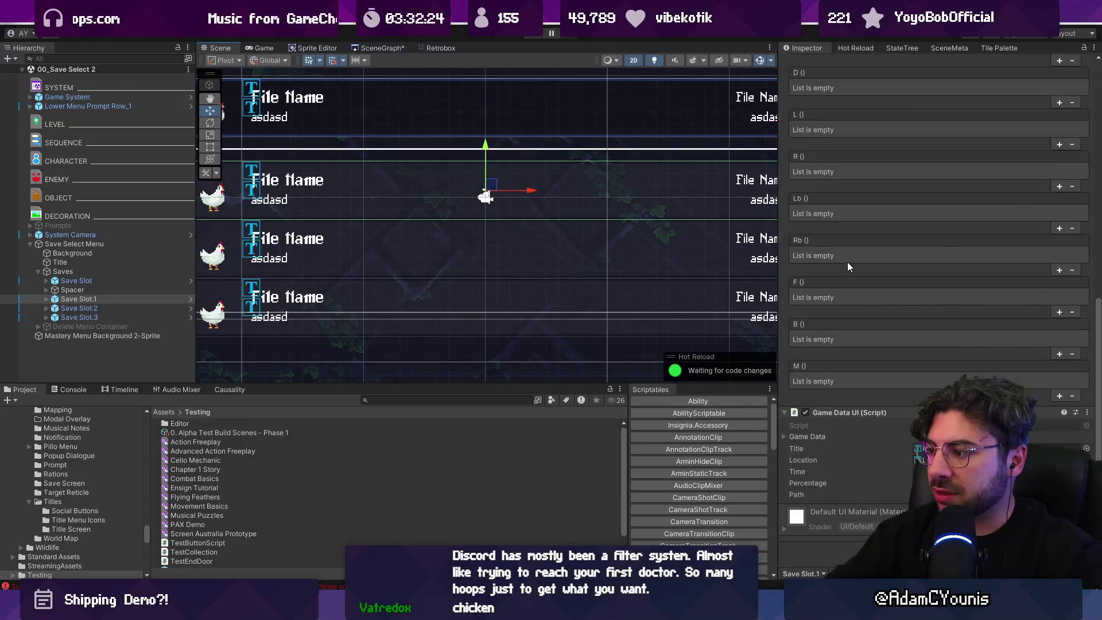
pyautogui.scroll(3, 846, 262)
pyautogui.scroll(10, 846, 256)
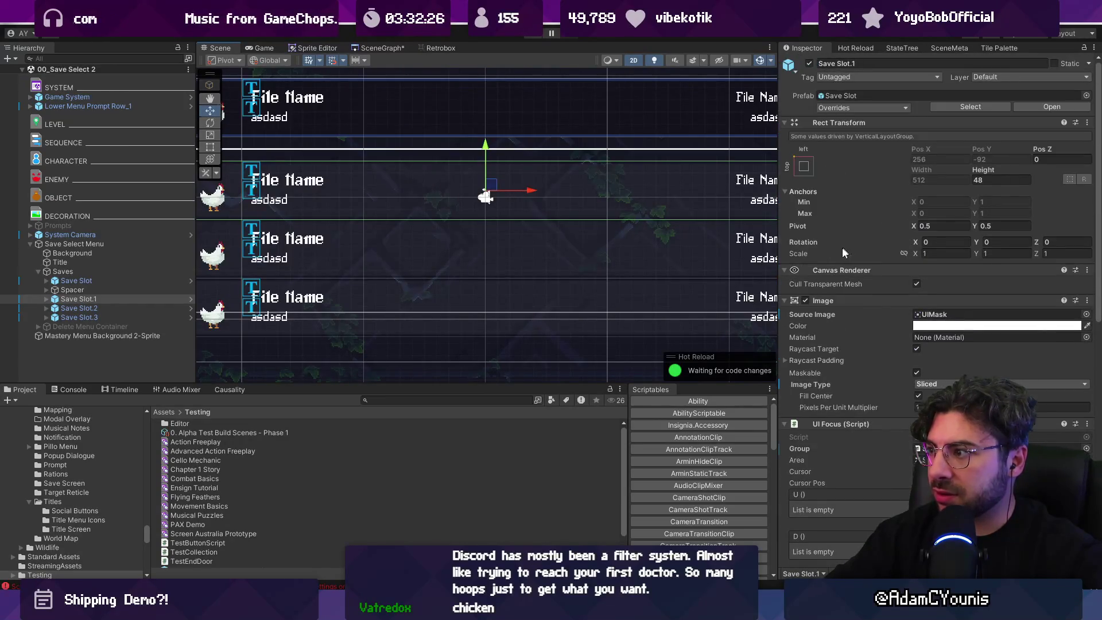
# Select Save Select Menu and collapse its Rect Transform, Canvas, Canvas Scaler and Menu Controller components
pyautogui.click(71, 244)
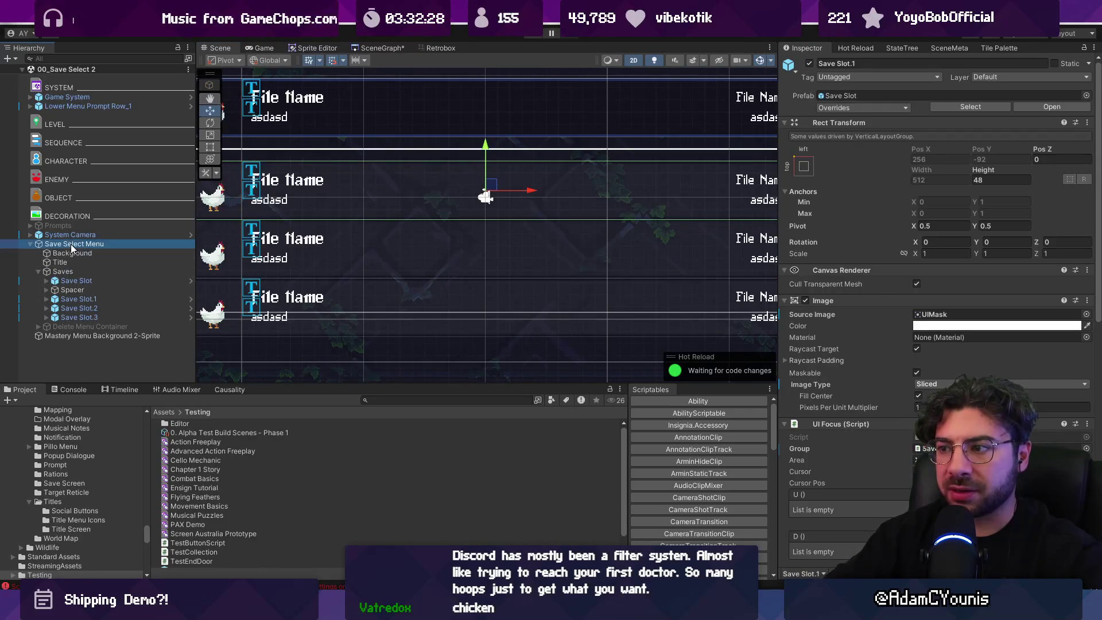
pyautogui.scroll(-1, 894, 325)
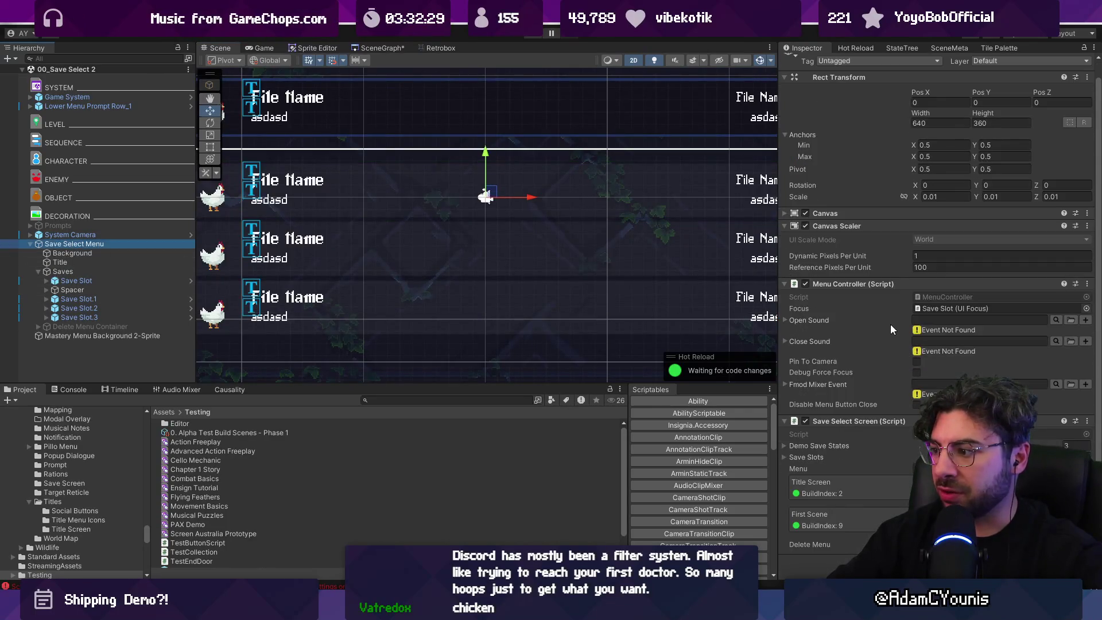
pyautogui.click(853, 419)
pyautogui.click(839, 241)
pyautogui.click(839, 229)
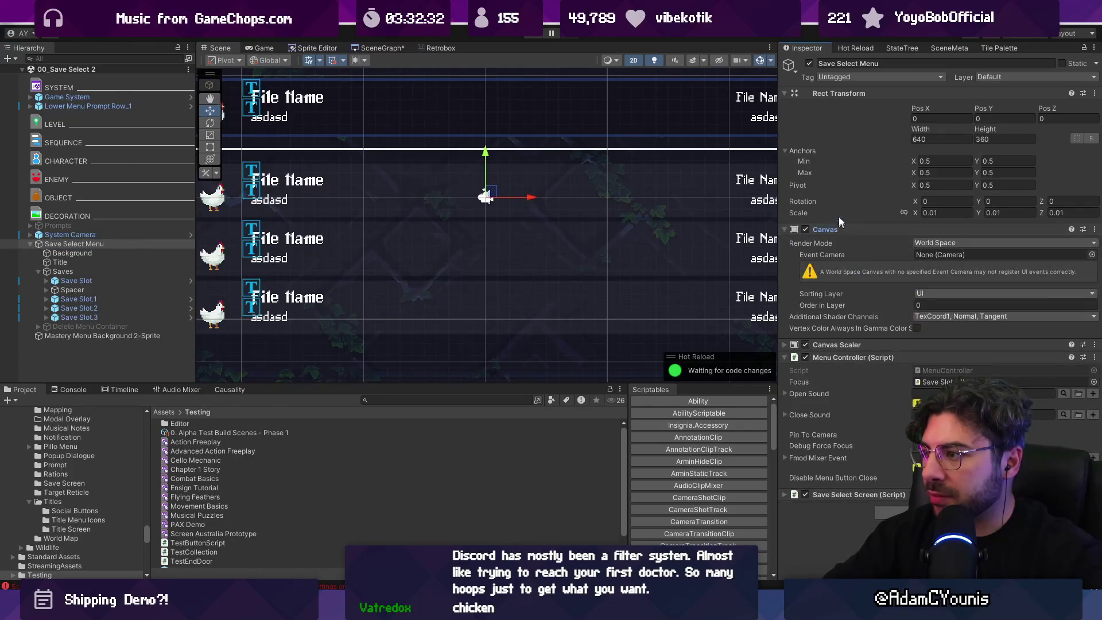
pyautogui.click(825, 94)
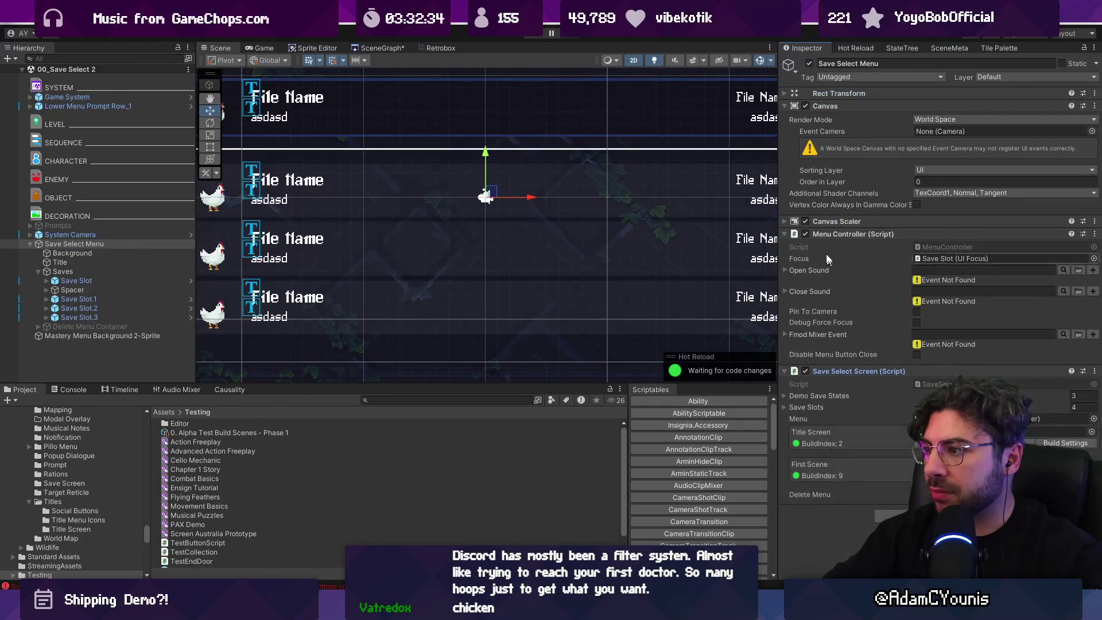
pyautogui.click(825, 233)
pyautogui.click(825, 246)
pyautogui.click(827, 220)
pyautogui.click(829, 220)
pyautogui.click(824, 107)
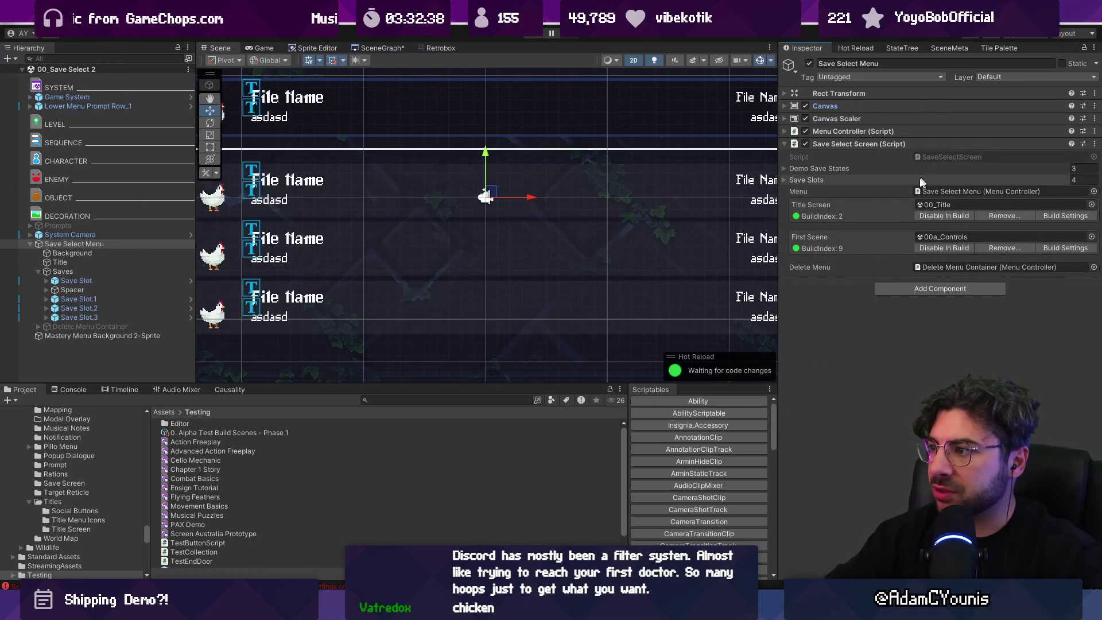
# Expand Save Slots and Demo Save States, locating Save Slot.1–3 and the Demo - Part 3 and Part 2 saves
pyautogui.click(838, 179)
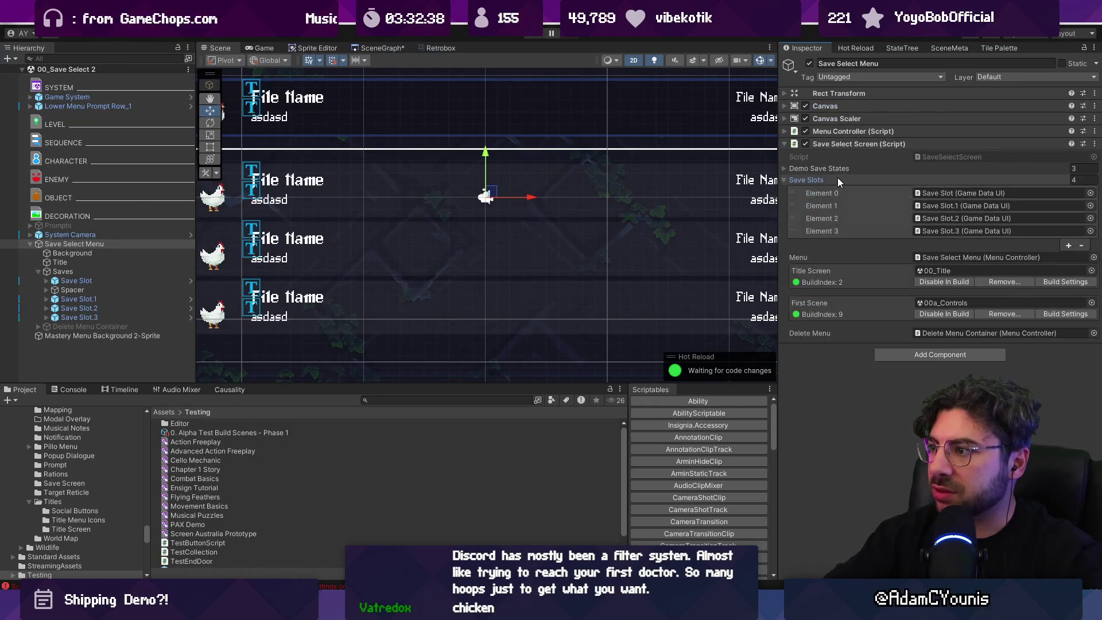
pyautogui.click(941, 205)
pyautogui.click(947, 218)
pyautogui.click(947, 230)
pyautogui.click(787, 167)
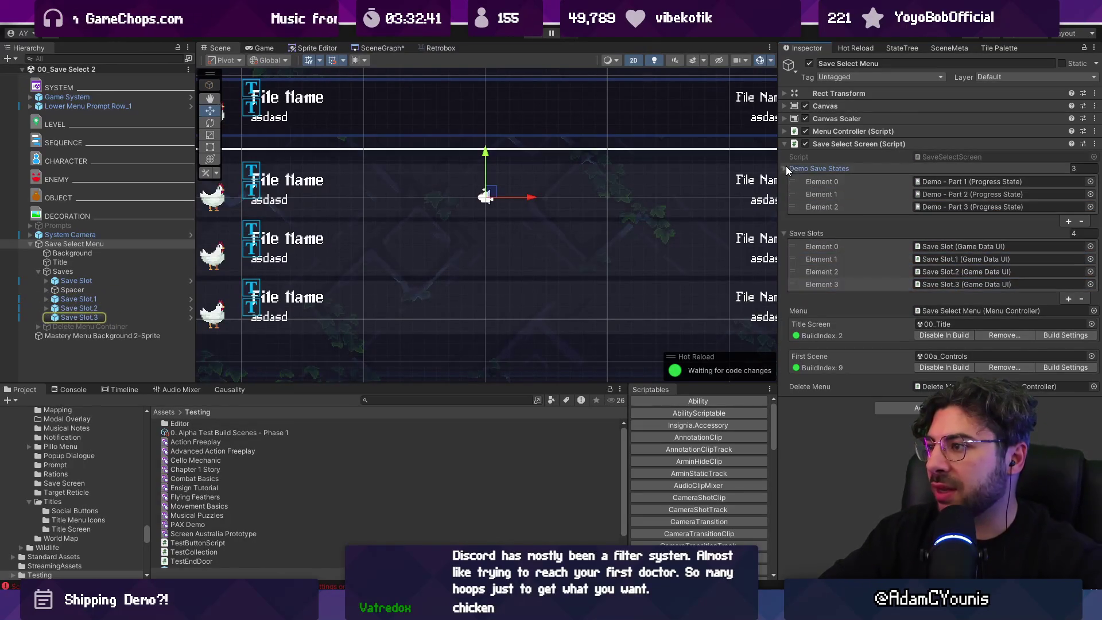
pyautogui.click(953, 193)
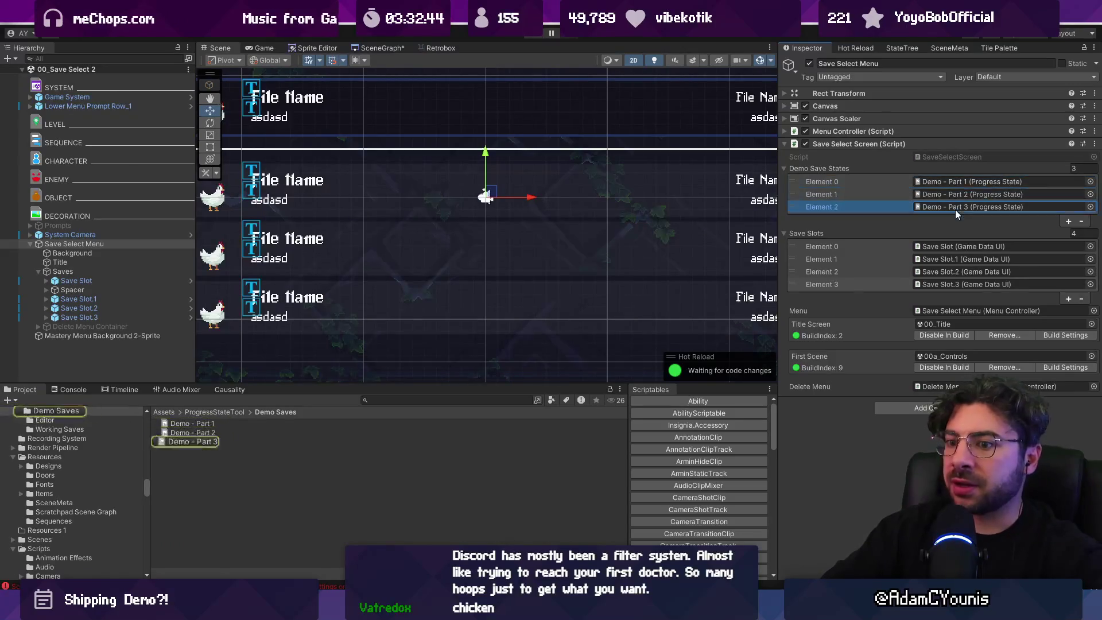
pyautogui.click(956, 195)
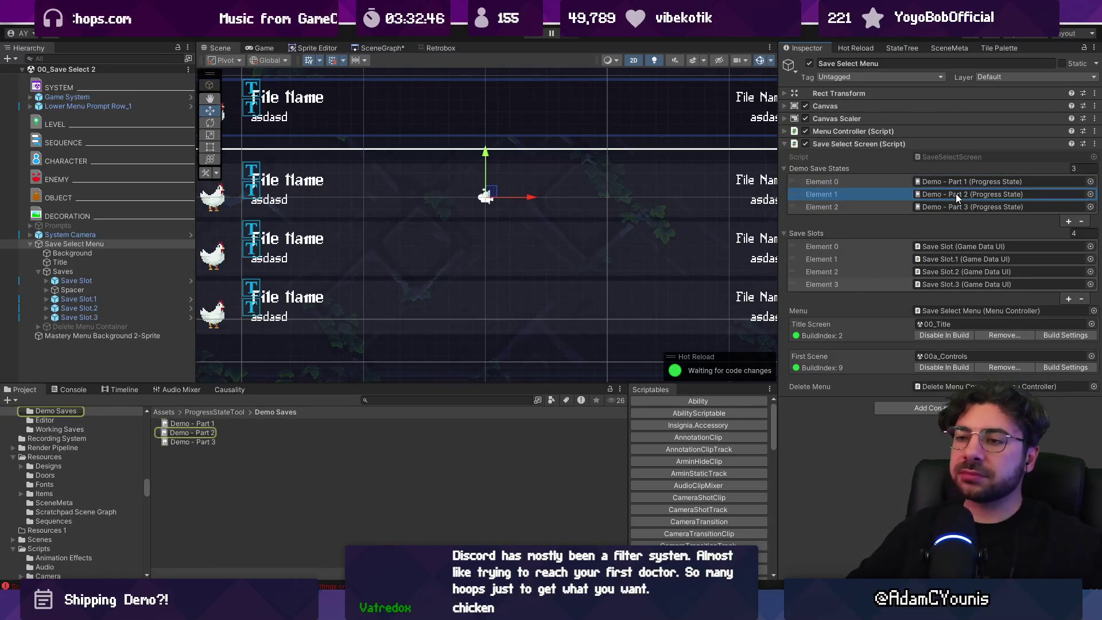
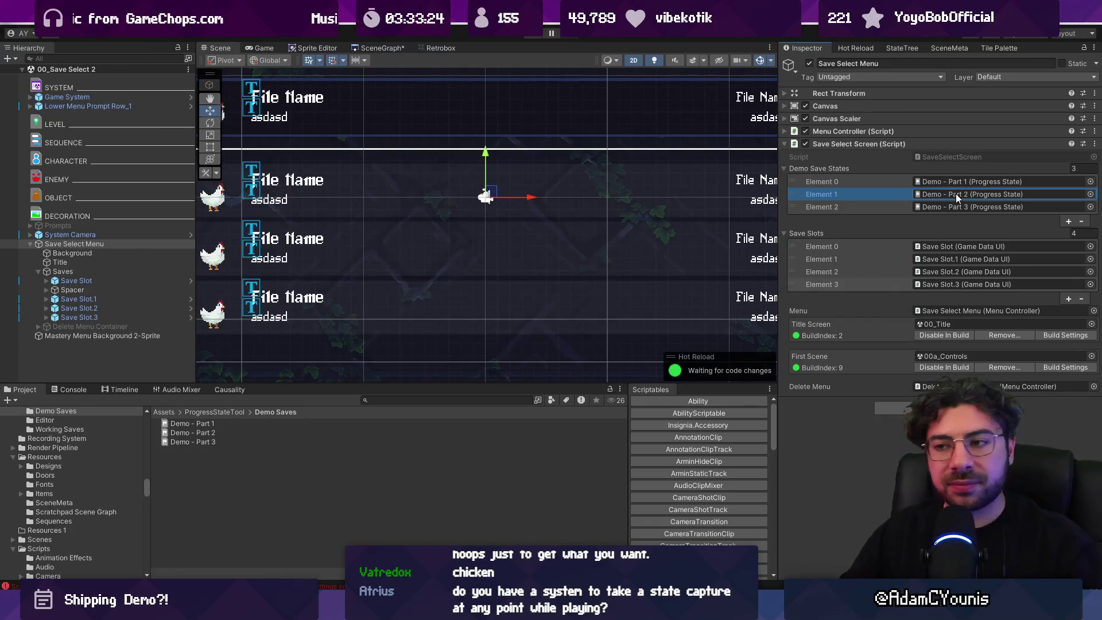
# Enlarge the Scene view, check the save slot rows, and run the game to show Save Select live
pyautogui.moveTo(535, 384); pyautogui.dragTo(535, 410)
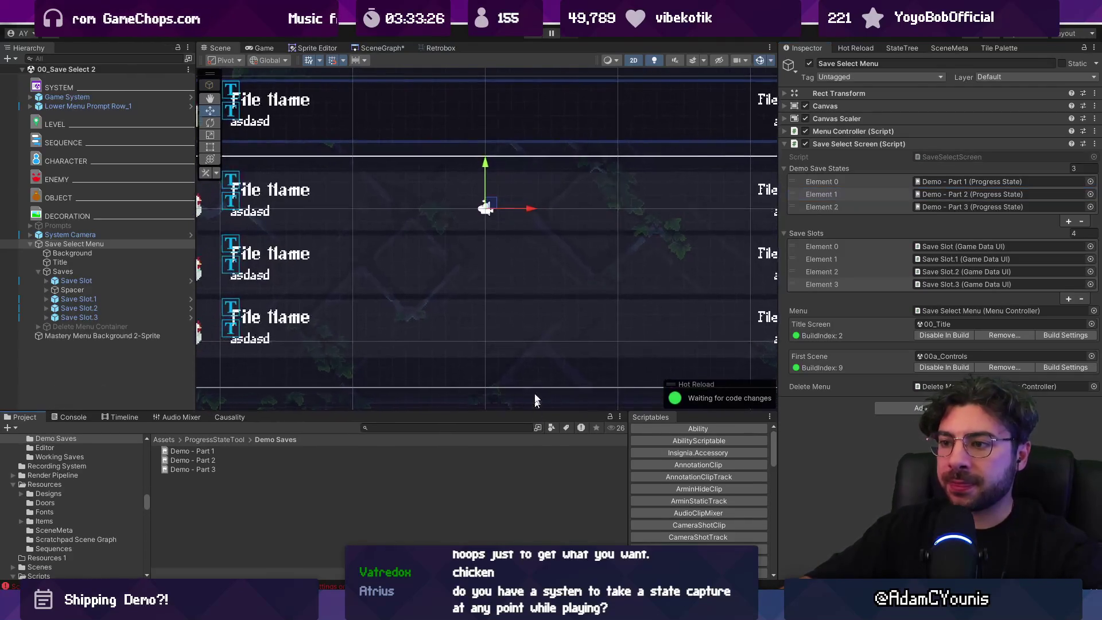
pyautogui.scroll(-5, 535, 400)
pyautogui.scroll(2, 497, 253)
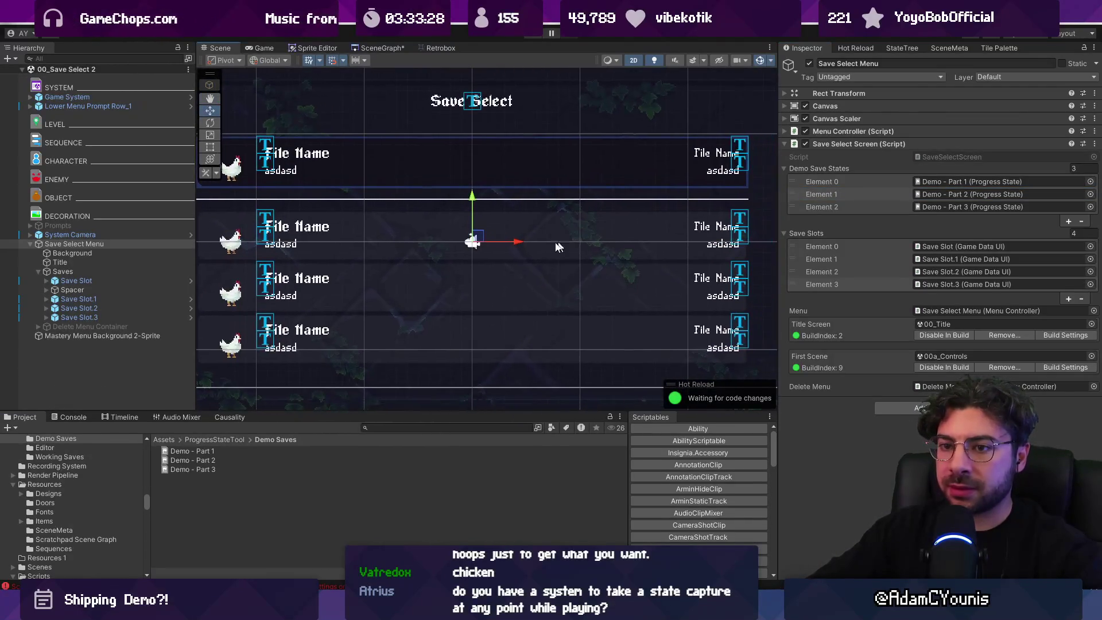
pyautogui.click(148, 301)
pyautogui.click(143, 307)
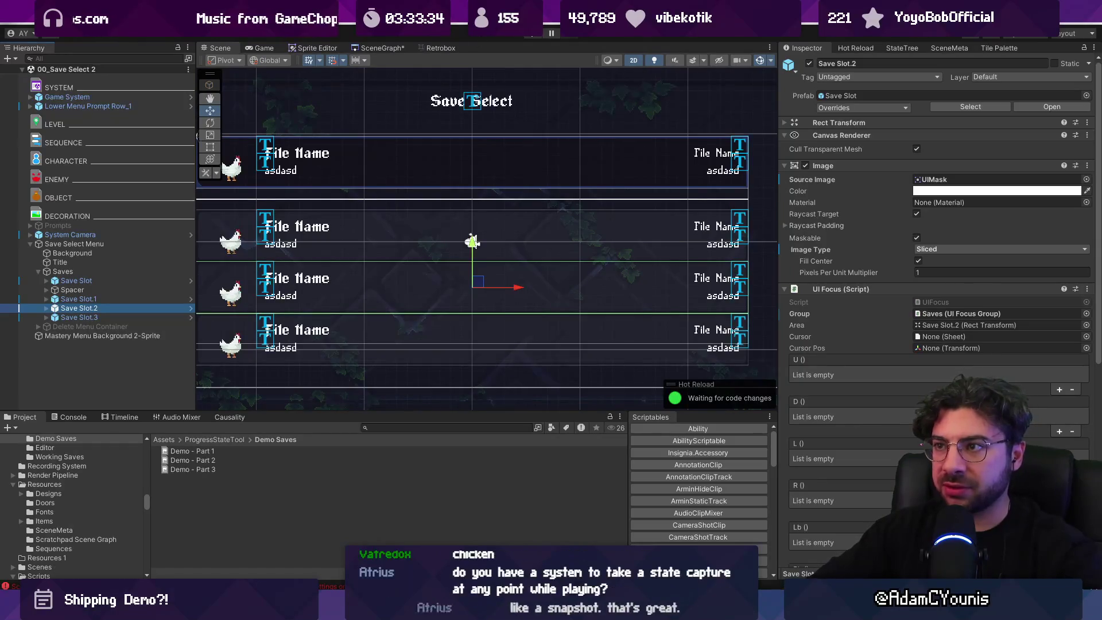
pyautogui.click(529, 34)
# Load the Demo - Part 2 save and browse its journal inventory, reading the Pork Offcut item
pyautogui.press('Down')
pyautogui.press('Down')
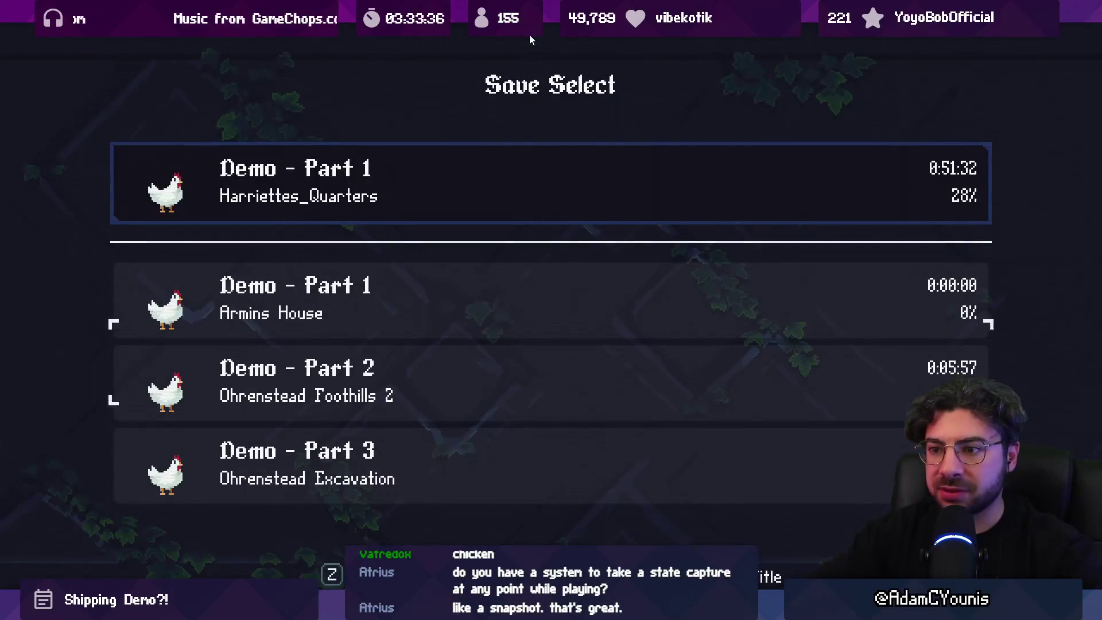
pyautogui.press('Return')
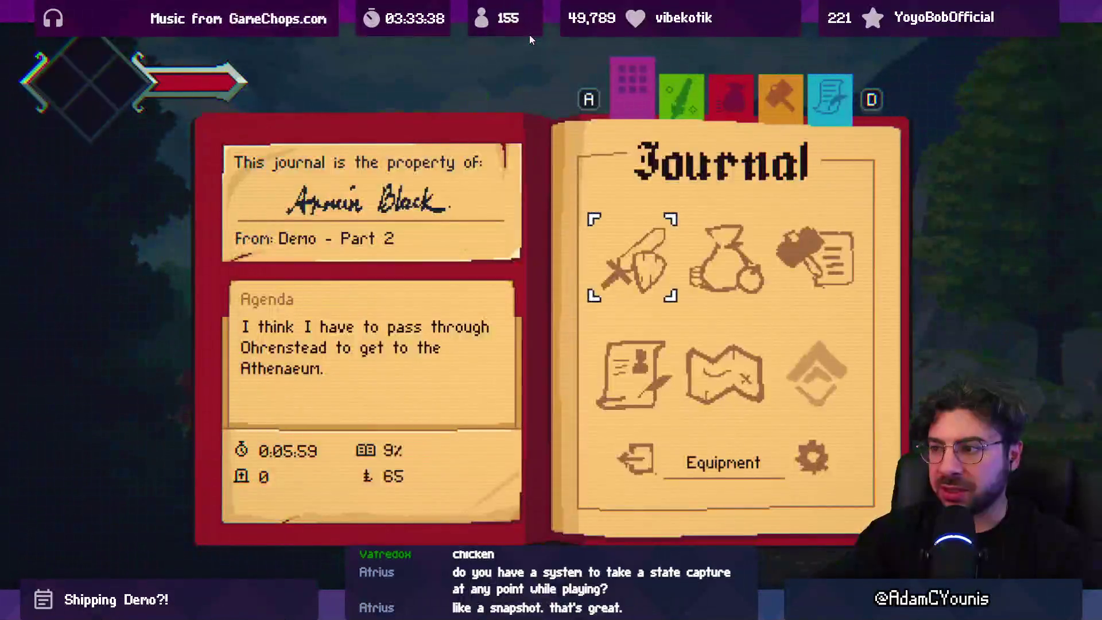
pyautogui.press('Return')
pyautogui.press('Escape')
pyautogui.press('Right')
pyautogui.press('Return')
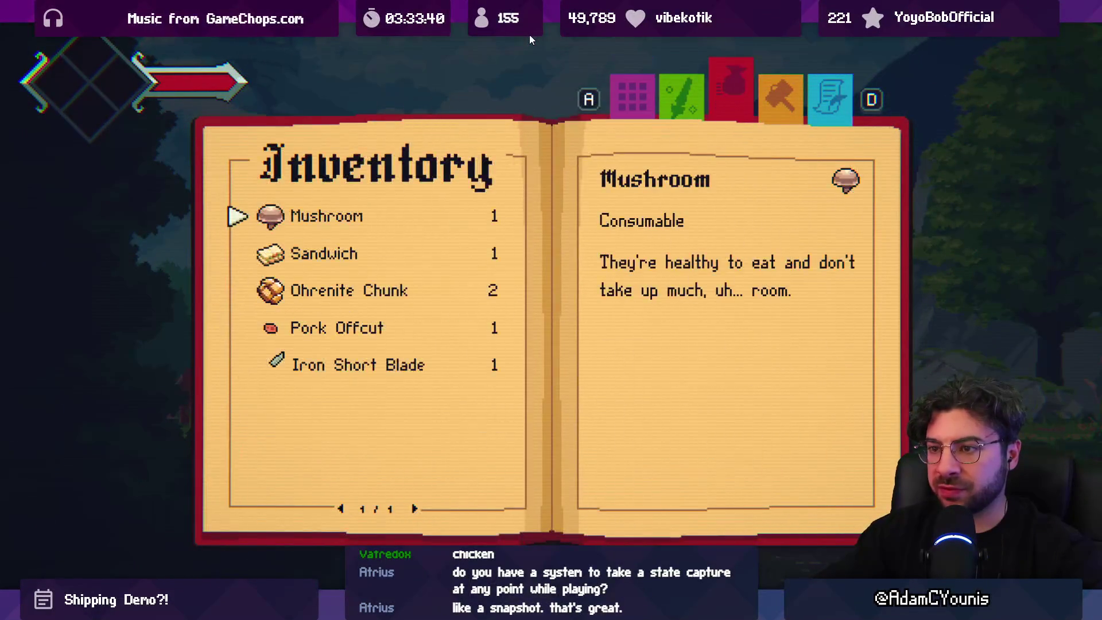
pyautogui.press('Down')
pyautogui.press('Down')
pyautogui.press('Down')
pyautogui.press('Up')
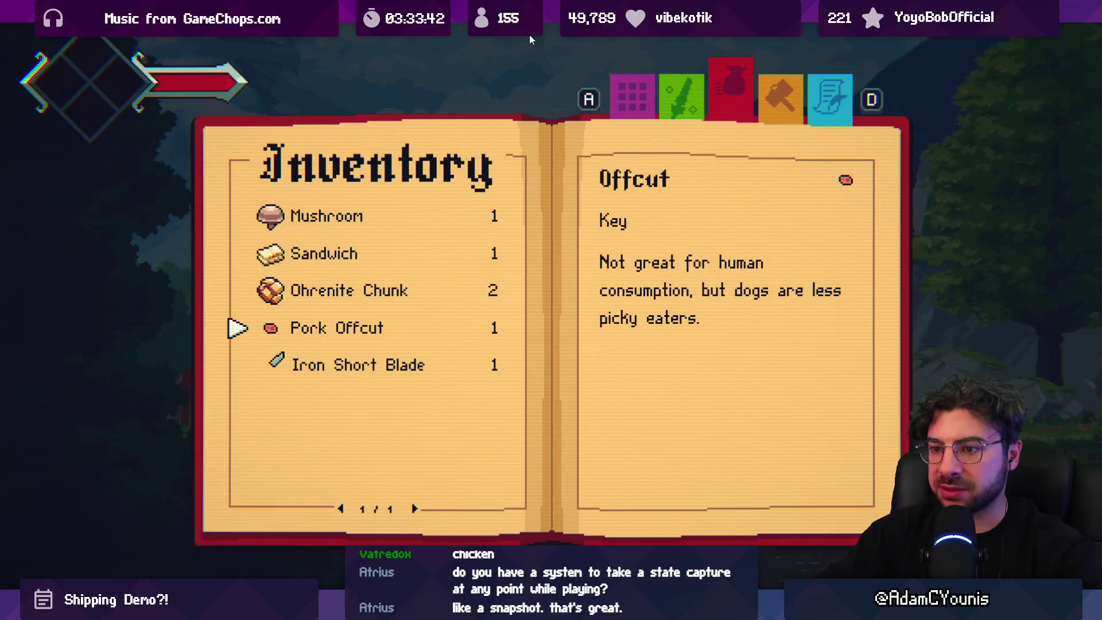
pyautogui.press('Escape')
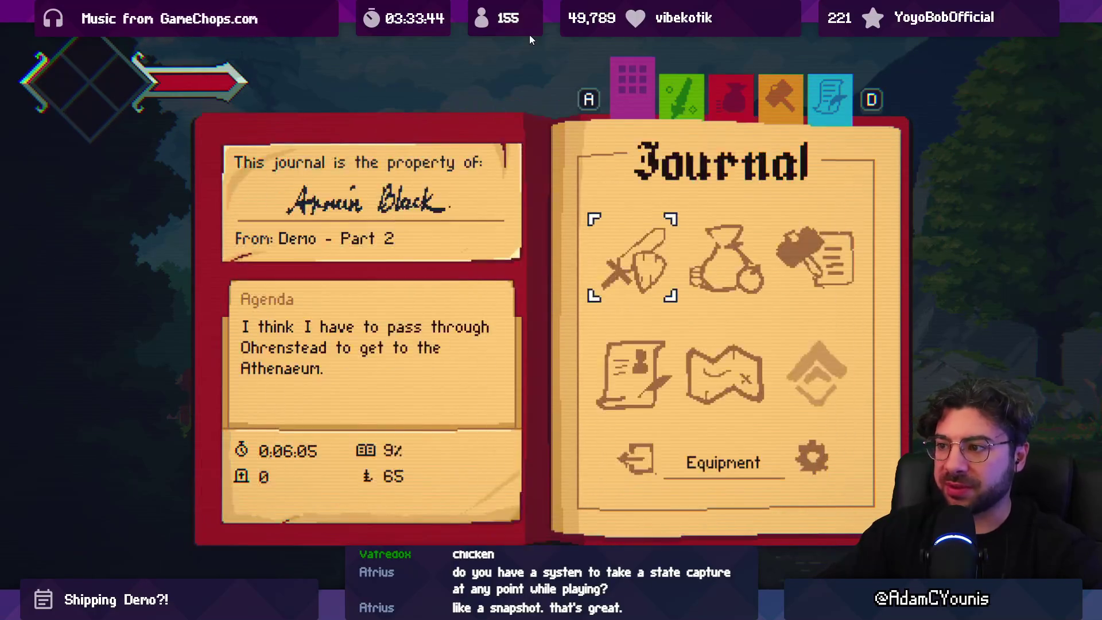
# Review the quests No Dogs Allowed and First Forge, then close the journal to resume play
pyautogui.press('Down')
pyautogui.press('Return')
pyautogui.press('Down')
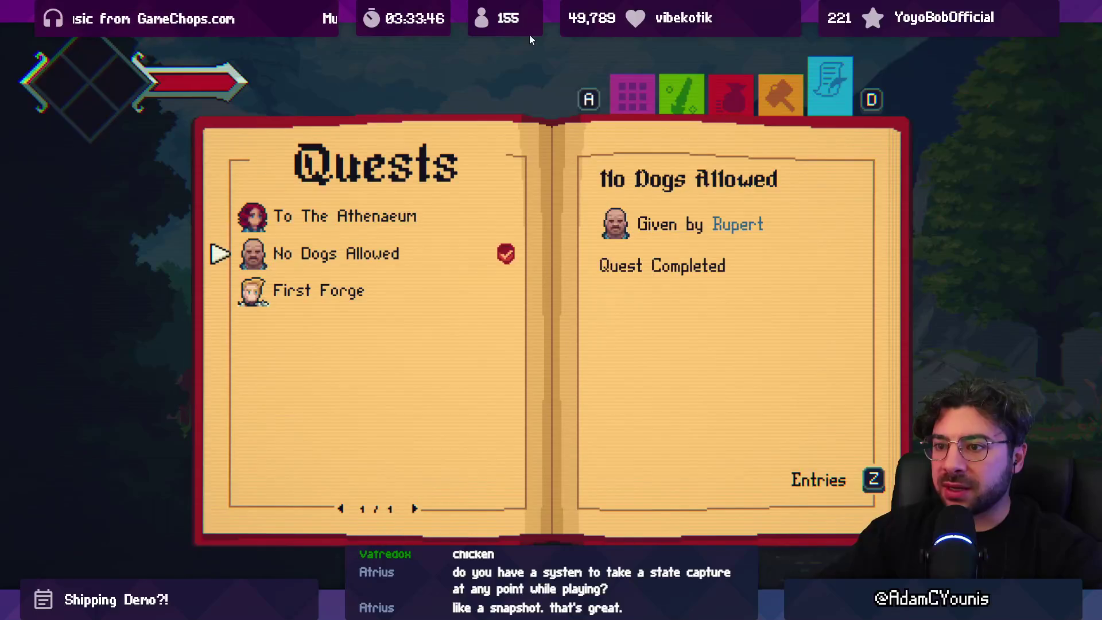
pyautogui.press('Down')
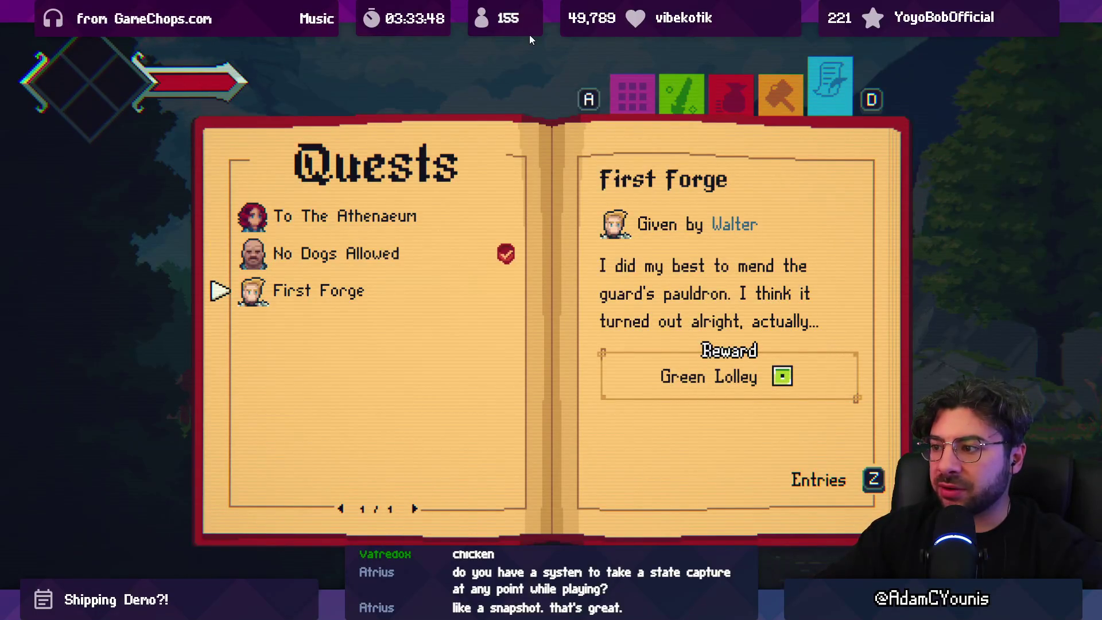
pyautogui.press('Up')
pyautogui.press('Up')
pyautogui.press('Down')
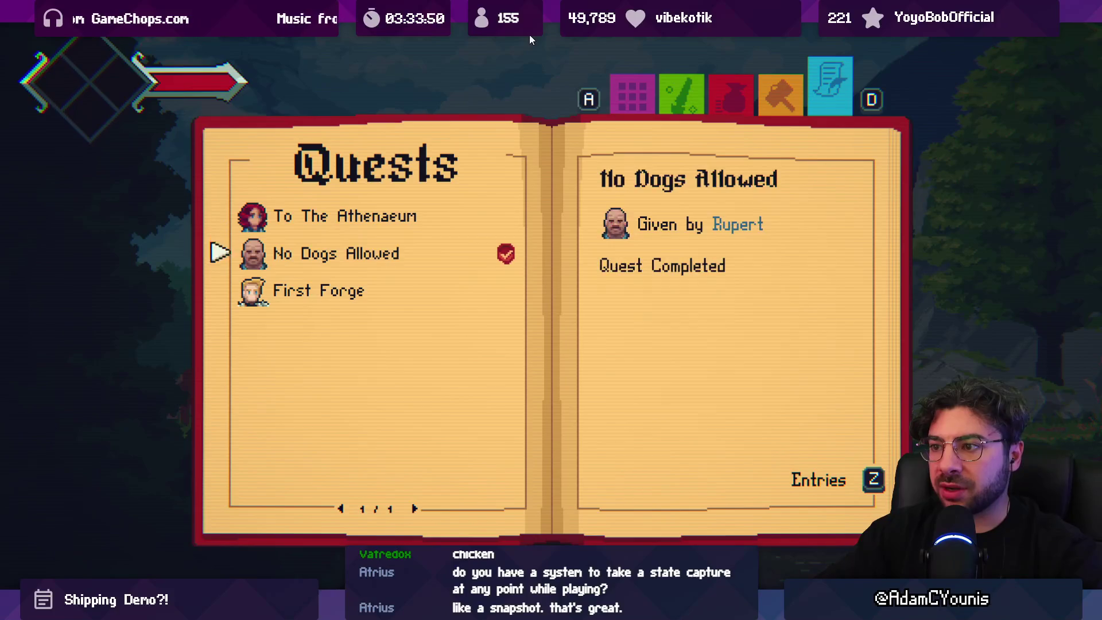
pyautogui.press('Down')
pyautogui.press('Down')
pyautogui.press('Escape')
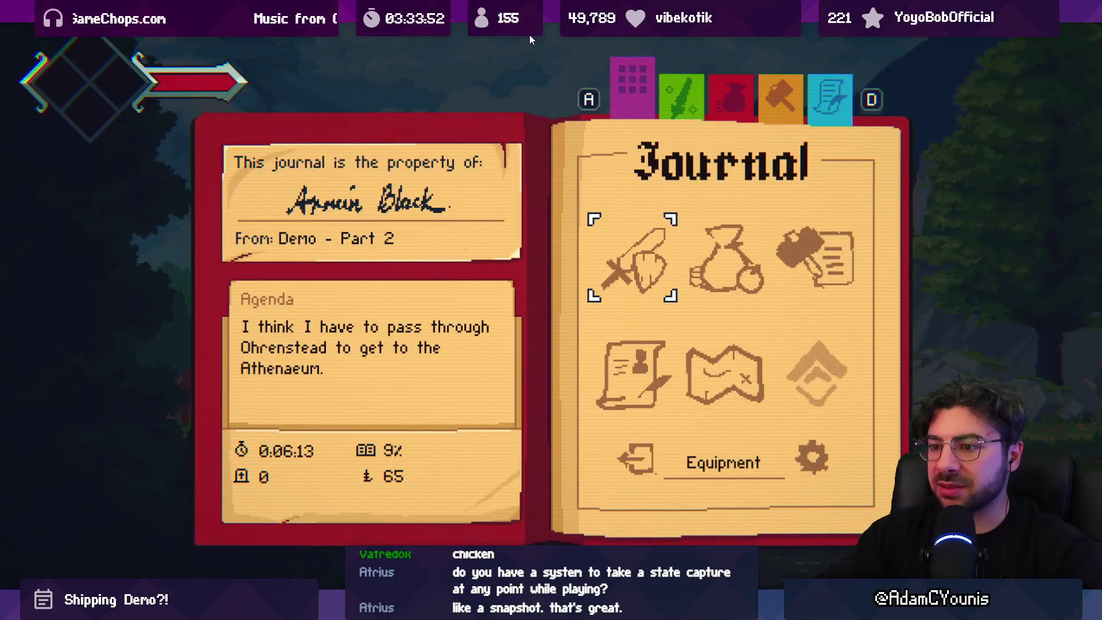
pyautogui.press('Right')
pyautogui.press('Escape')
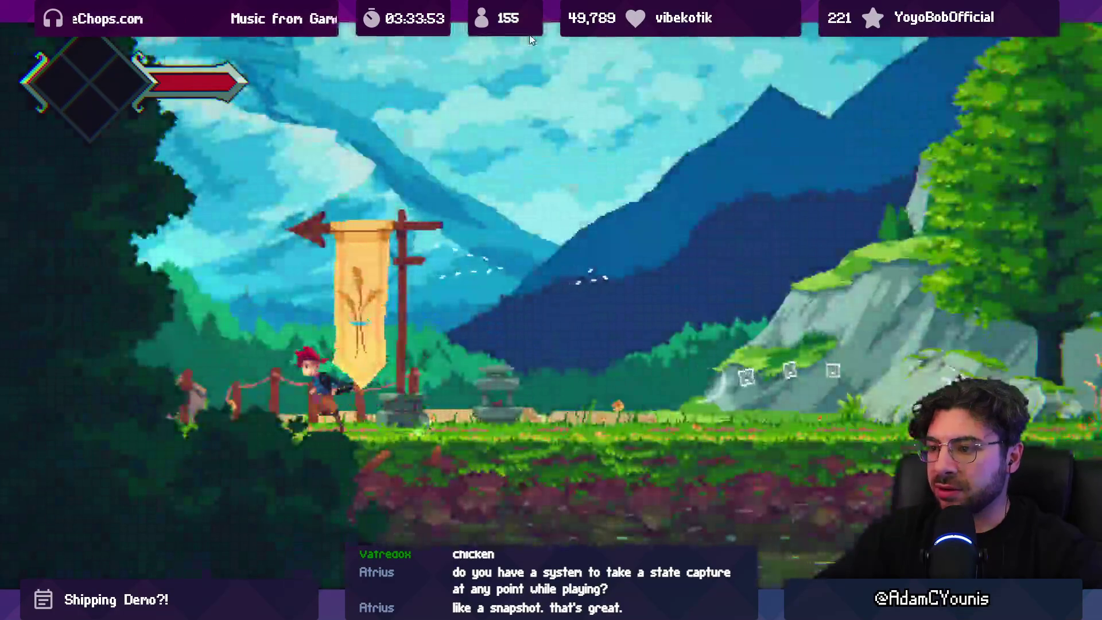
# Walk the character toward the next area, then stop play mode to return to the Save Select scene
pyautogui.press('Left')
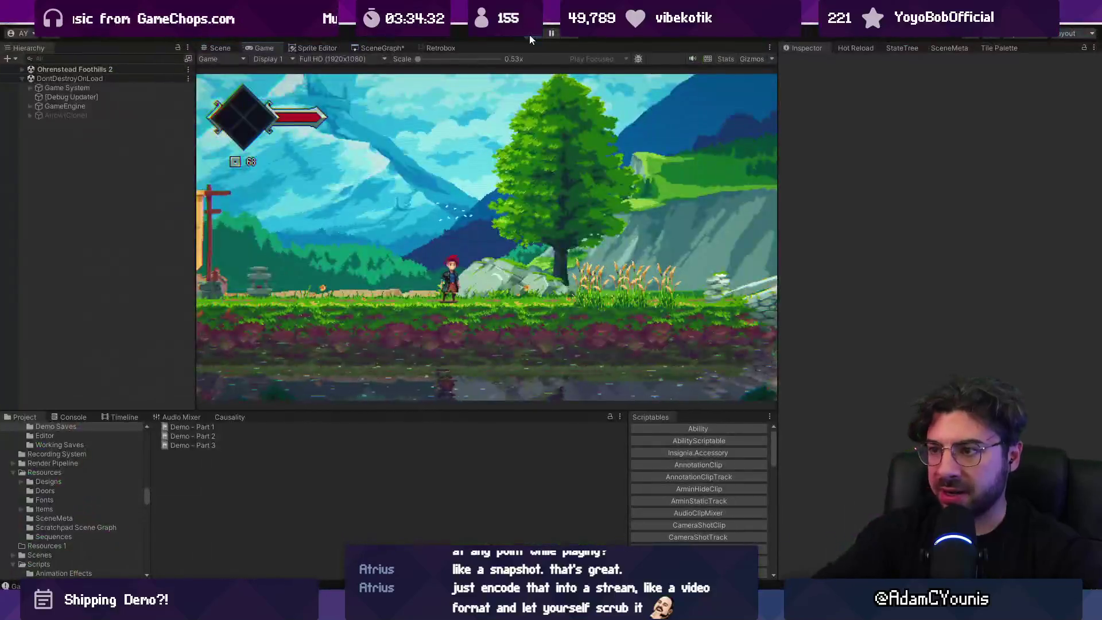
pyautogui.click(529, 34)
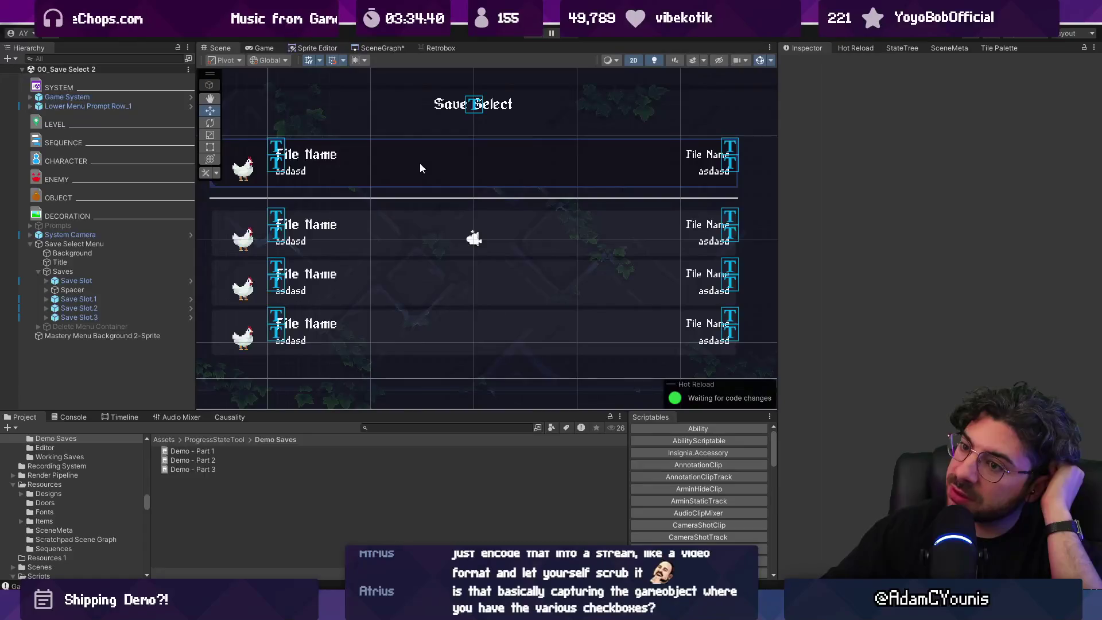
# On Save Select Menu, drag Demo - Part 2 to the top so the states read Part 2, Part 3, Part 1
pyautogui.click(329, 233)
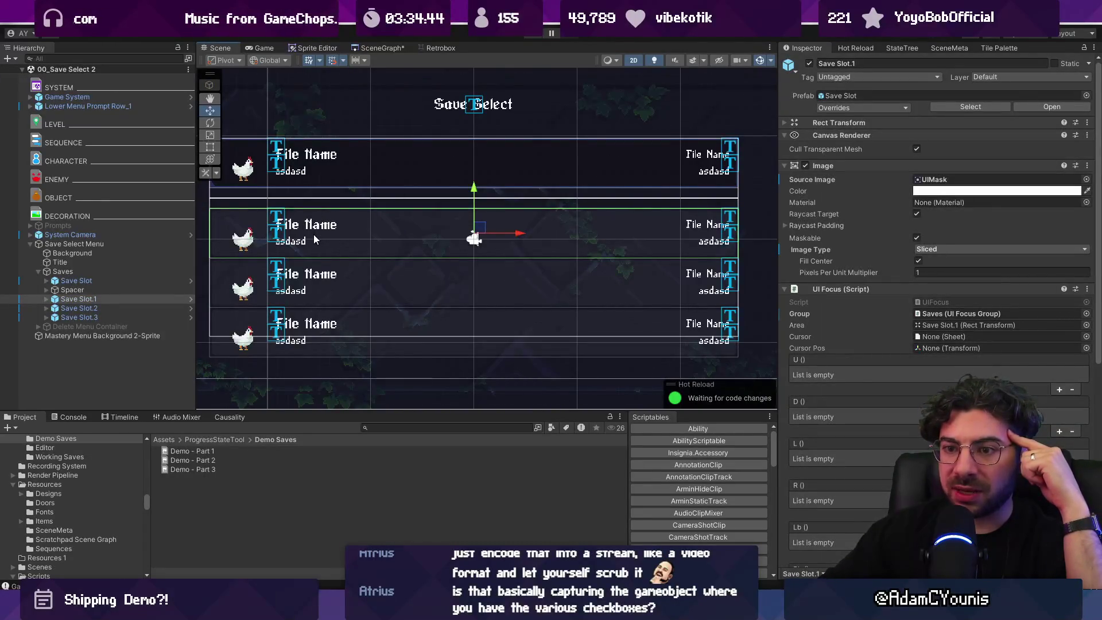
pyautogui.click(133, 244)
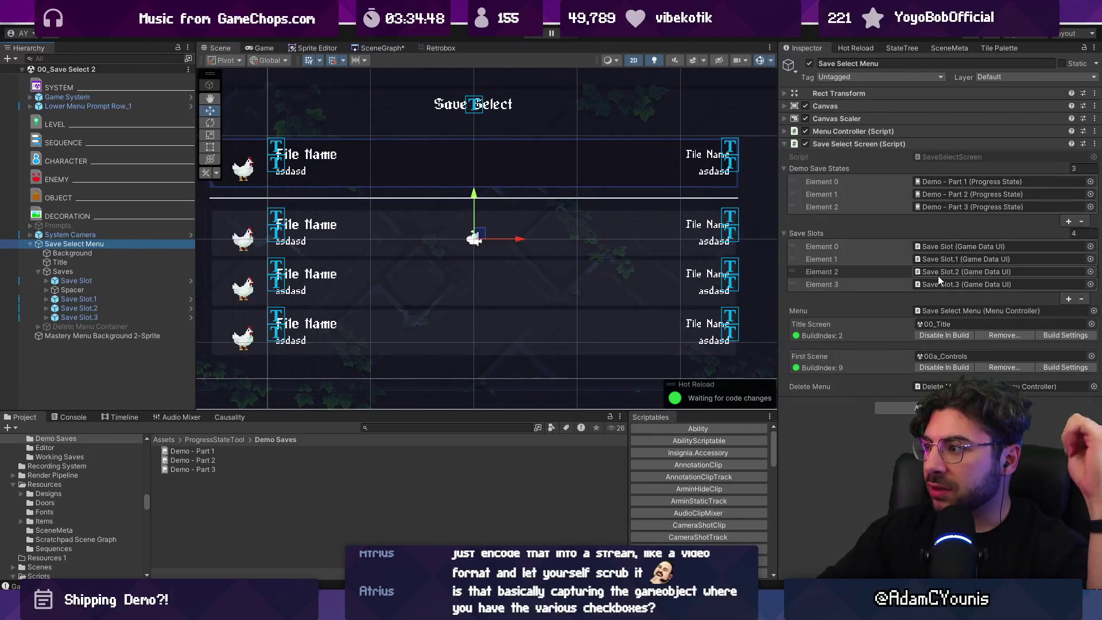
pyautogui.moveTo(792, 194)
pyautogui.mouseDown()
pyautogui.moveTo(794, 182)
pyautogui.moveTo(794, 208)
pyautogui.mouseUp()
pyautogui.click(968, 207)
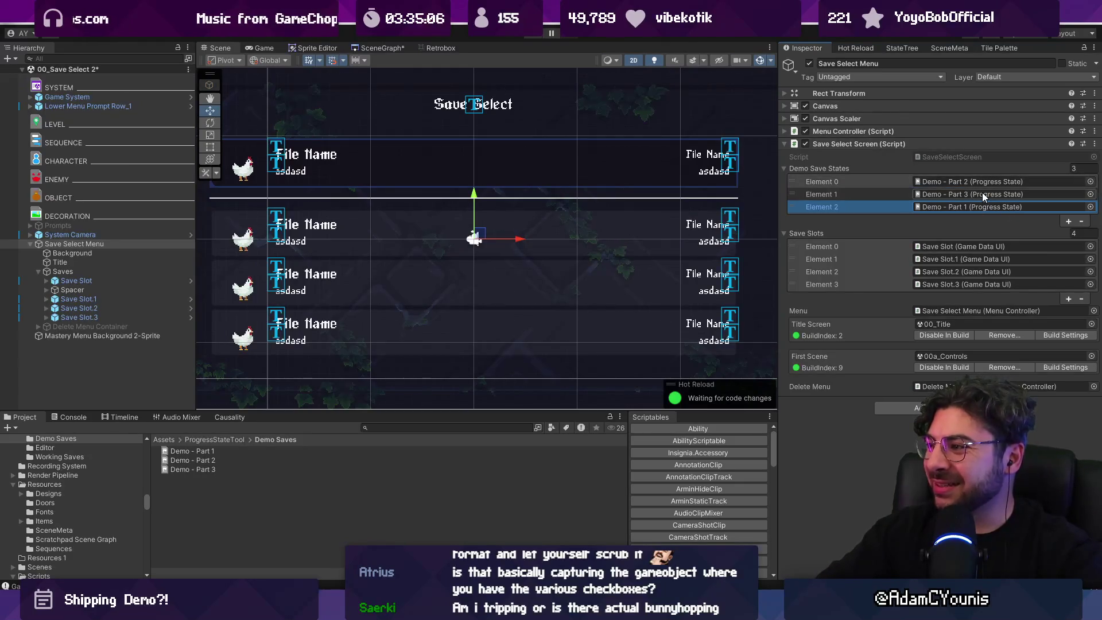
# Inspect the Demo - Part 2 and Demo - Part 3 save assets, then reselect Save Select Menu
pyautogui.click(969, 184)
pyautogui.click(211, 460)
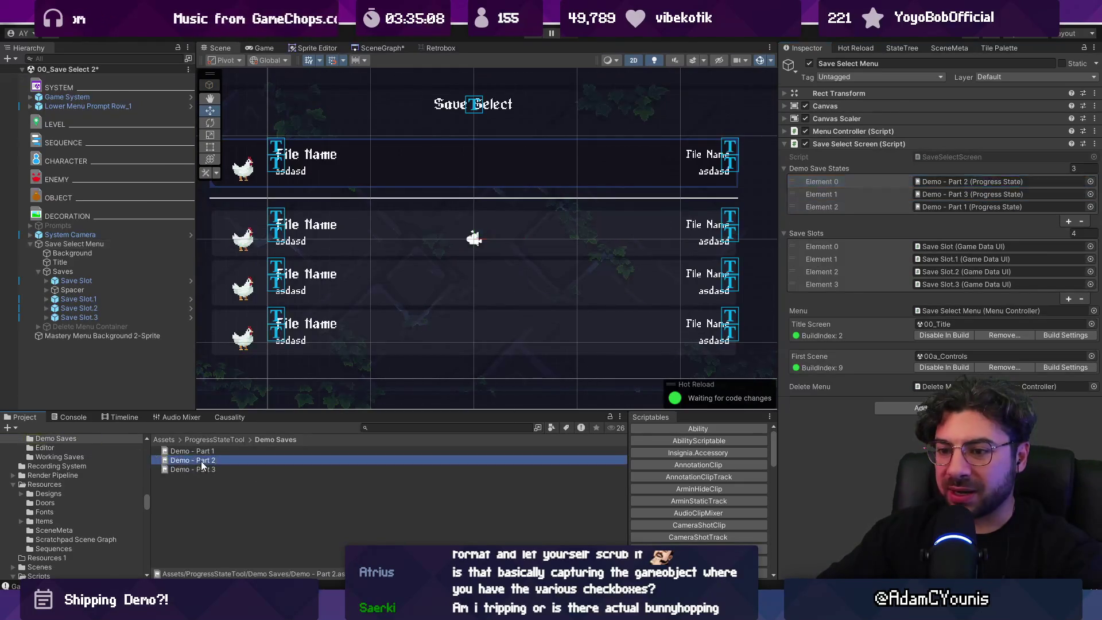
pyautogui.click(214, 470)
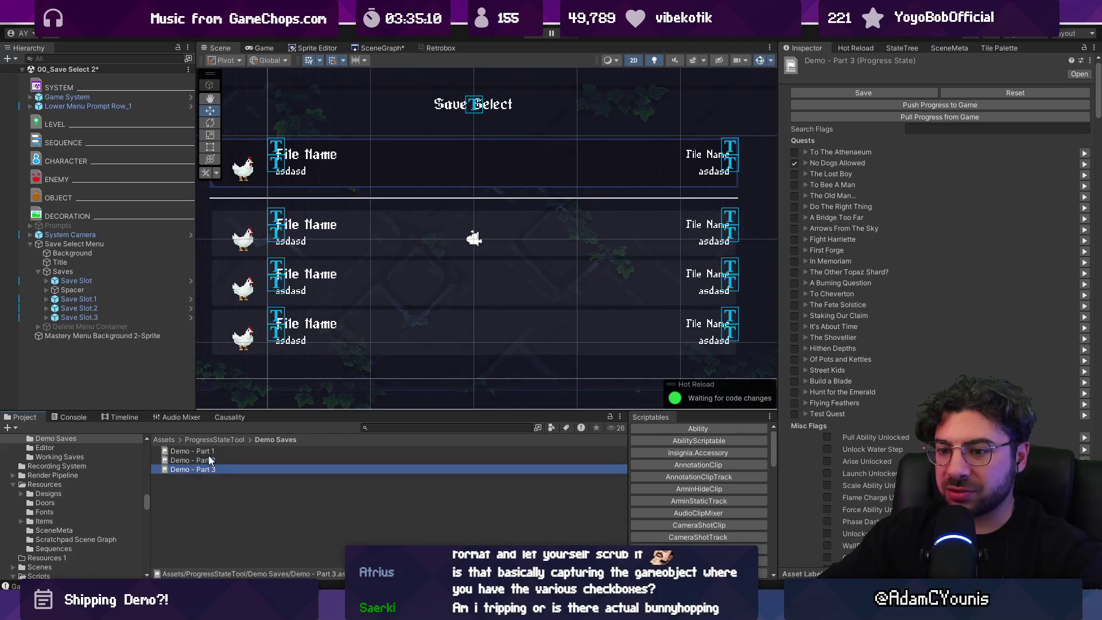
pyautogui.click(108, 243)
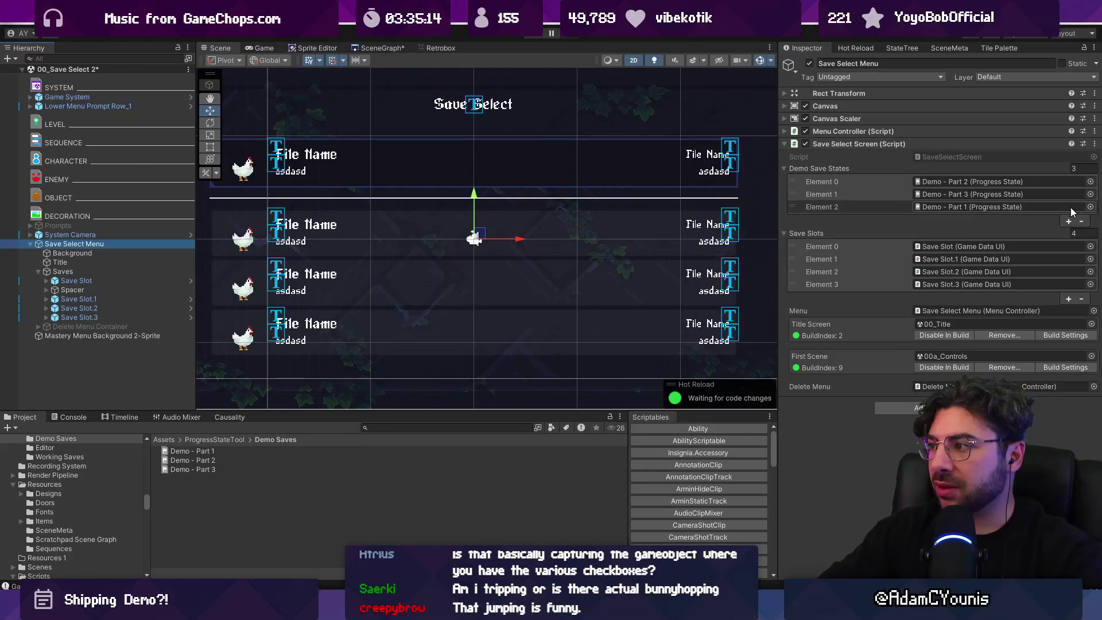
# Assign 01 - Demo Updates - Post Athenaeum to Element 2 and inspect that save asset
pyautogui.click(1089, 207)
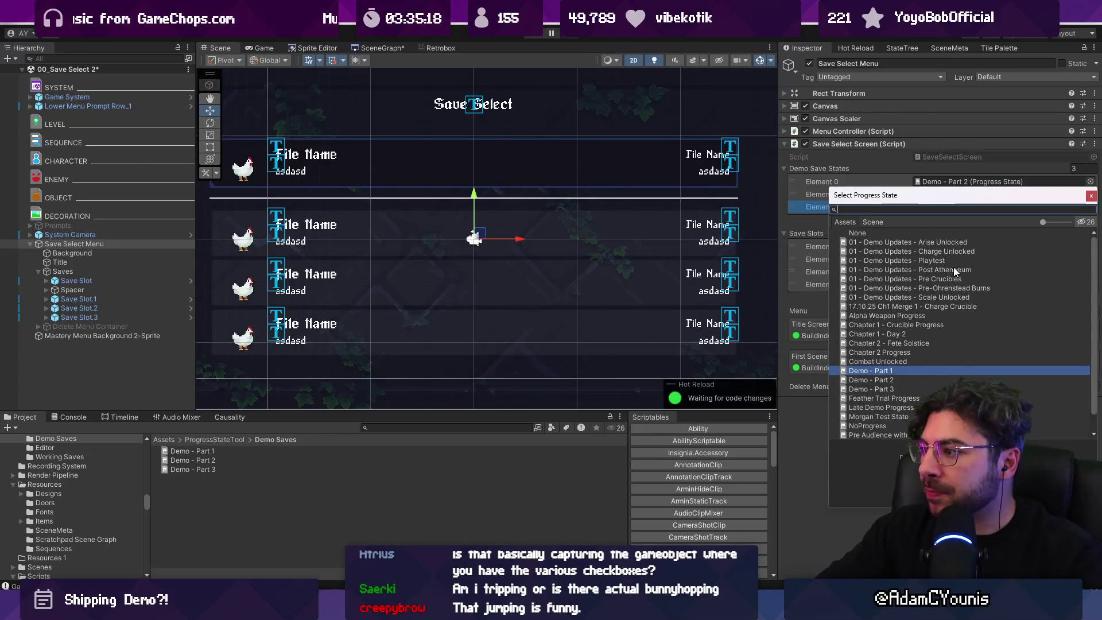
pyautogui.doubleClick(949, 267)
pyautogui.click(958, 211)
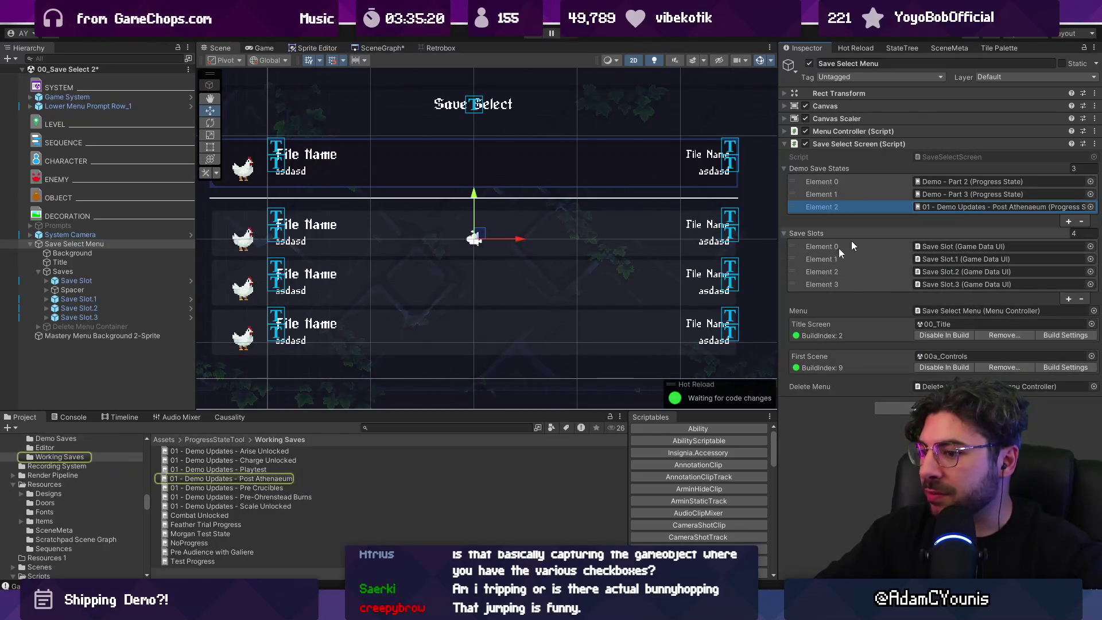
pyautogui.click(247, 478)
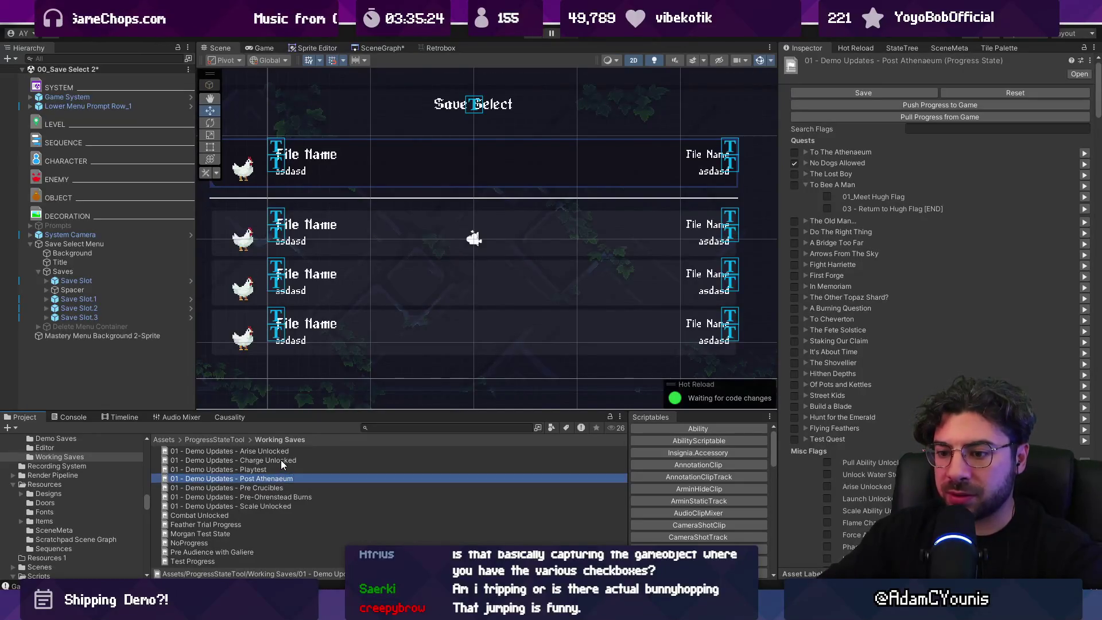
# Search the Project for 'part 1' and select the Demo - Part 1 save asset
pyautogui.click(387, 427)
pyautogui.write('te')
pyautogui.press('BackSpace')
pyautogui.press('BackSpace')
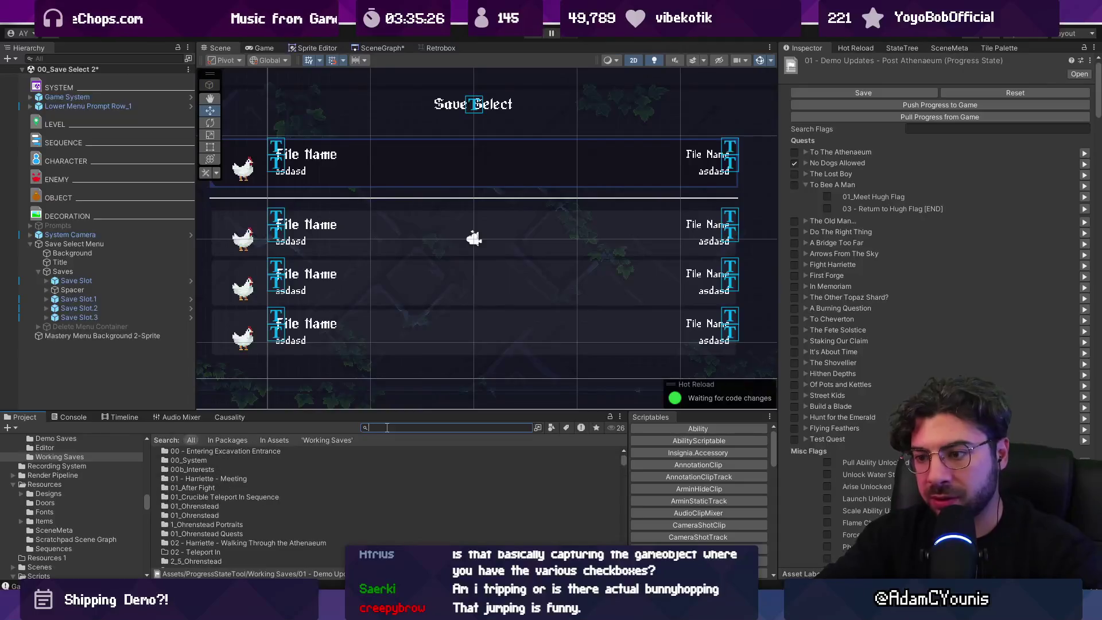
pyautogui.write('part 1')
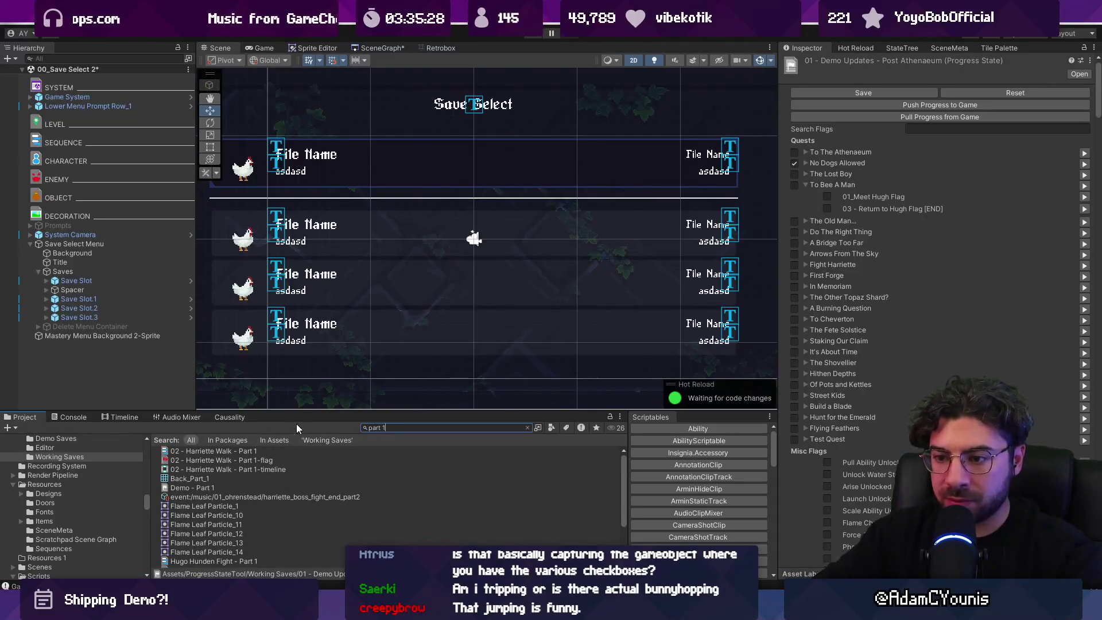
pyautogui.moveTo(303, 412); pyautogui.dragTo(313, 303)
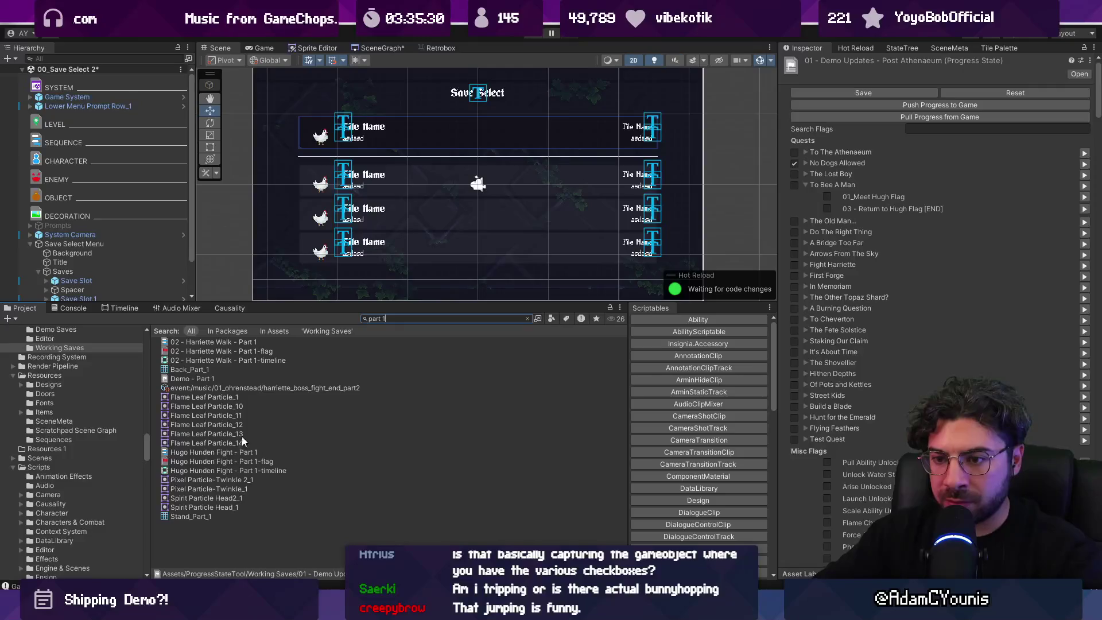
pyautogui.click(218, 379)
# Find the Post Athenaeum save with a 'then' search and move it into the Demo Saves folder
pyautogui.click(527, 317)
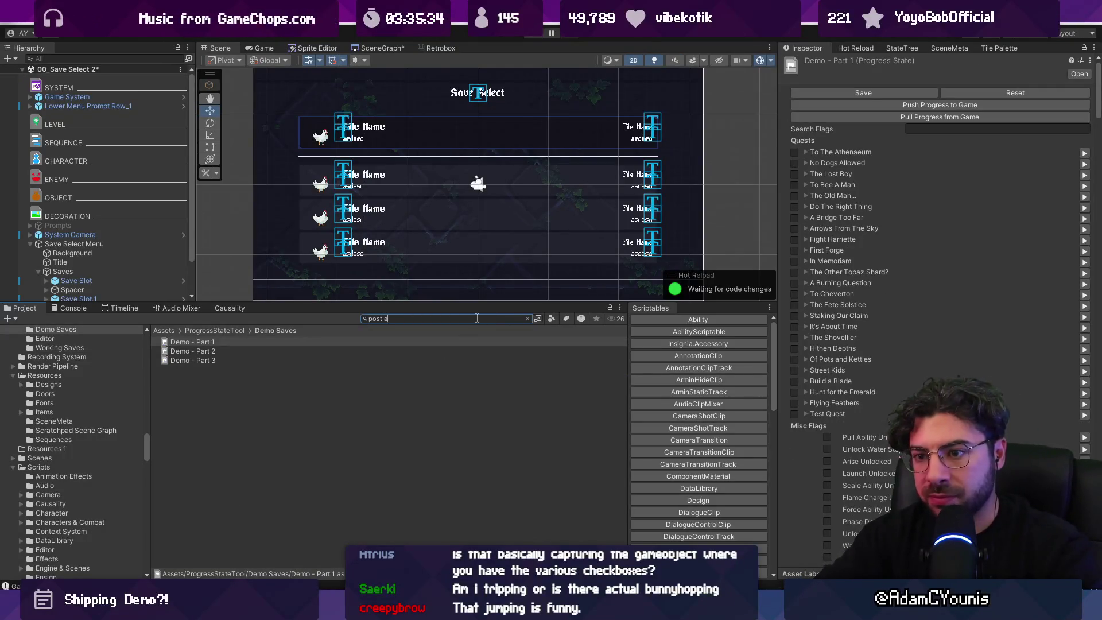
pyautogui.write('then')
pyautogui.click(307, 343)
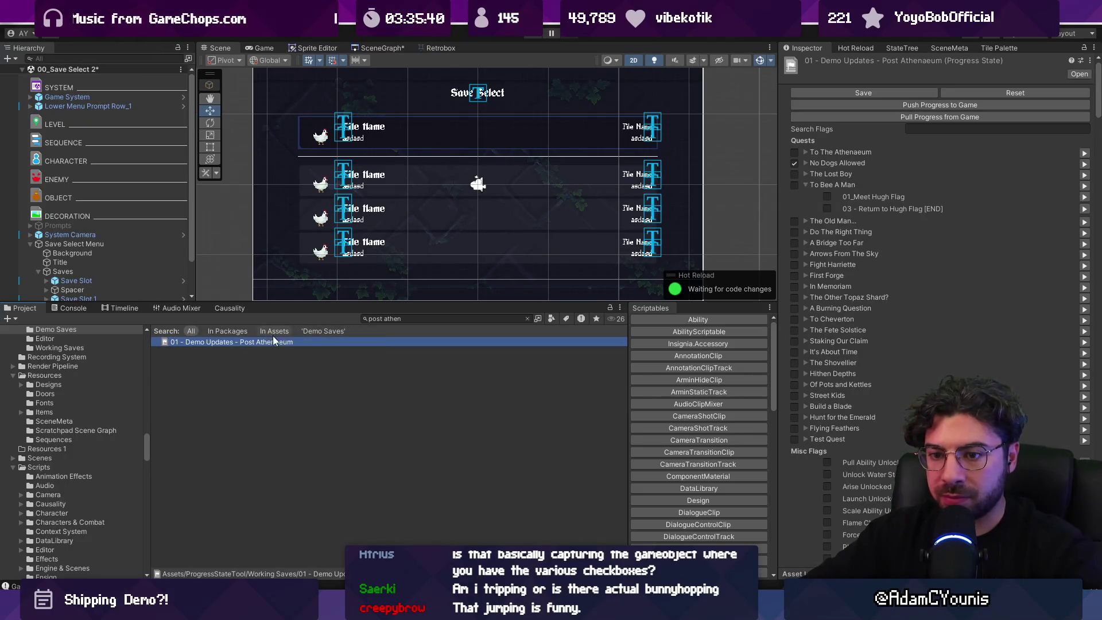
pyautogui.scroll(4, 115, 374)
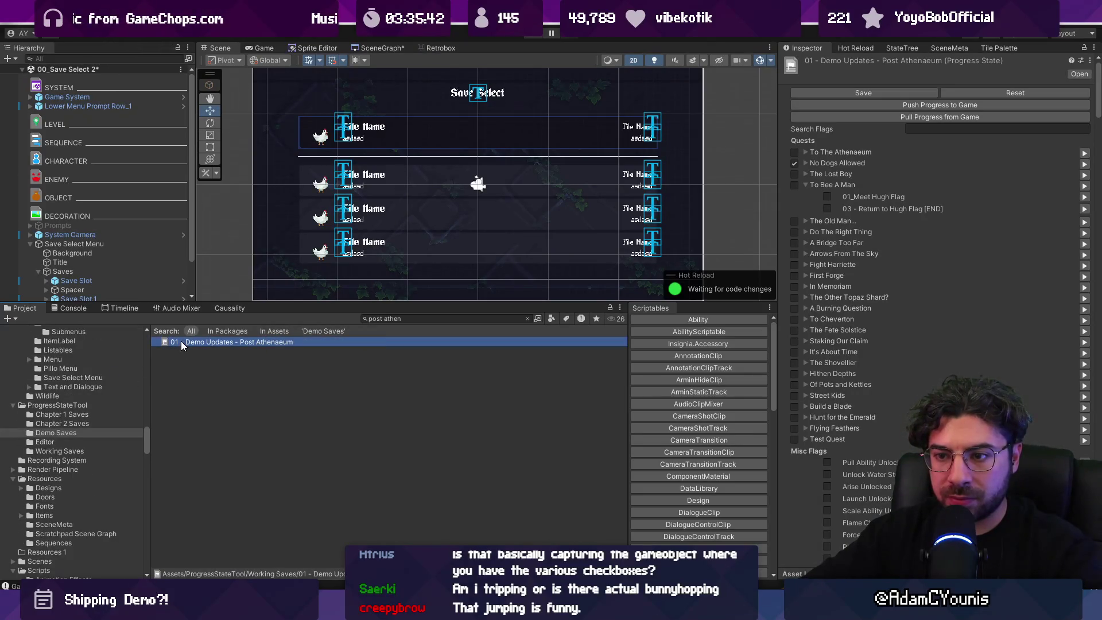
pyautogui.moveTo(183, 344); pyautogui.dragTo(85, 434)
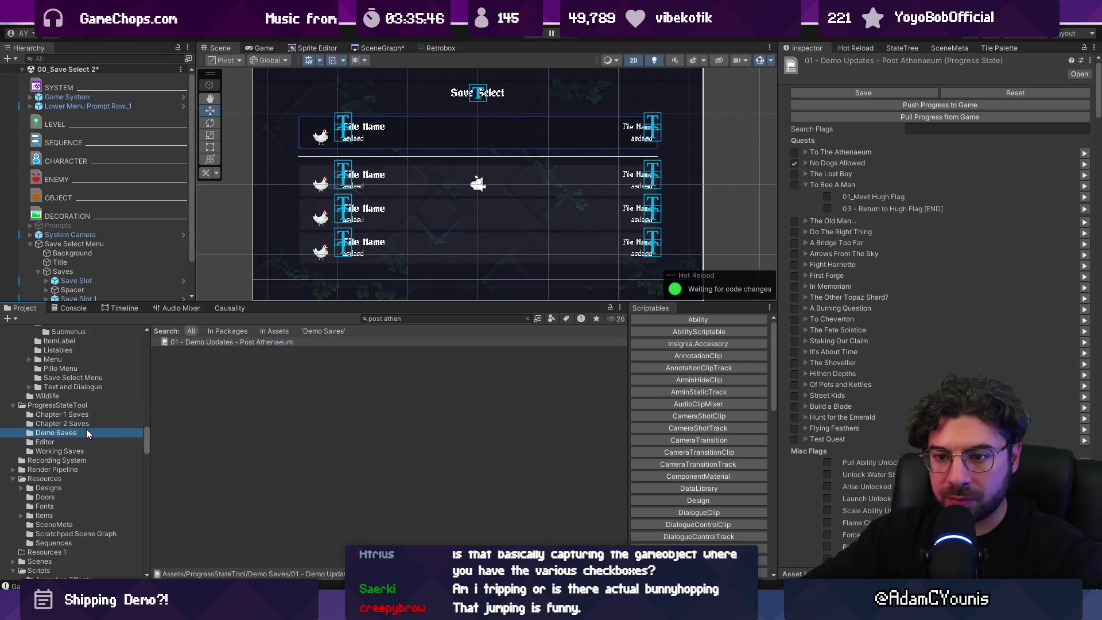
# Rename the Post Athenaeum save to 'Demo - Part 4' and reselect Save Select Menu
pyautogui.click(84, 433)
pyautogui.click(260, 343)
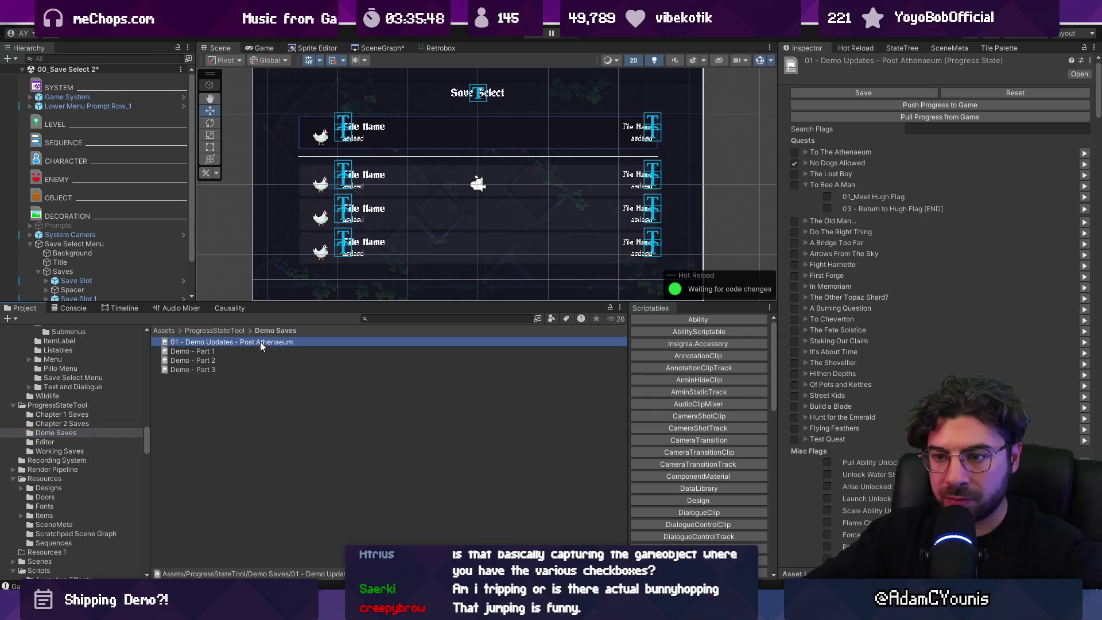
pyautogui.press('F2')
pyautogui.write('Demo - Part 4')
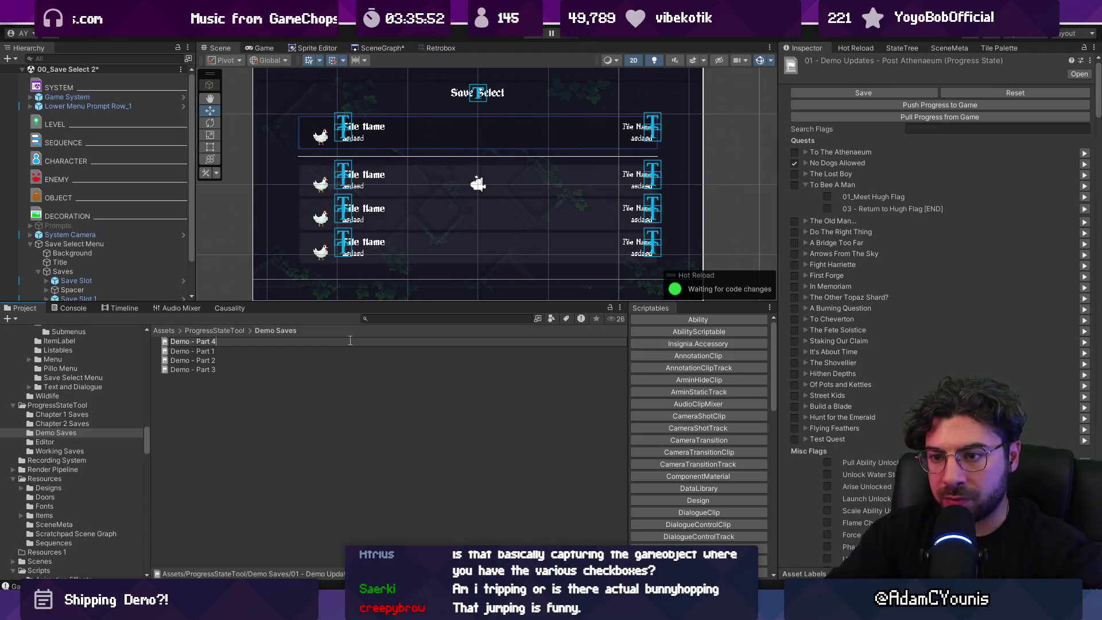
pyautogui.press('Return')
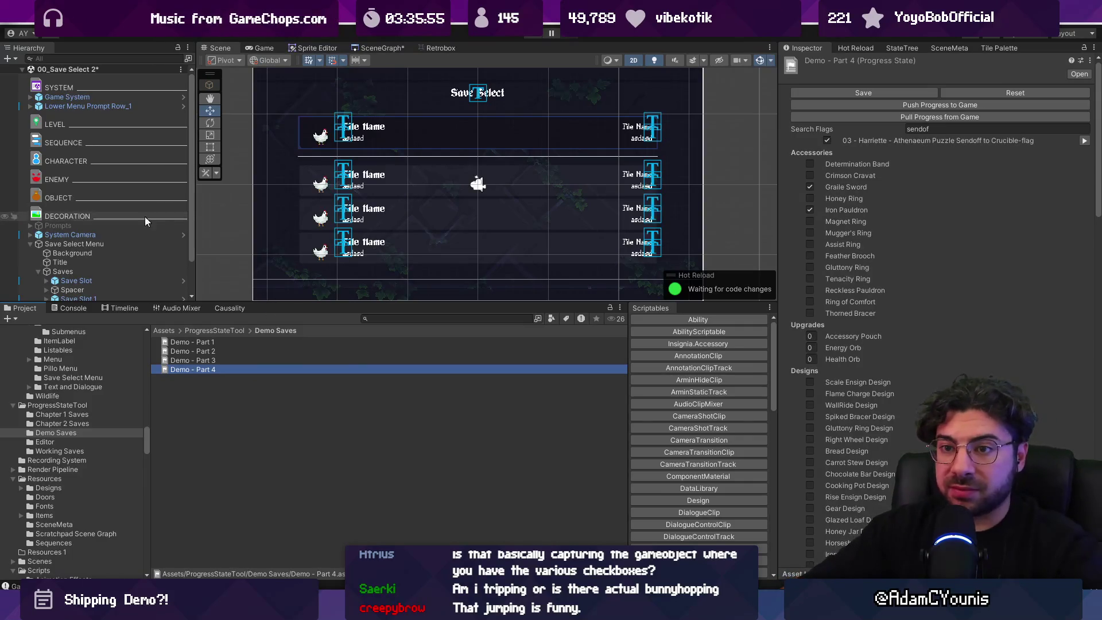
pyautogui.click(132, 236)
pyautogui.click(132, 243)
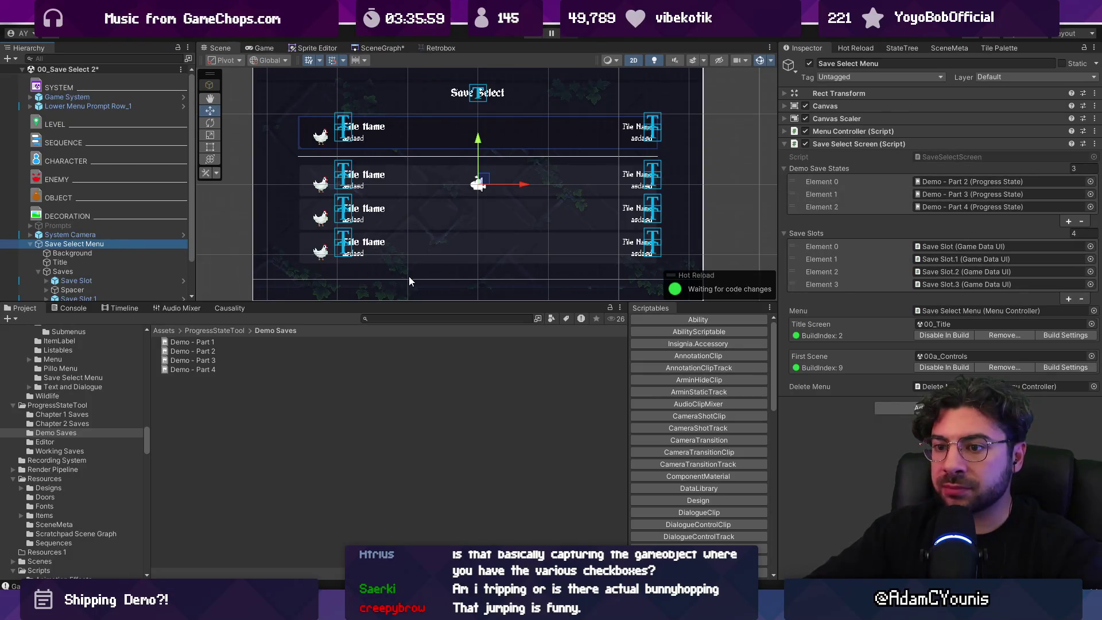
pyautogui.click(534, 35)
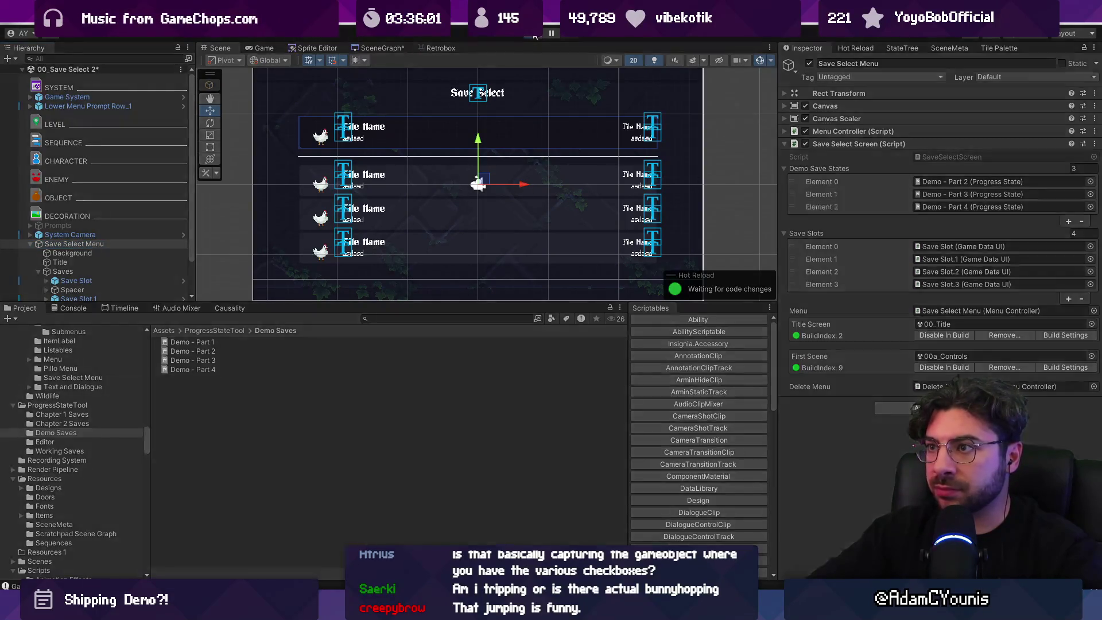
pyautogui.press('Down')
pyautogui.press('Down')
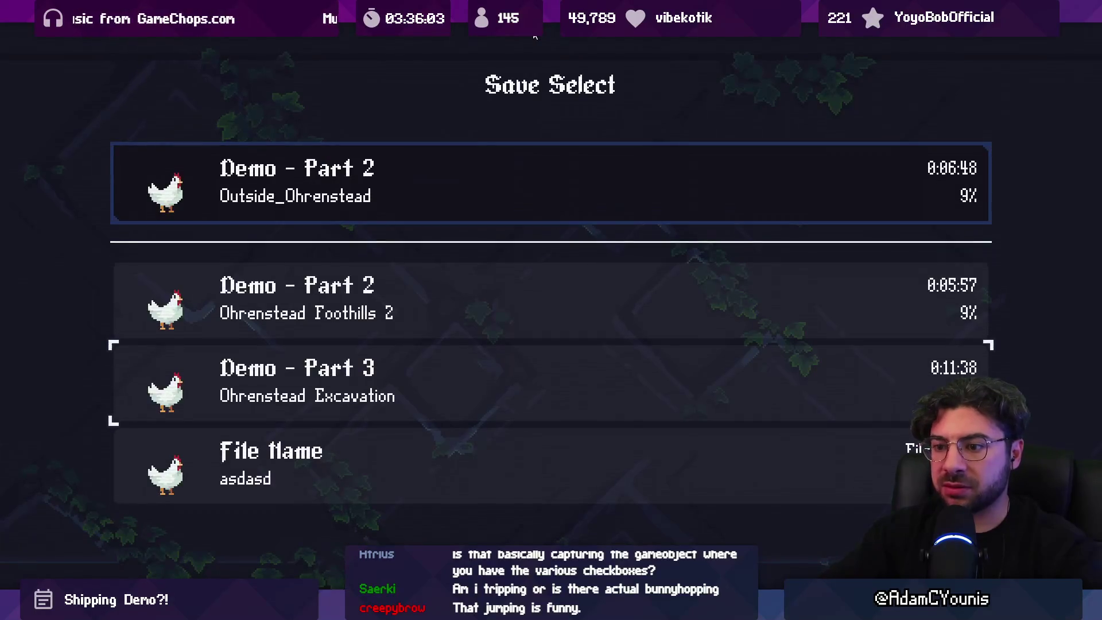
pyautogui.press('x')
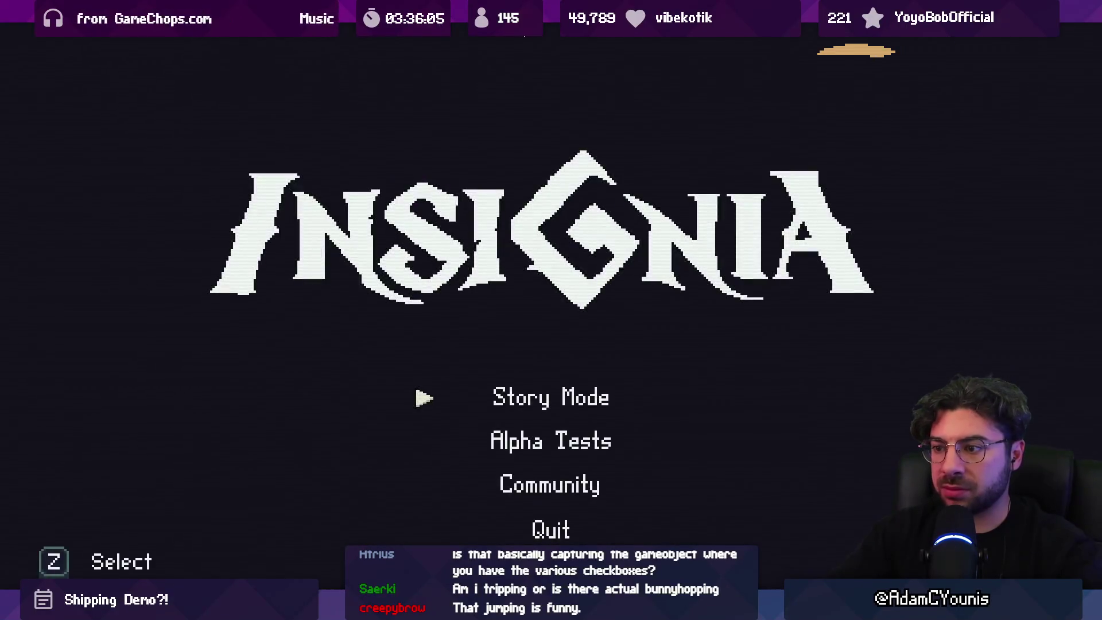
pyautogui.press('z')
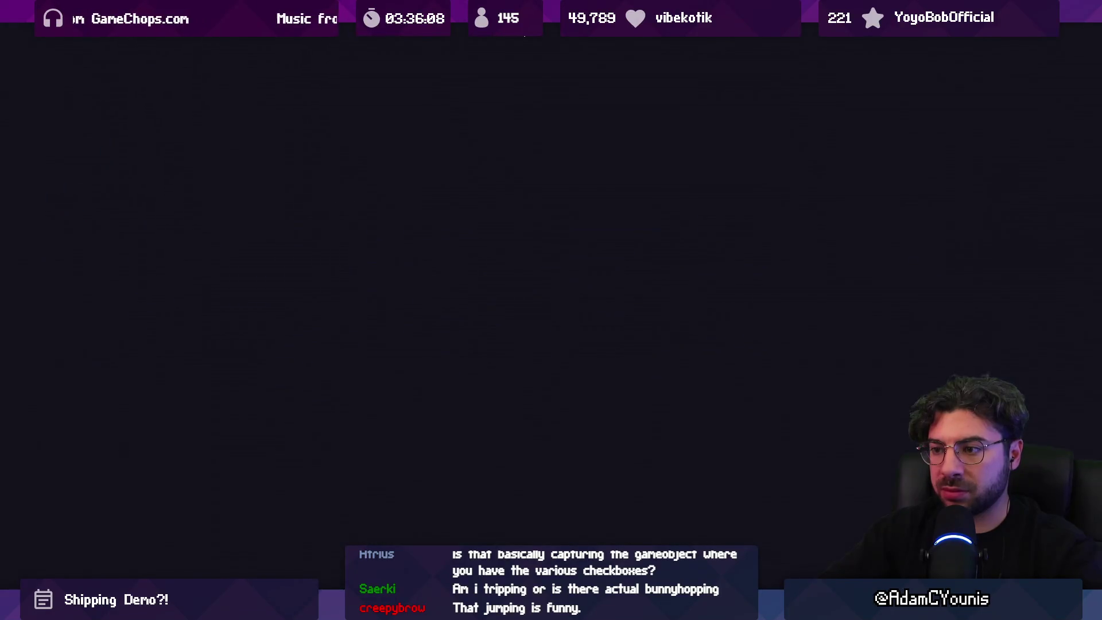
pyautogui.hotkey('shift', 'space')
pyautogui.hotkey('ctrl', 'p')
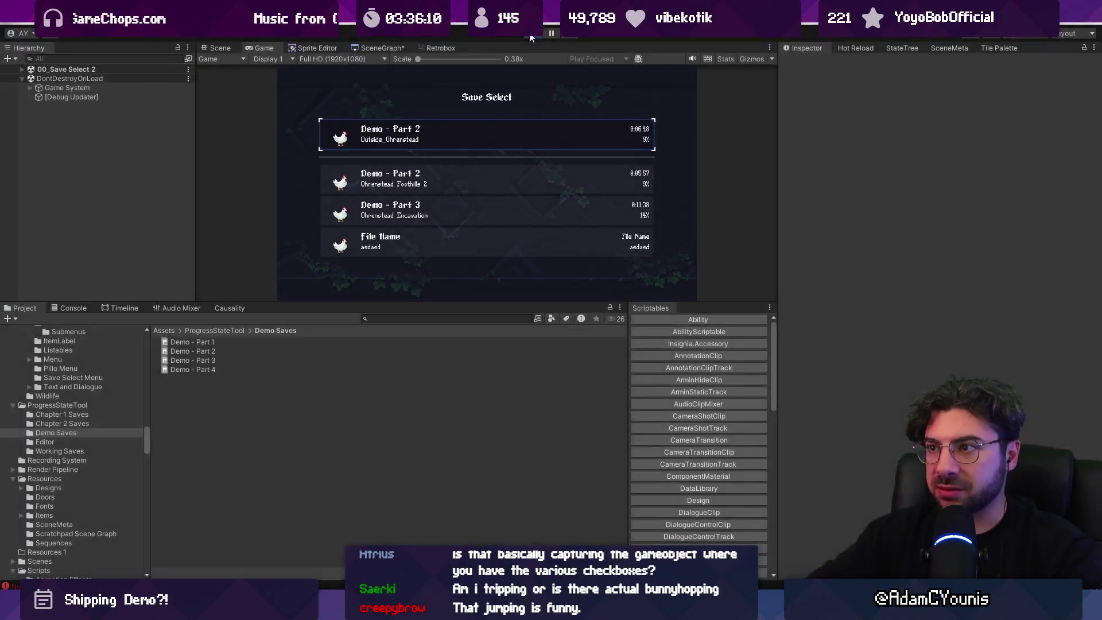
pyautogui.click(121, 243)
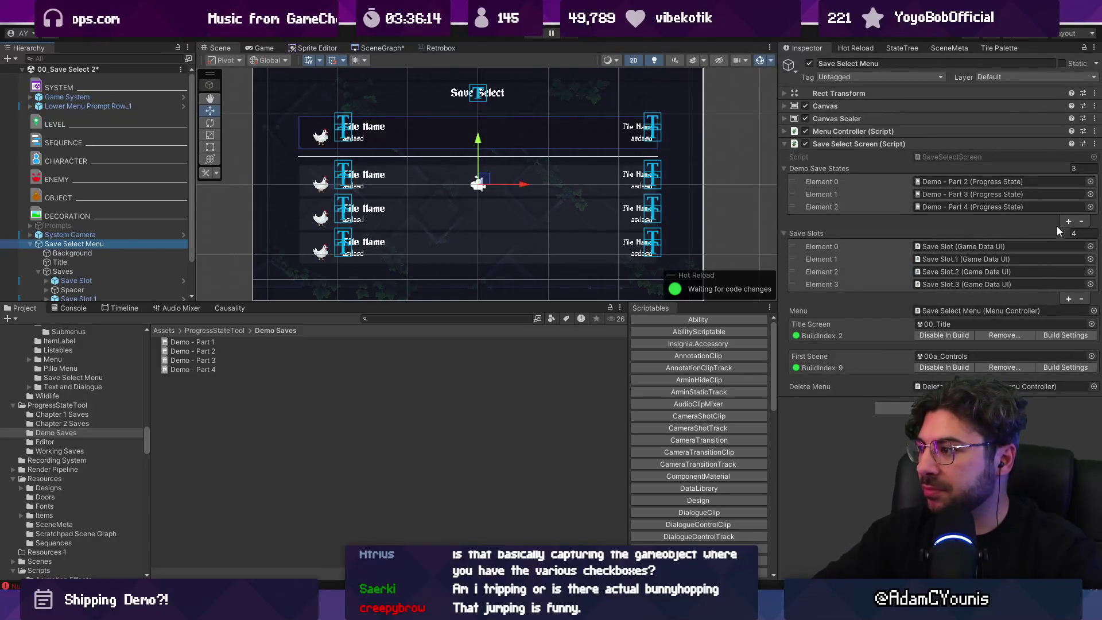
# Remove the fourth Save Slots entry, play-test with three slots, and stop the game
pyautogui.click(1082, 299)
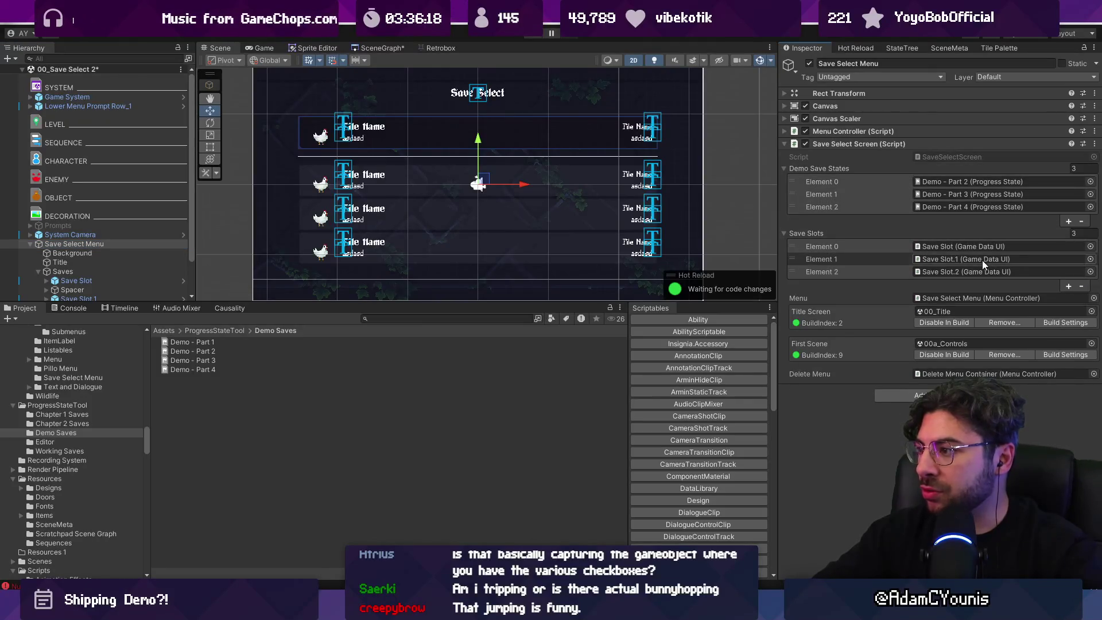
pyautogui.click(532, 34)
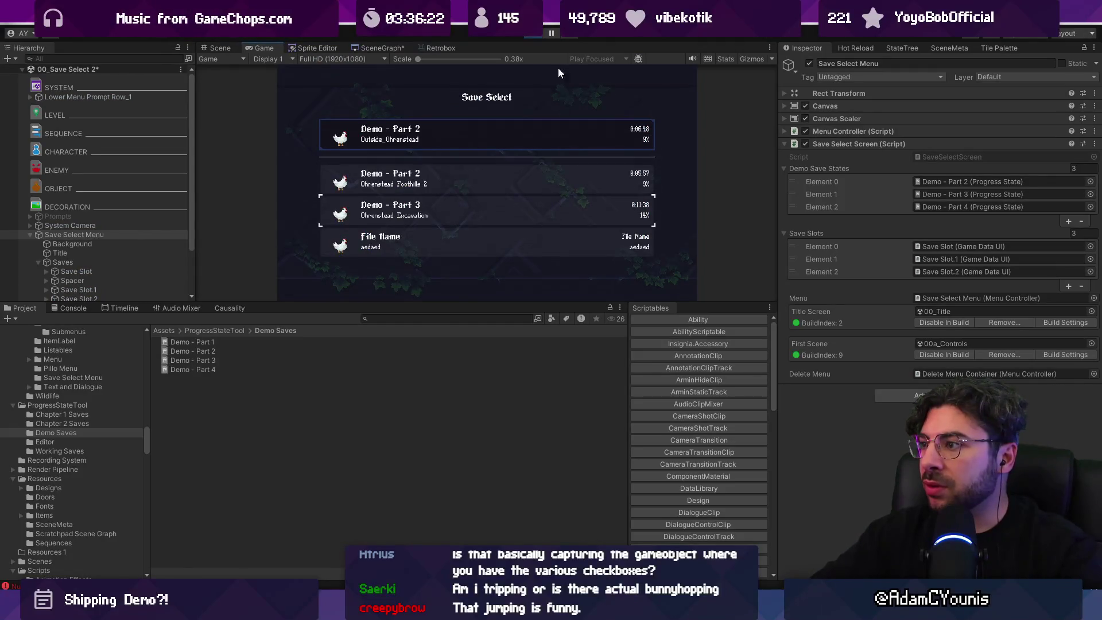
pyautogui.click(528, 33)
pyautogui.click(769, 261)
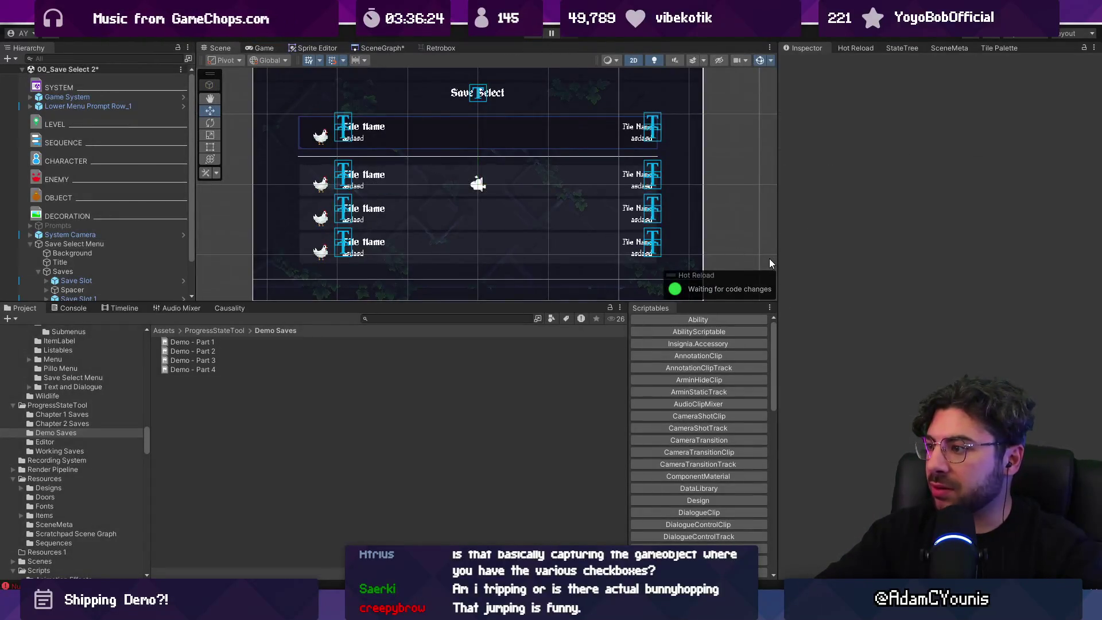
pyautogui.hotkey('ctrl', 'z')
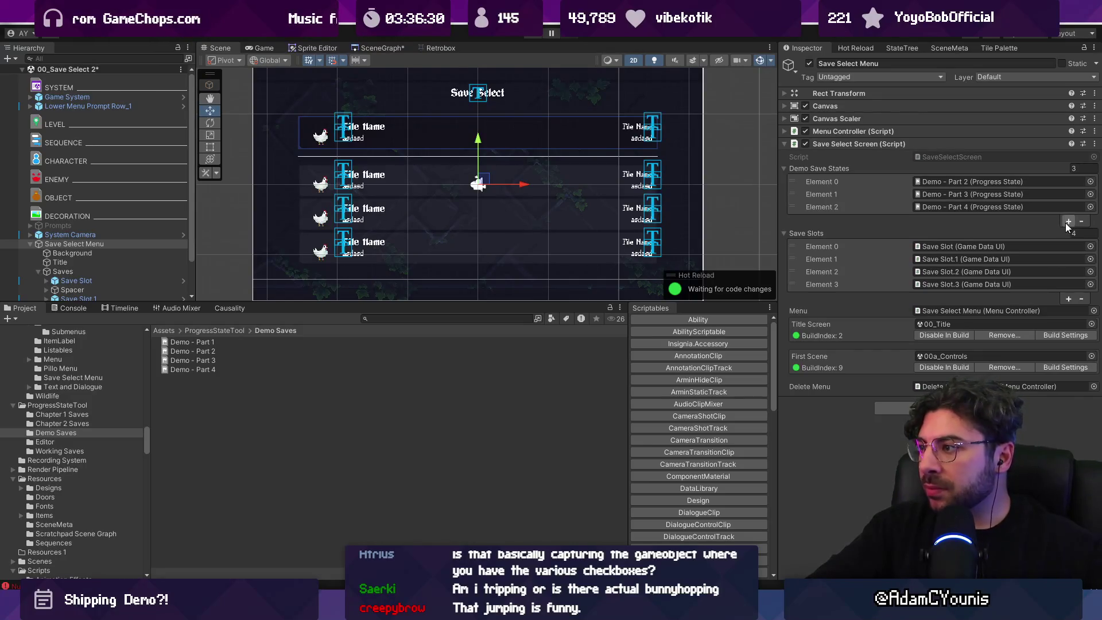
# Add then remove an extra Demo Save States entry, and open Demo - Part 4's progress state
pyautogui.click(1066, 222)
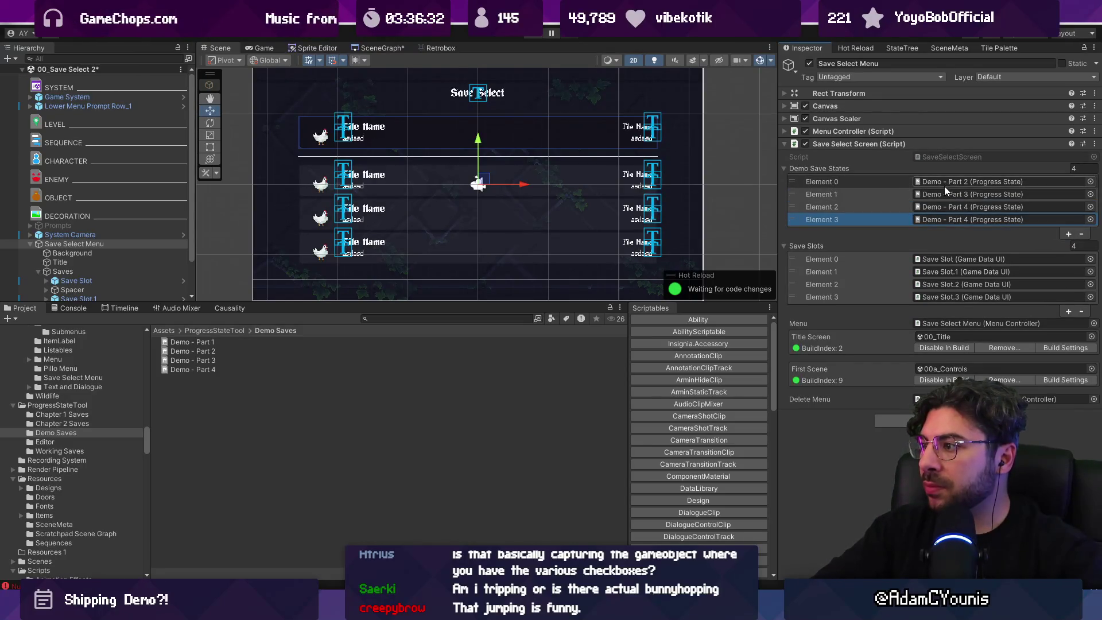
pyautogui.click(1082, 234)
pyautogui.click(988, 208)
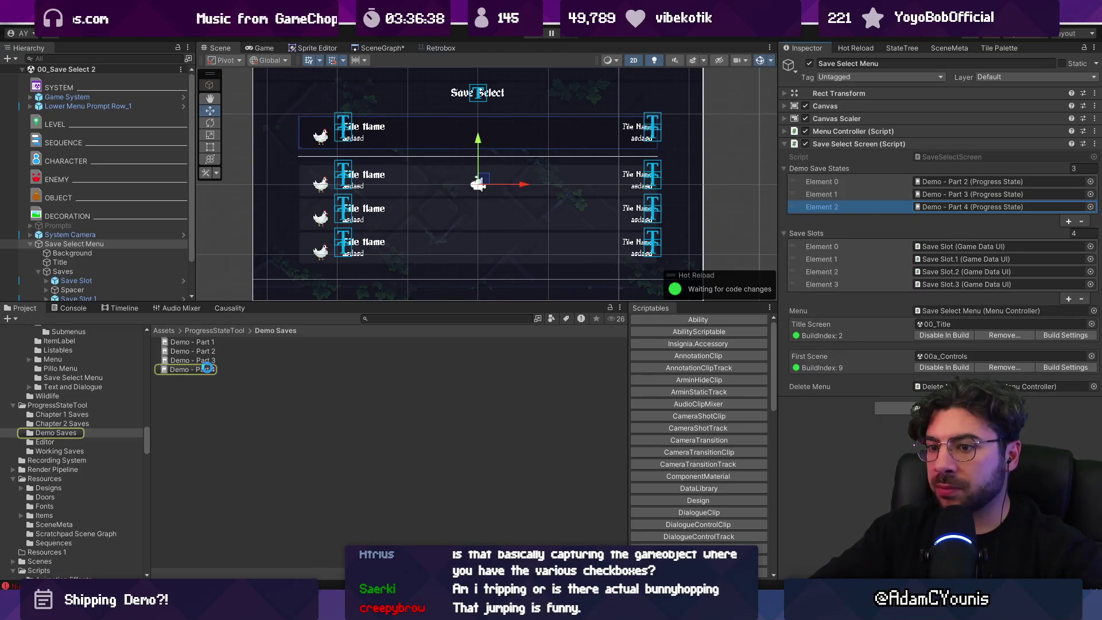
pyautogui.click(206, 369)
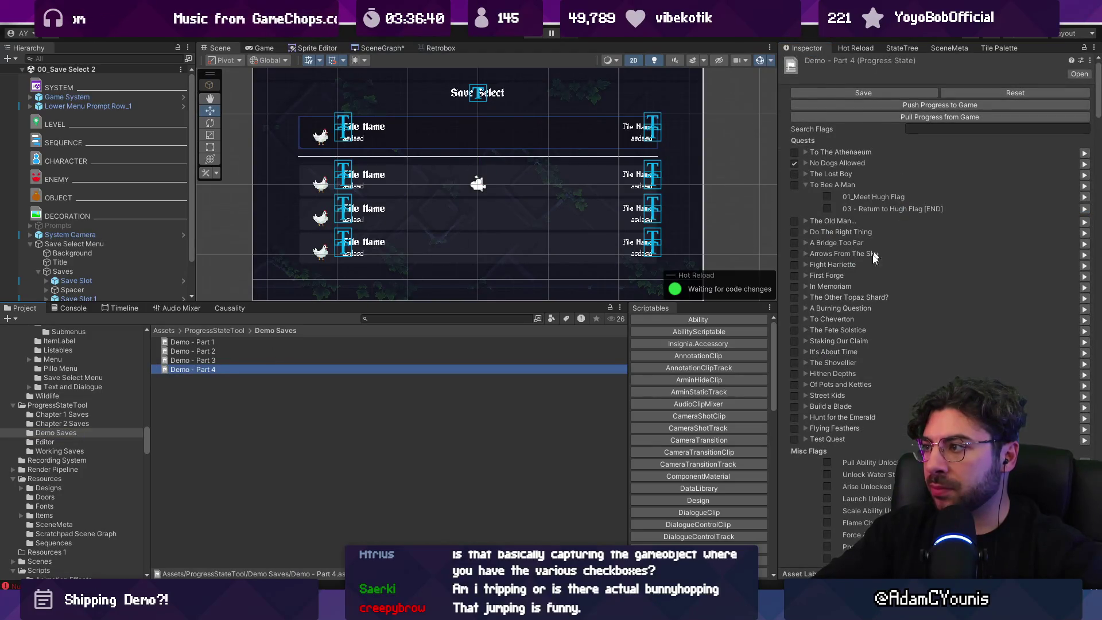
# Scroll through Demo - Part 4's flags, then compare the Demo - Part 2 and Part 3 progress states
pyautogui.scroll(-15, 875, 258)
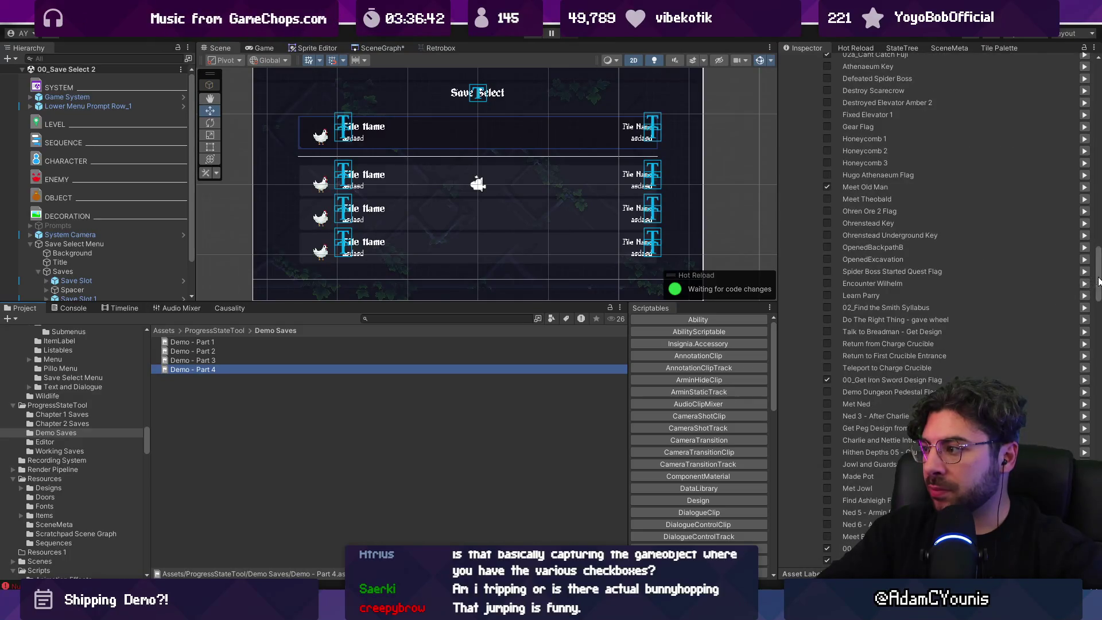
pyautogui.moveTo(1098, 281); pyautogui.dragTo(1098, 373)
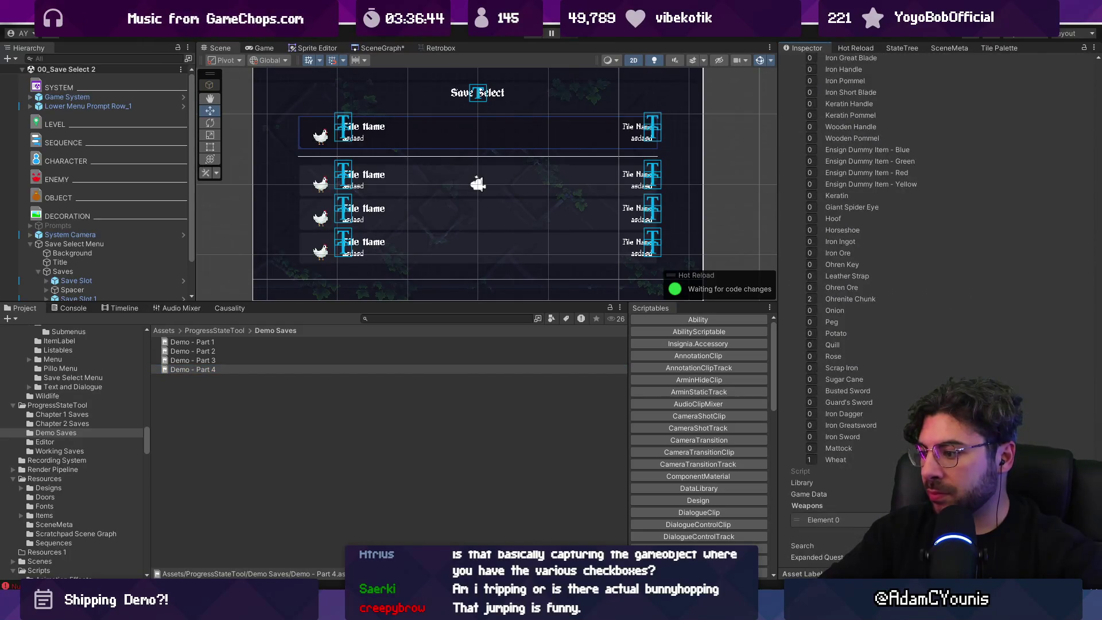
pyautogui.scroll(20, 941, 258)
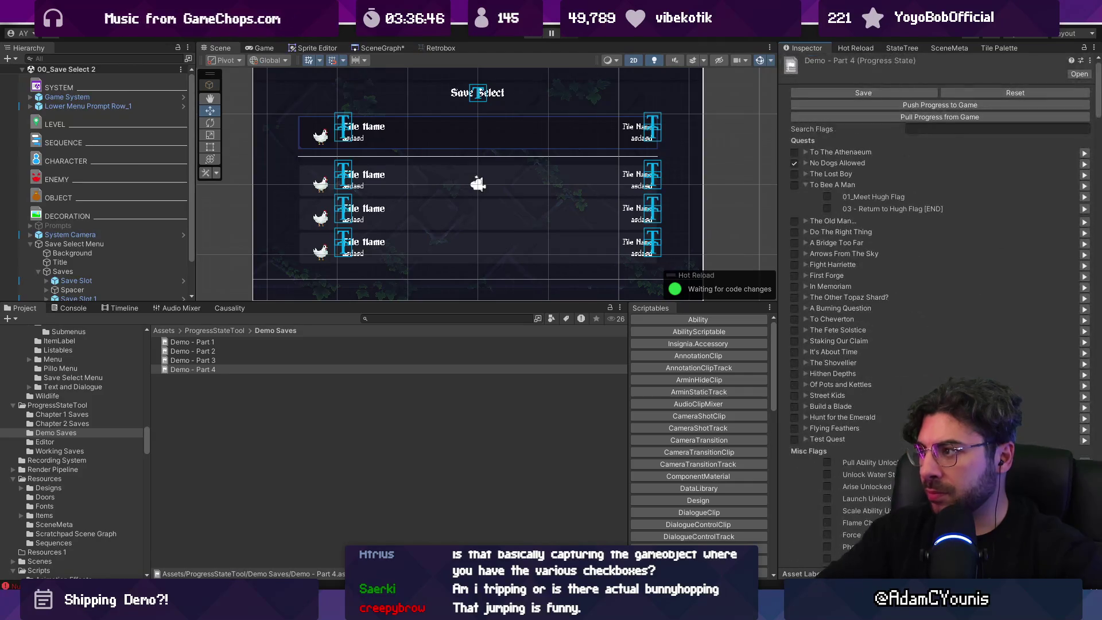
pyautogui.click(216, 353)
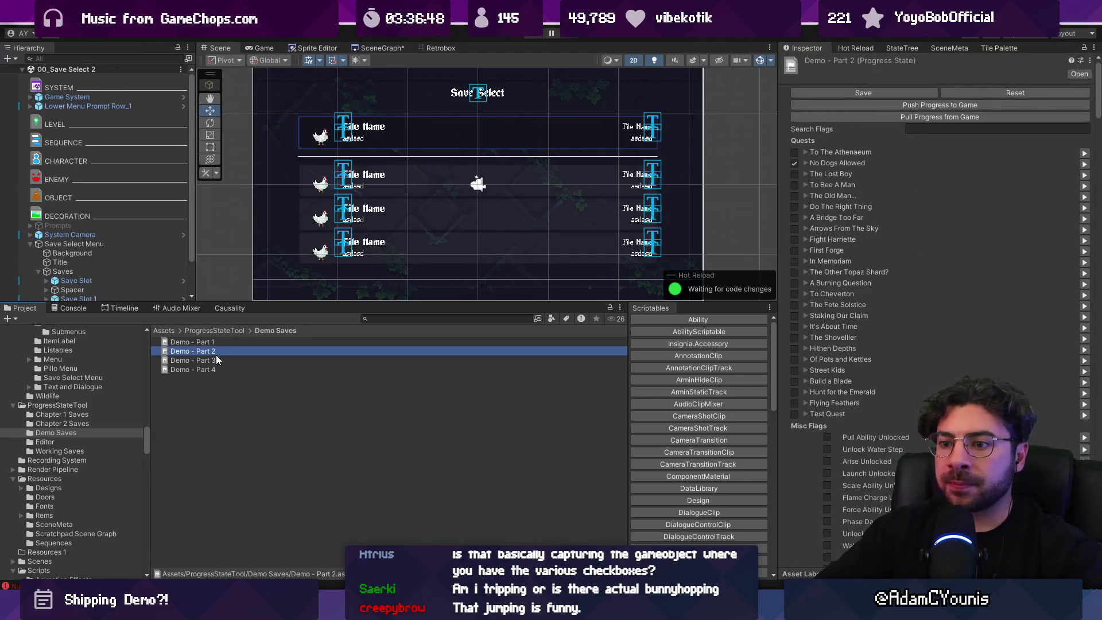
pyautogui.click(215, 358)
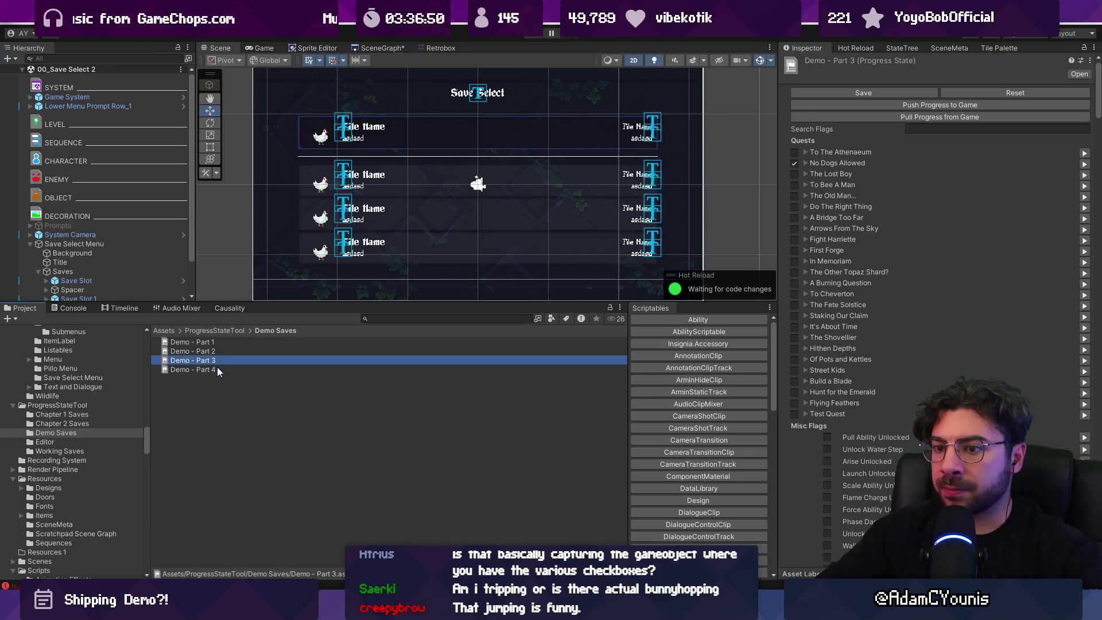
# Recheck the Save Select list in play, stop it, and open Demo - Part 3's context menu
pyautogui.click(534, 35)
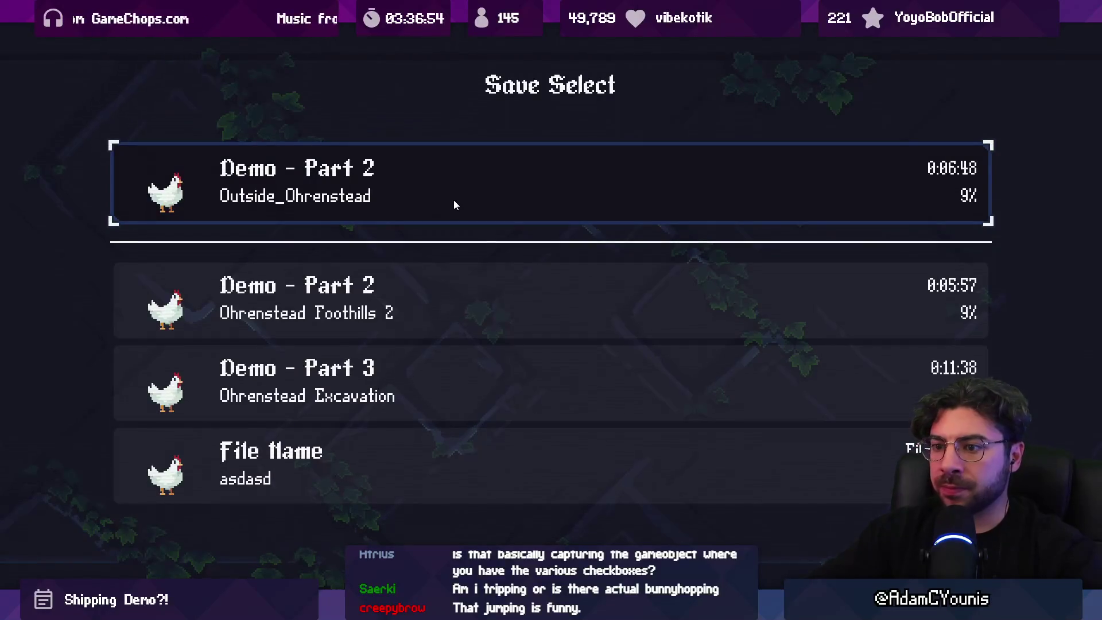
pyautogui.hotkey('shift', 'space')
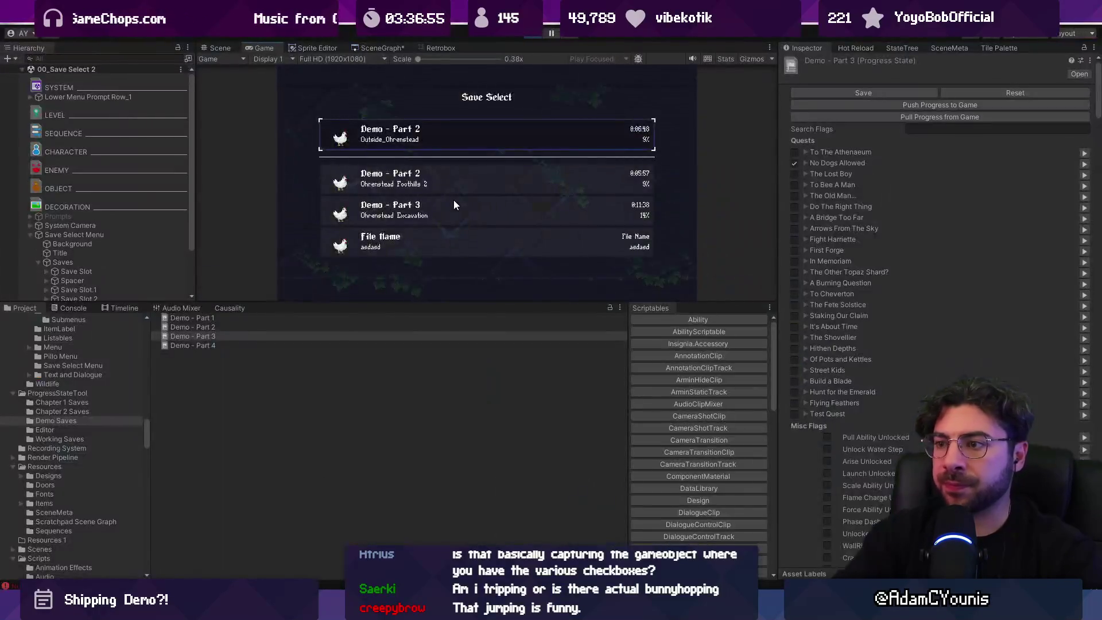
pyautogui.hotkey('ctrl', 'p')
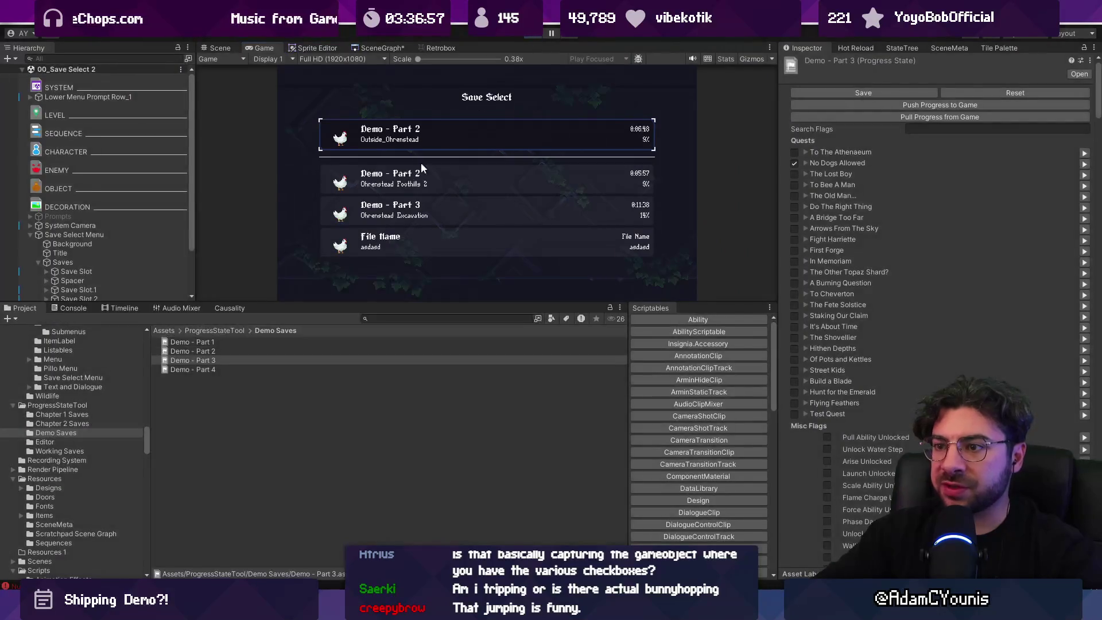
pyautogui.click(236, 369)
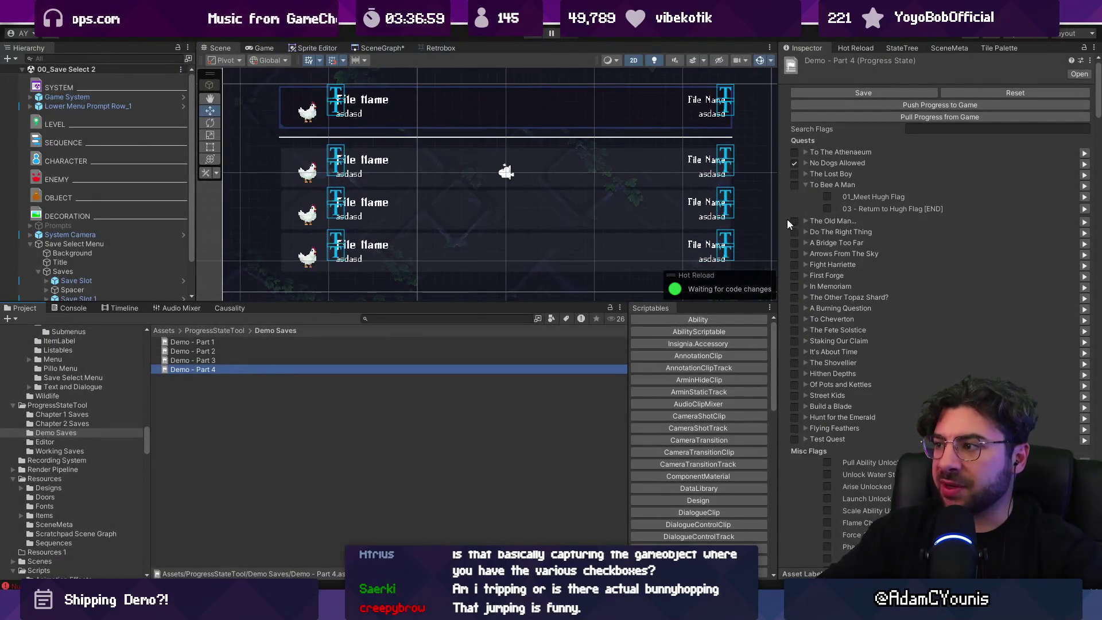
pyautogui.click(259, 360)
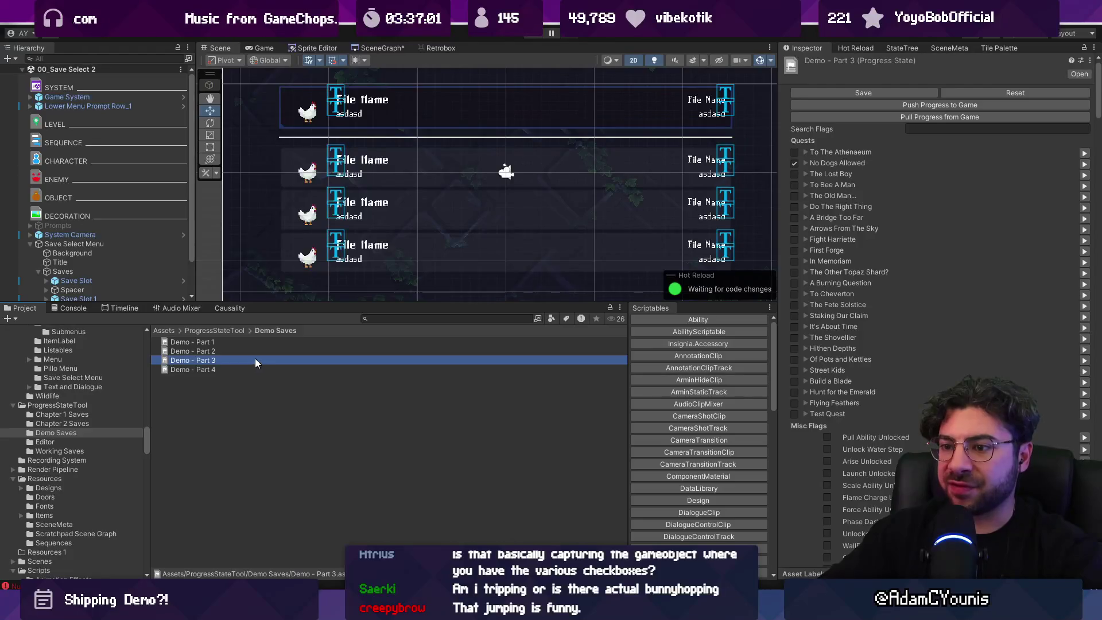
pyautogui.rightClick(255, 358)
# Open Demo - Part 3.asset in Visual Studio Code and find its demo name with a 'demo' search
pyautogui.click(343, 25)
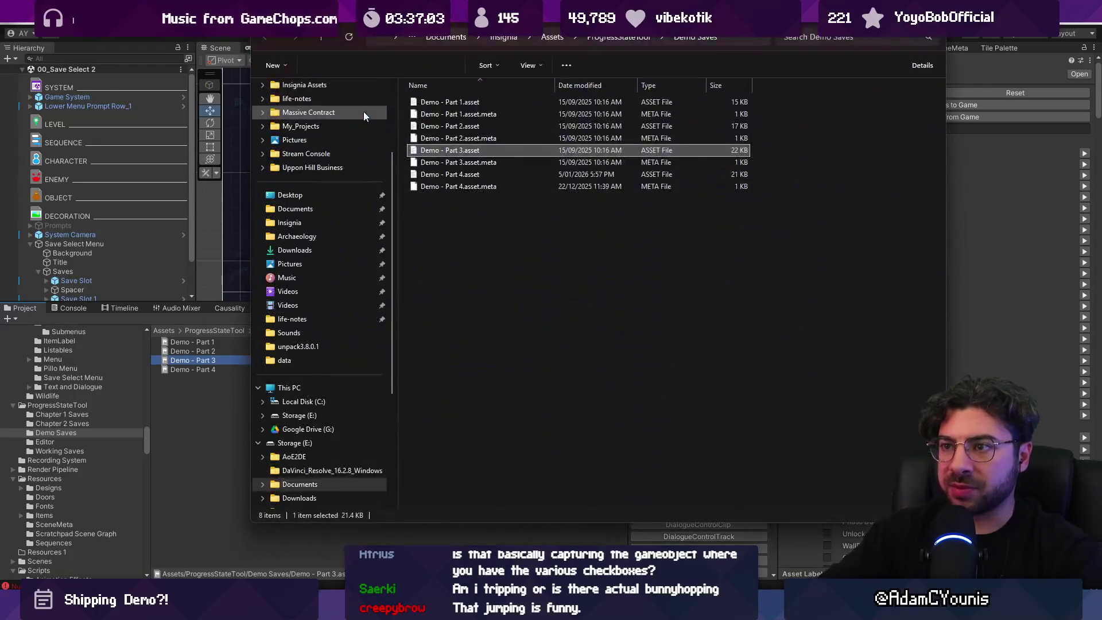
pyautogui.doubleClick(463, 151)
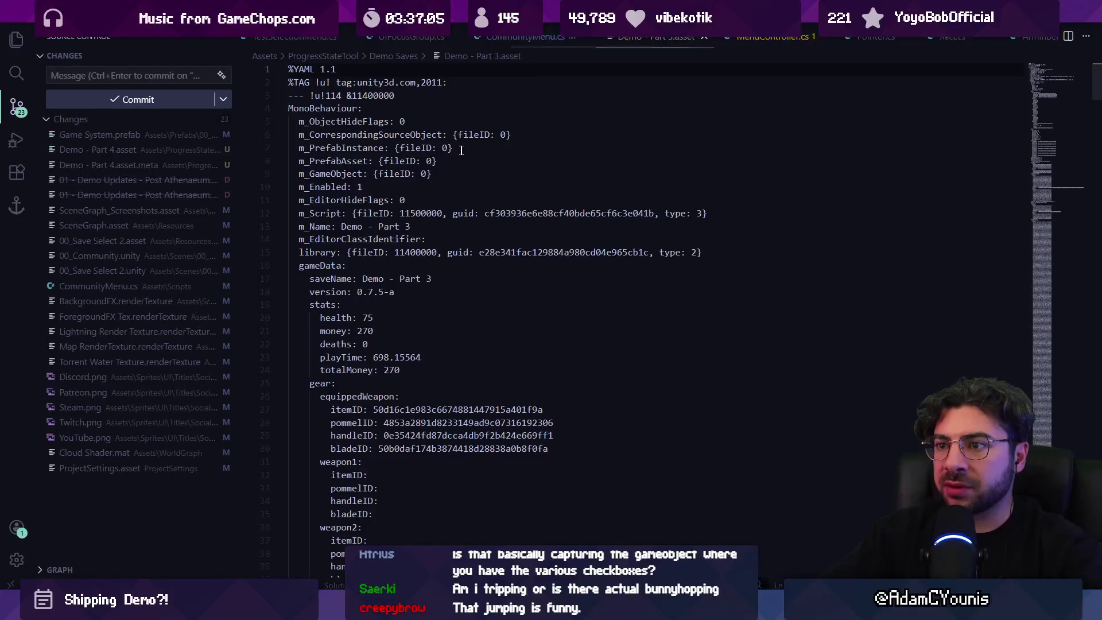
pyautogui.scroll(-1, 465, 208)
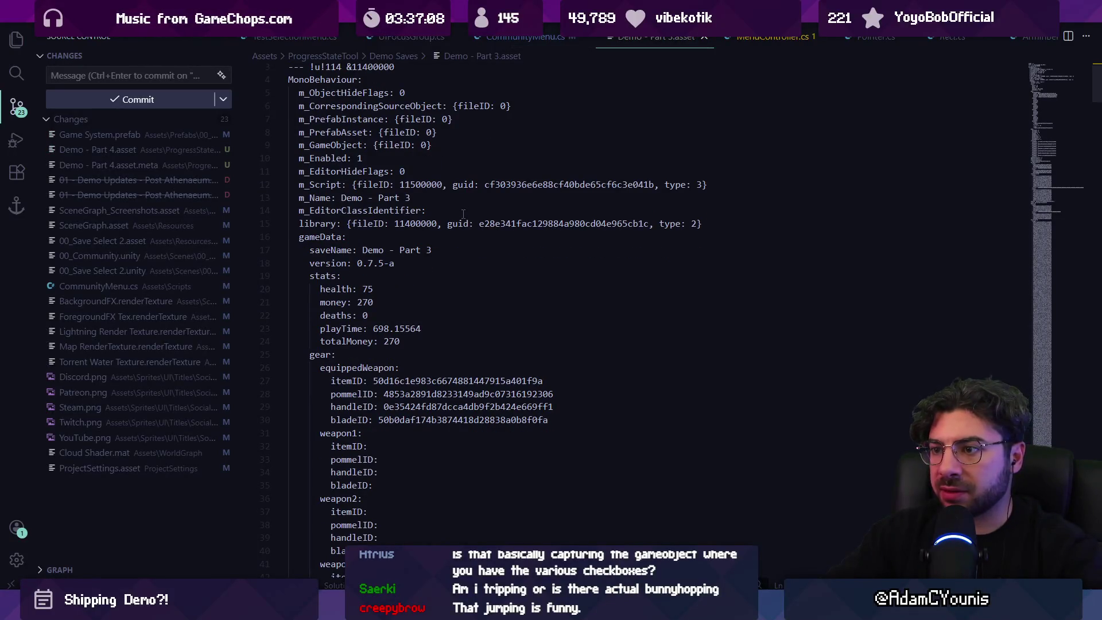
pyautogui.scroll(-10, 462, 218)
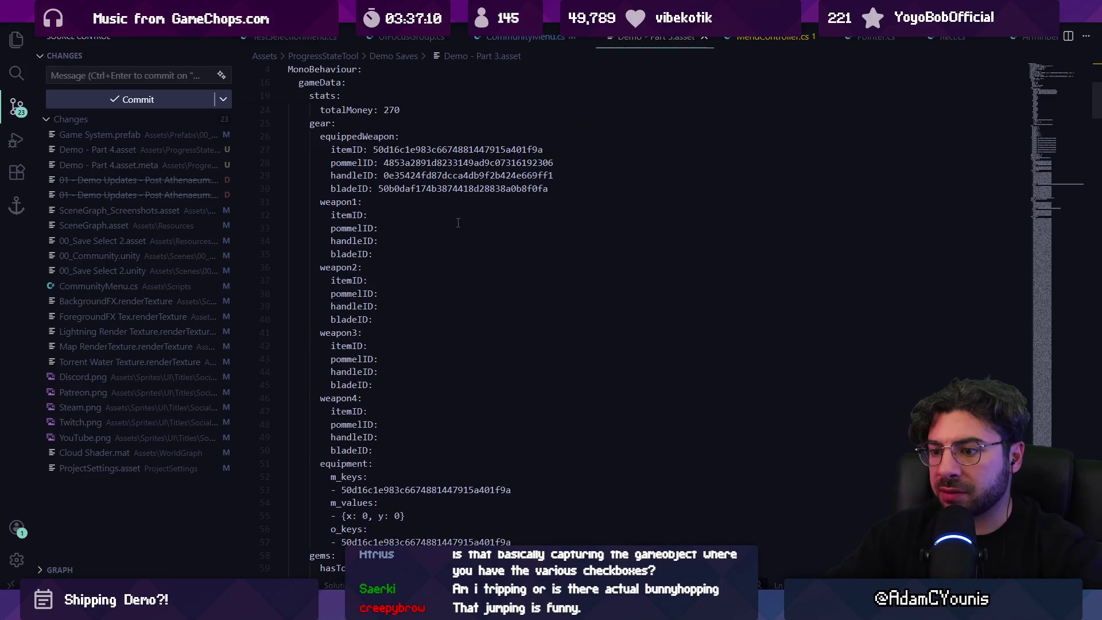
pyautogui.scroll(-2, 457, 224)
pyautogui.hotkey('ctrl', 'f')
pyautogui.write('demo')
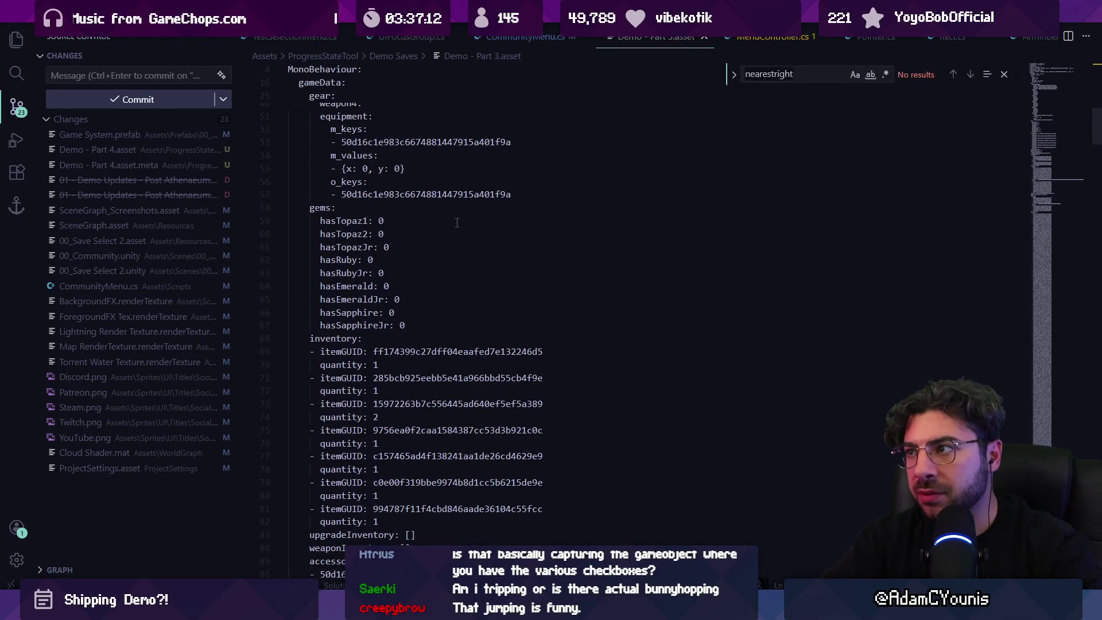
pyautogui.press('Escape')
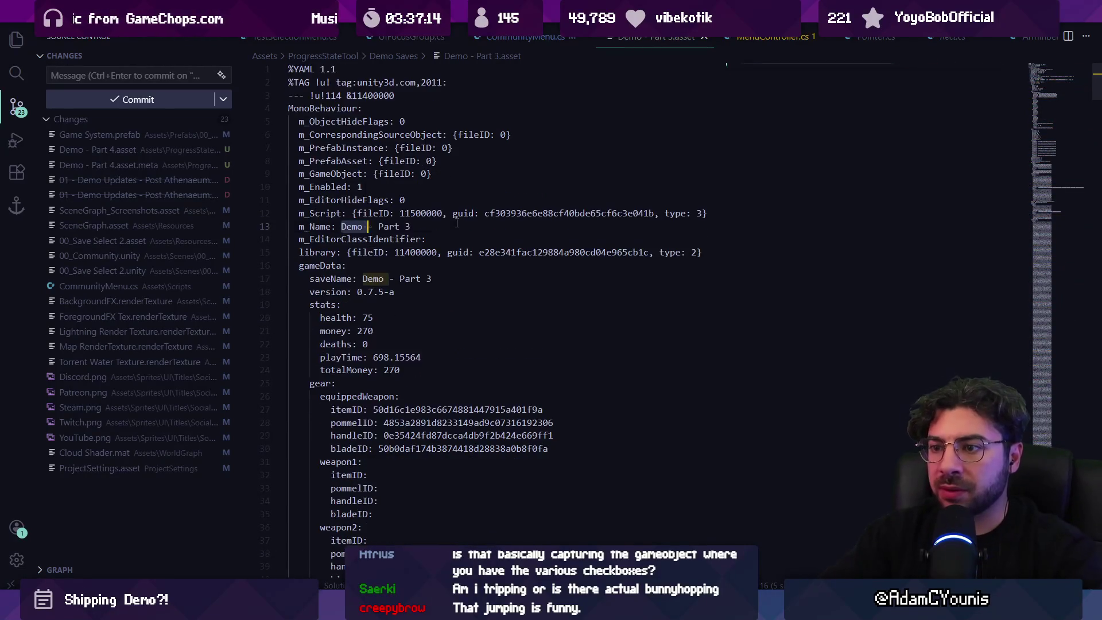
pyautogui.hotkey('ctrl', 'shift', 'Right')
pyautogui.hotkey('ctrl', 'shift', 'Right')
pyautogui.hotkey('ctrl', 'shift', 'Right')
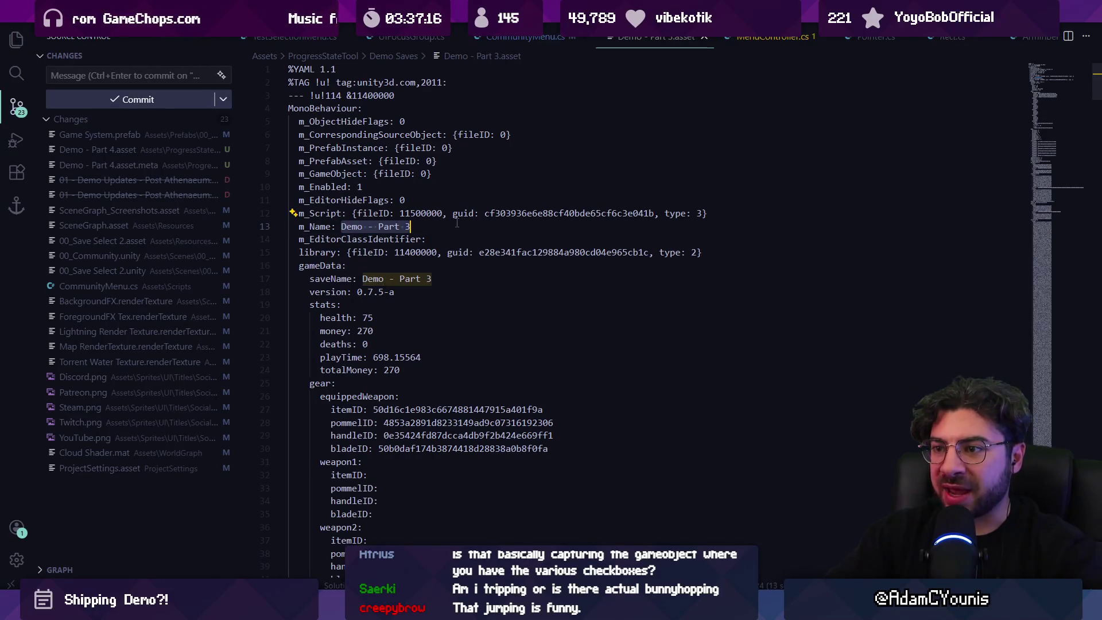
# Change line 18's version in Demo - Part 4.asset to match Part 3 ('5a'), save, and rerun Unity
pyautogui.hotkey('alt', 'Left')
pyautogui.press('BackSpace')
pyautogui.write('5')
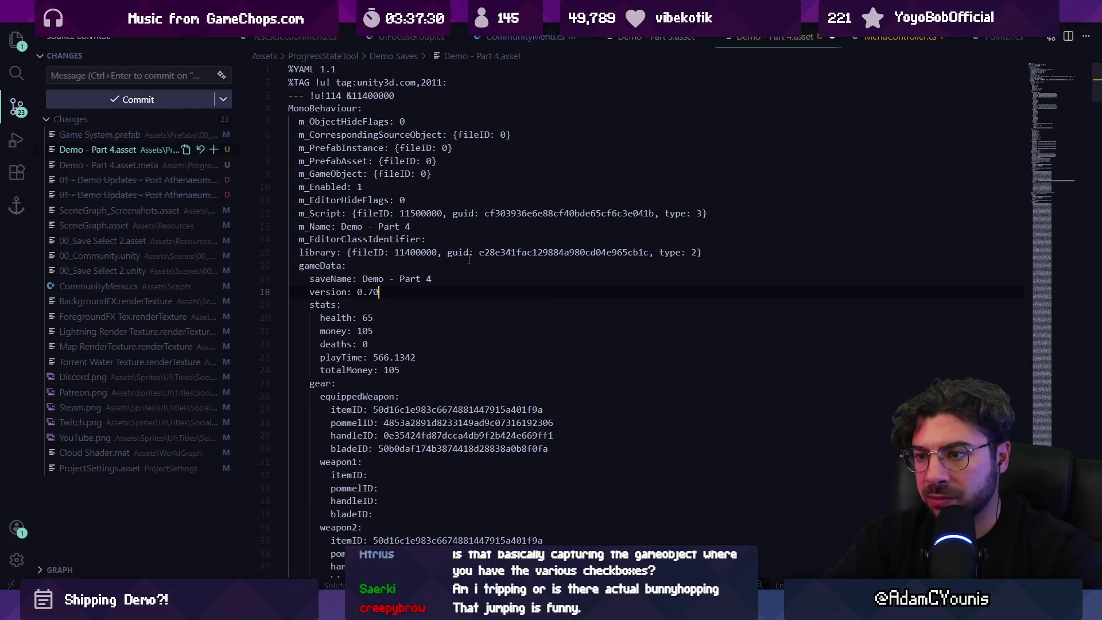
pyautogui.write('a')
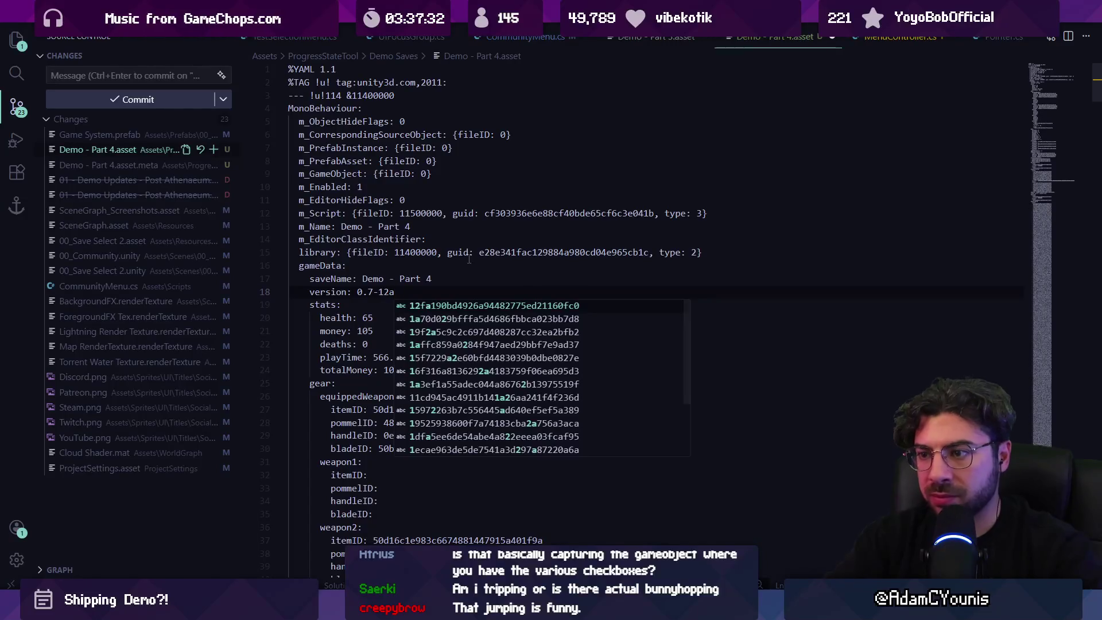
pyautogui.hotkey('ctrl', 's')
pyautogui.press('Escape')
pyautogui.hotkey('alt', 'Tab')
pyautogui.click(526, 38)
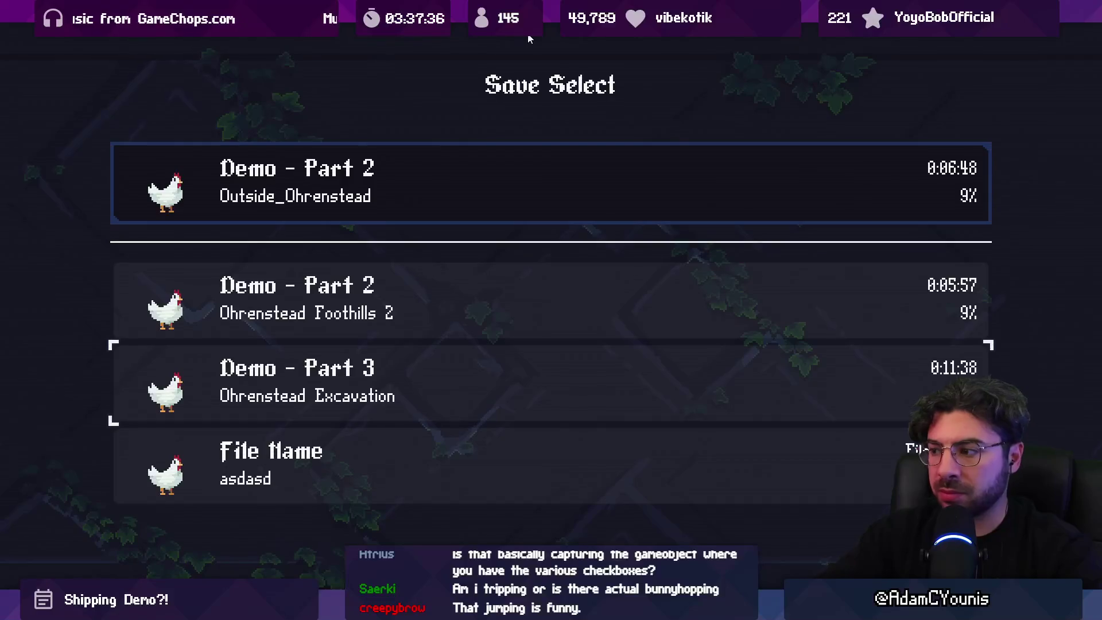
# Load the last save slot, read the NullReferenceException stack traces in the Console, then stop play
pyautogui.press('Down')
pyautogui.press('Return')
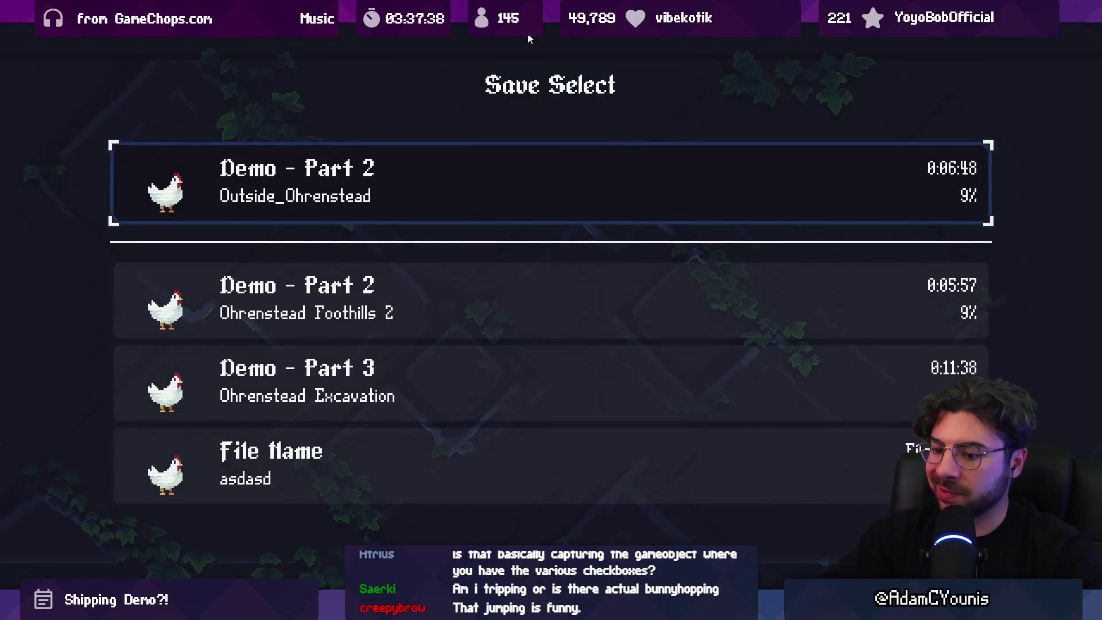
pyautogui.hotkey('shift', 'space')
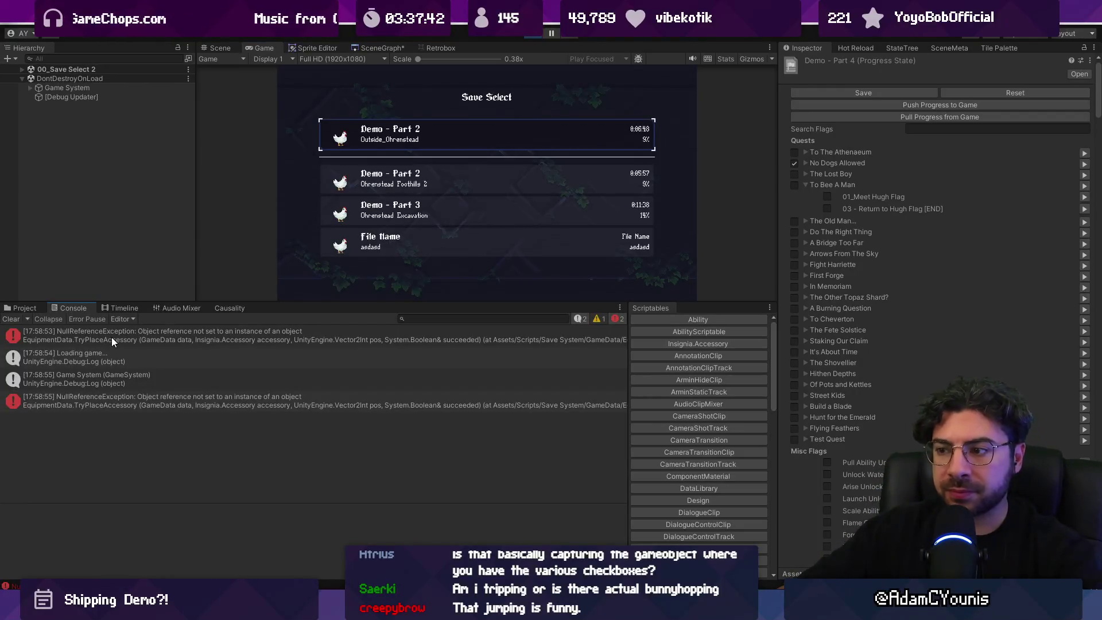
pyautogui.click(111, 338)
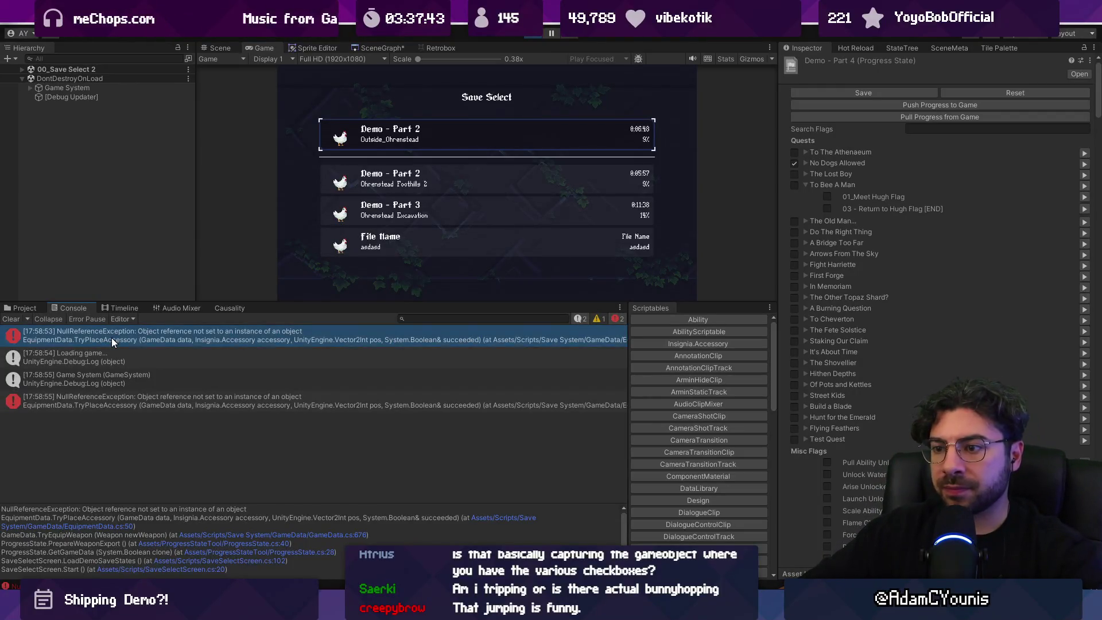
pyautogui.click(188, 396)
pyautogui.click(188, 351)
pyautogui.click(188, 343)
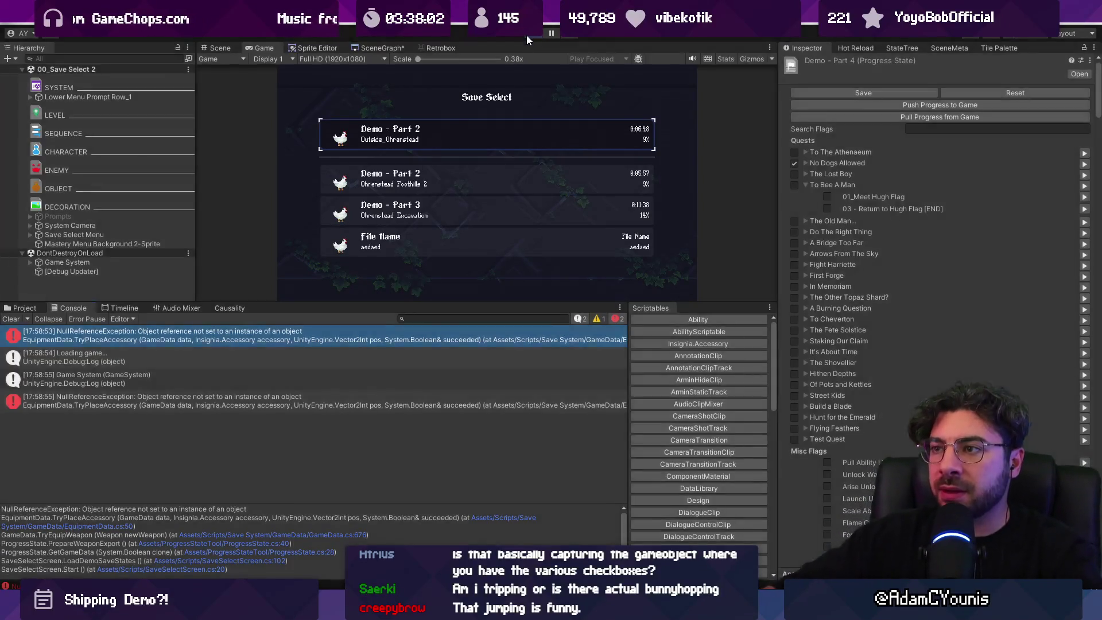
pyautogui.click(525, 36)
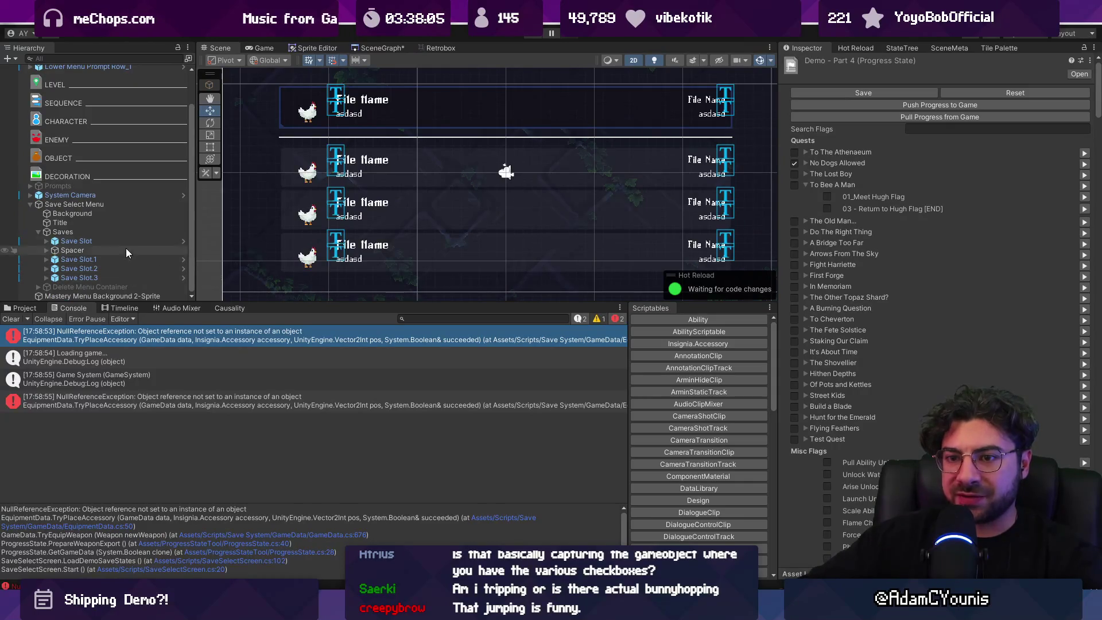
# Drag the Demo - Part 4 save asset onto the Save Select Menu's demo save states
pyautogui.click(103, 205)
pyautogui.click(25, 307)
pyautogui.click(193, 359)
pyautogui.press('Down')
pyautogui.press('Return')
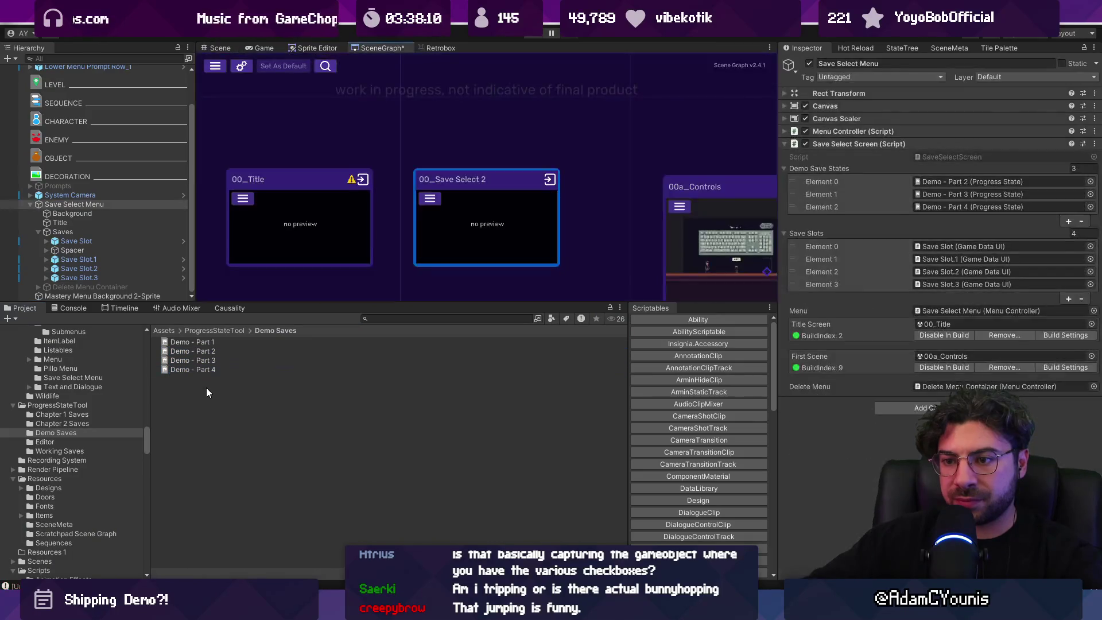
pyautogui.moveTo(211, 361)
pyautogui.mouseDown()
pyautogui.moveTo(87, 294)
pyautogui.moveTo(81, 204)
pyautogui.mouseUp()
pyautogui.click(82, 204)
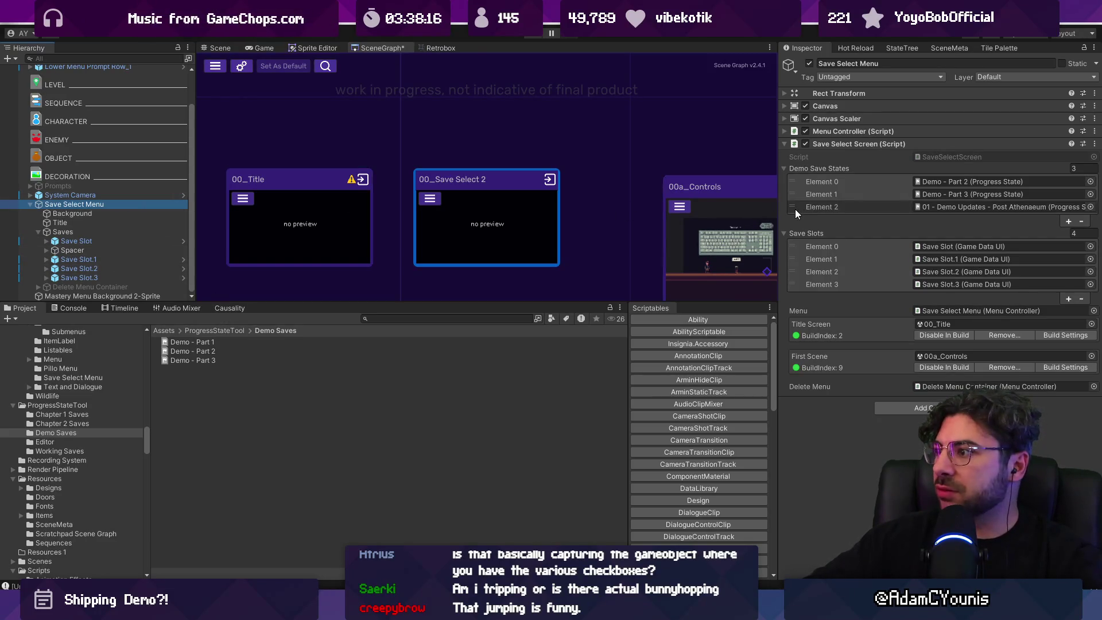
# Duplicate Demo - Part 3 as a new Part 4 and assign it to Element 2
pyautogui.click(212, 360)
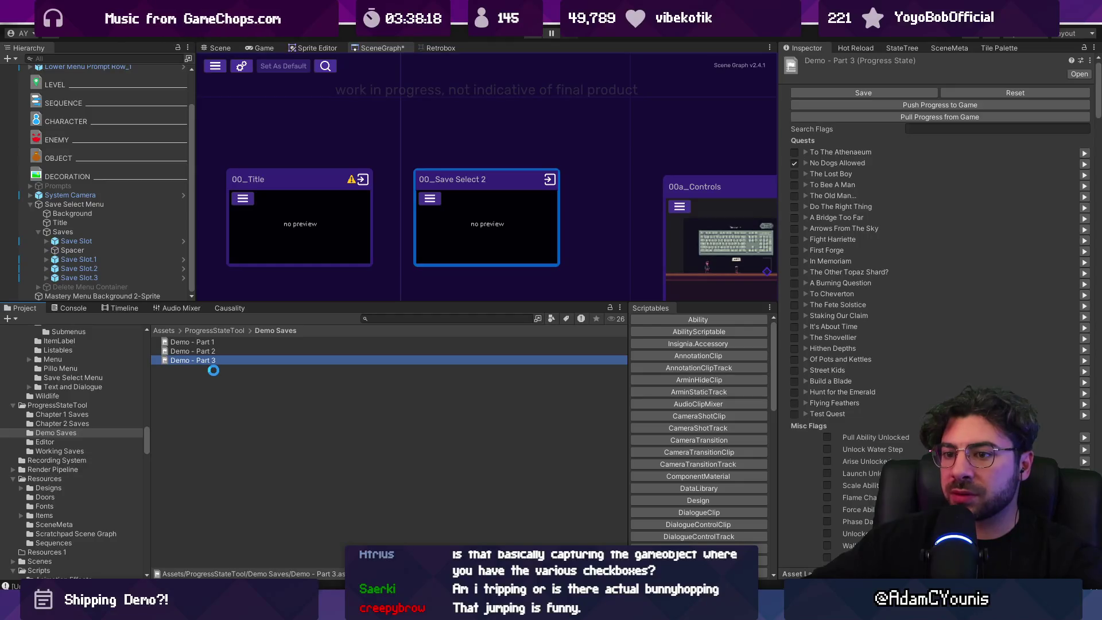
pyautogui.hotkey('ctrl', 'd')
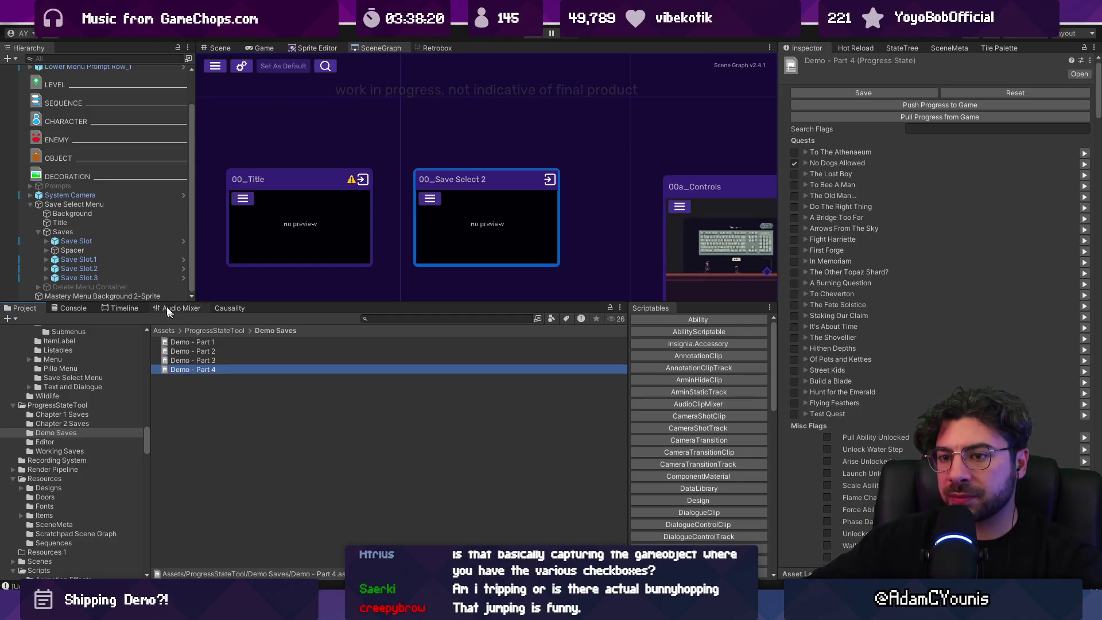
pyautogui.click(91, 206)
pyautogui.moveTo(189, 369)
pyautogui.mouseDown()
pyautogui.moveTo(752, 348)
pyautogui.moveTo(943, 211)
pyautogui.moveTo(935, 206)
pyautogui.mouseUp()
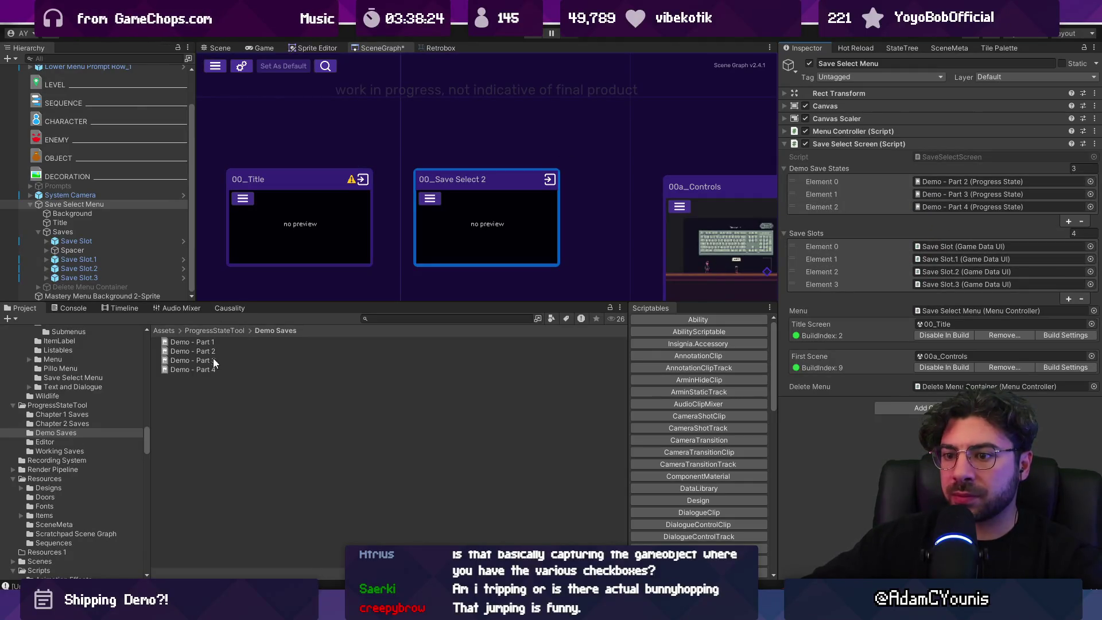
# Play-test the Save Select screen by loading the highlighted save, then stop
pyautogui.click(535, 38)
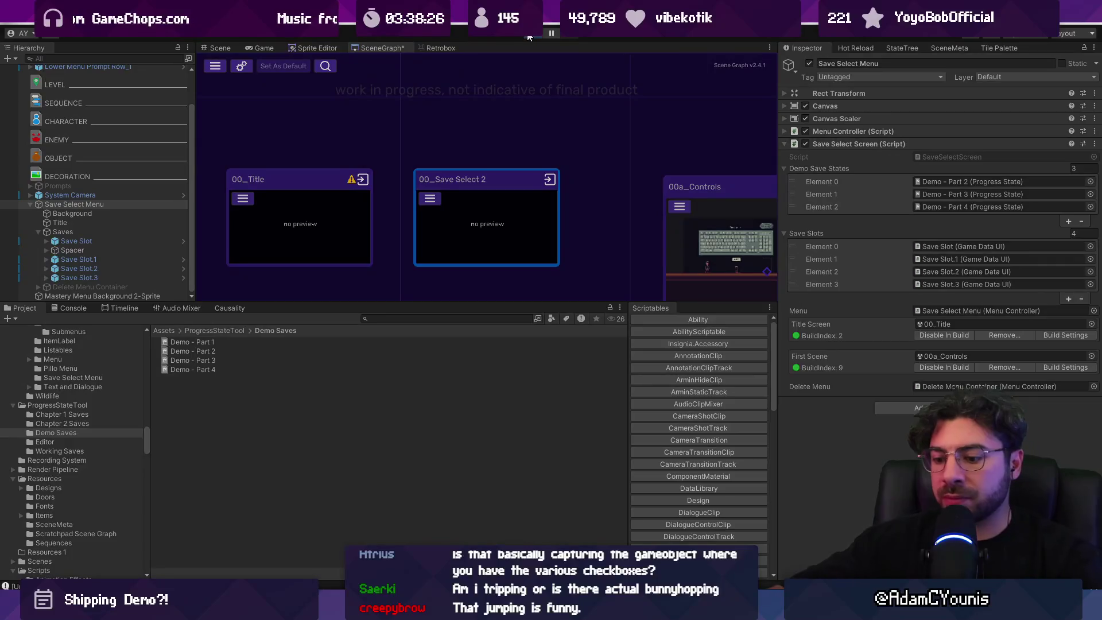
pyautogui.press('z')
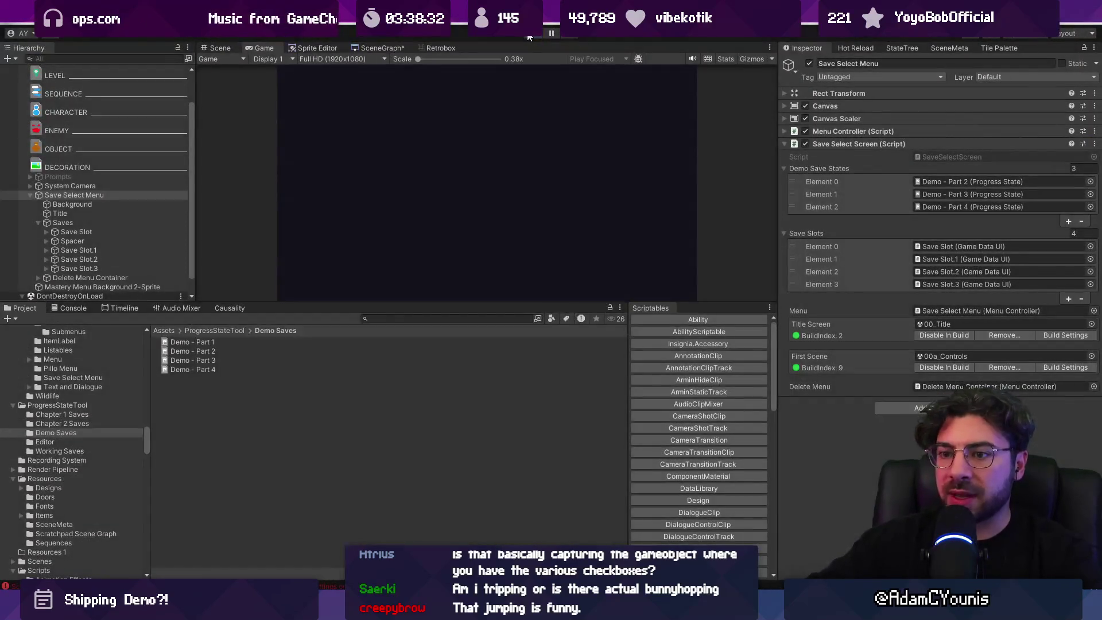
pyautogui.click(211, 370)
# Replace Demo - Part 4 with a duplicate of Demo - Part 2 and assign it to Element 2
pyautogui.press('Delete')
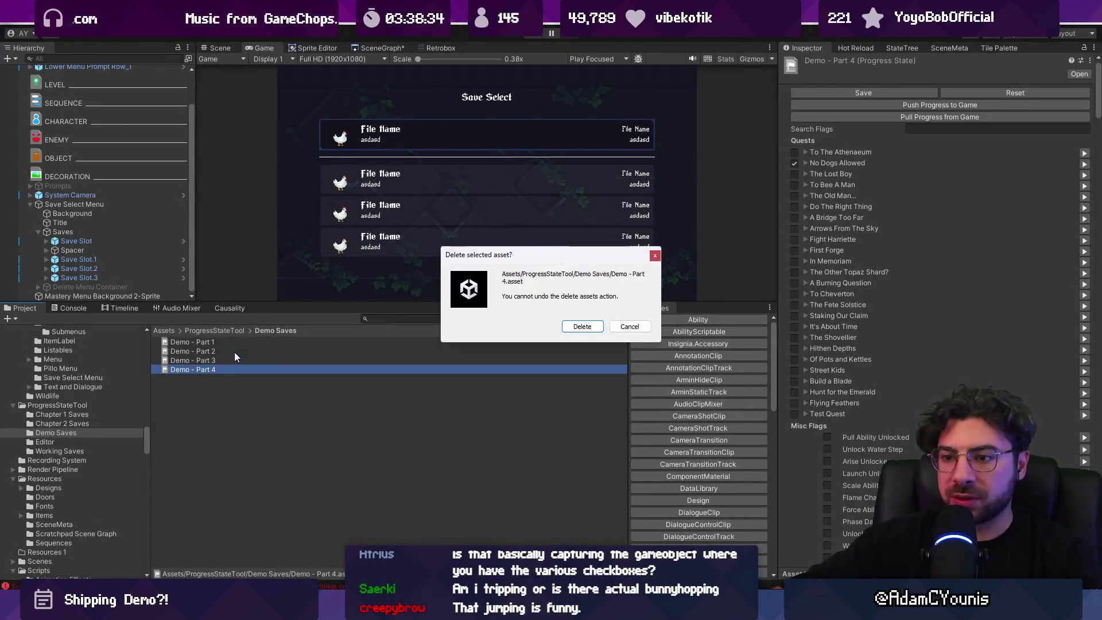
pyautogui.click(576, 325)
pyautogui.click(218, 351)
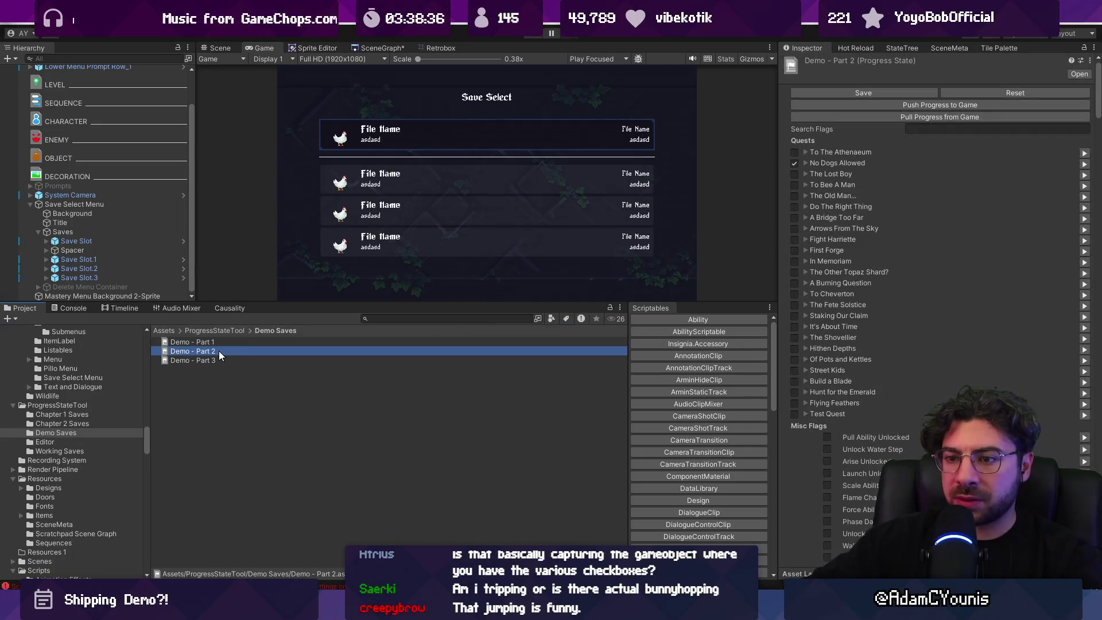
pyautogui.hotkey('ctrl', 'd')
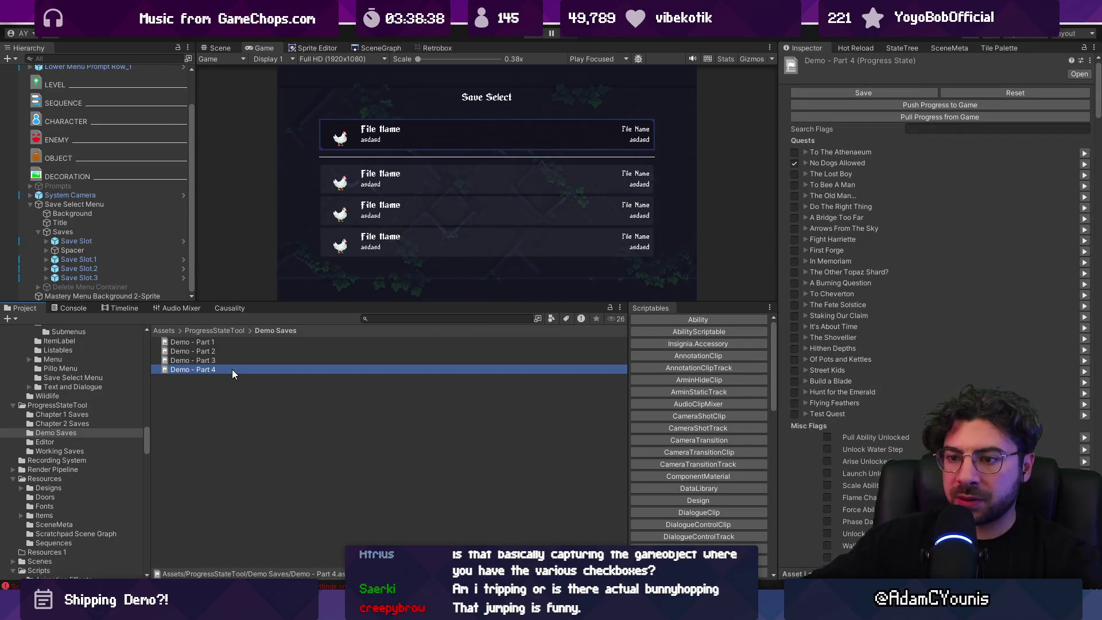
pyautogui.click(100, 204)
pyautogui.moveTo(193, 369); pyautogui.dragTo(979, 211)
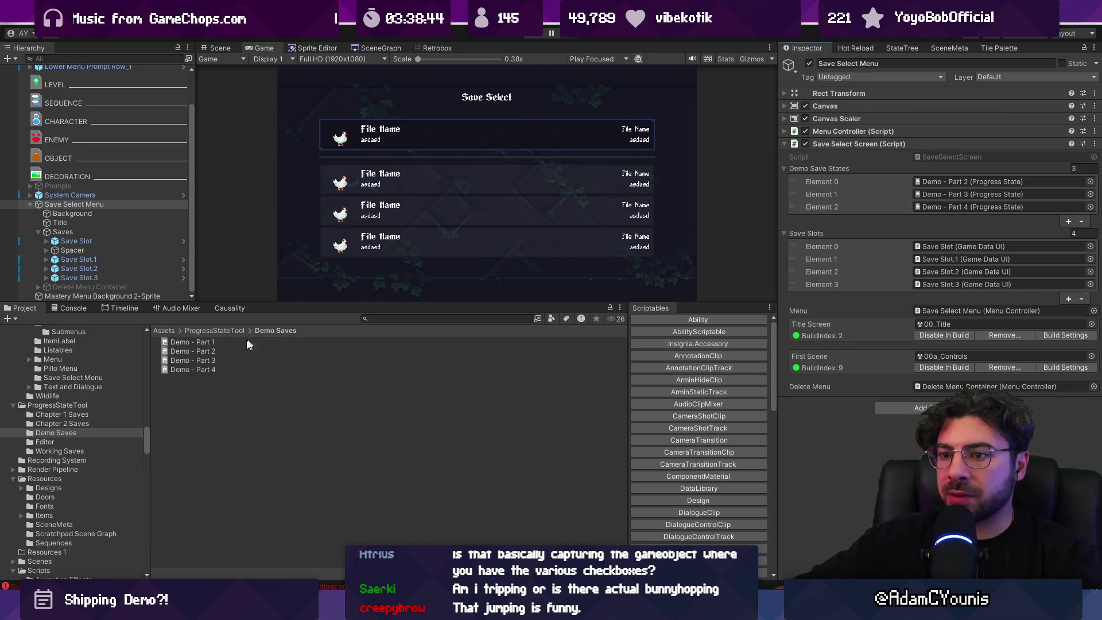
# Play-test loading the last save slot and the Ohrenstead Foothills 2 save, checking the console
pyautogui.click(532, 34)
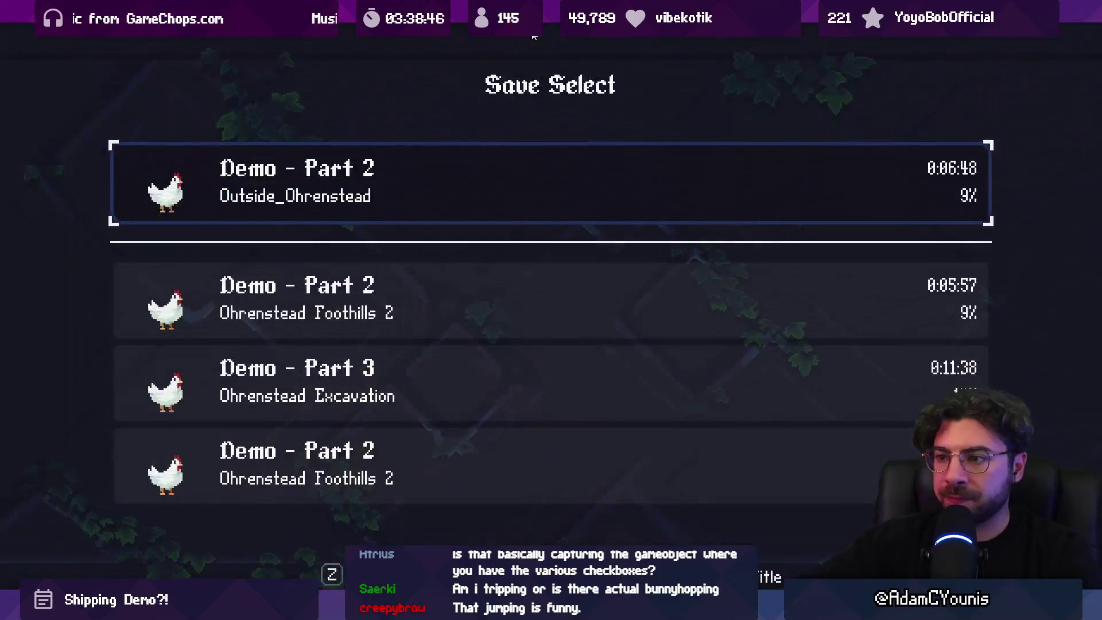
pyautogui.press('Down')
pyautogui.press('Down')
pyautogui.press('z')
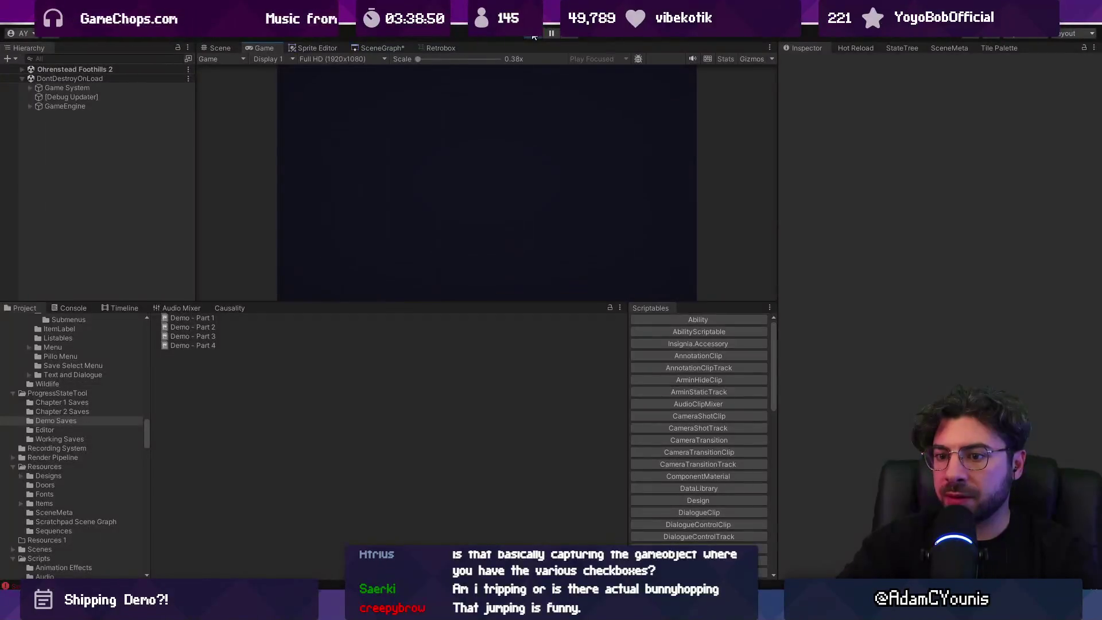
pyautogui.click(63, 308)
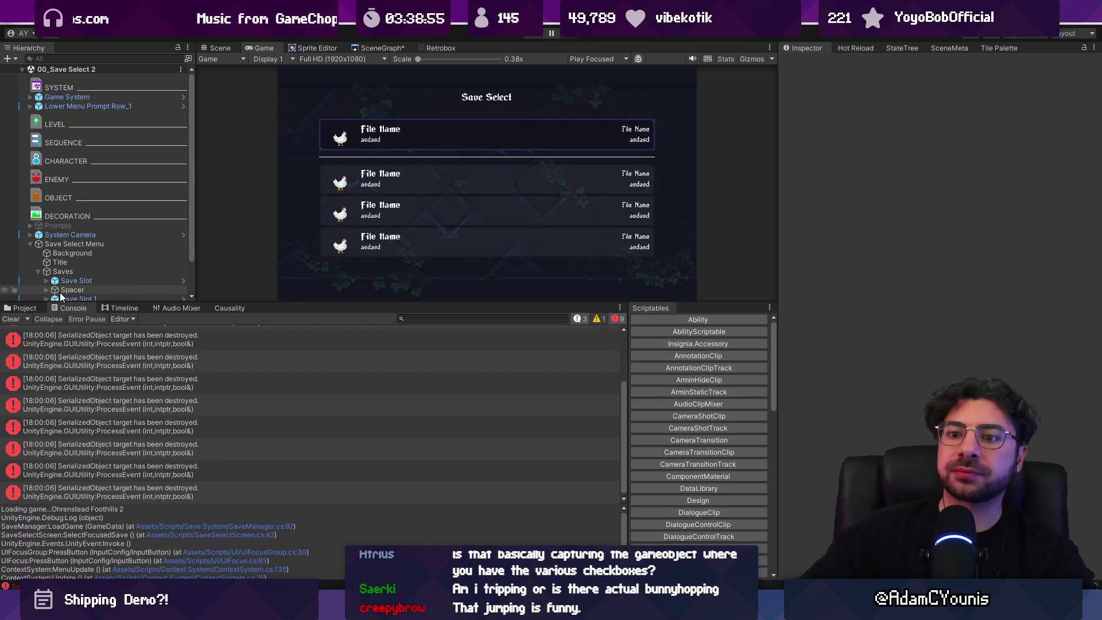
pyautogui.click(38, 308)
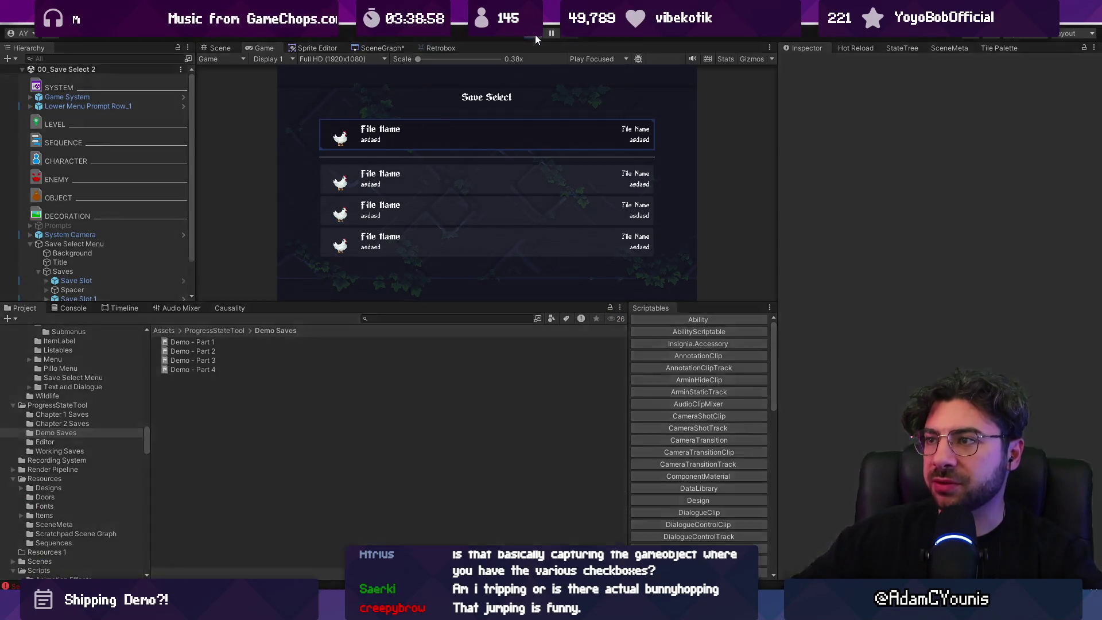
pyautogui.click(534, 35)
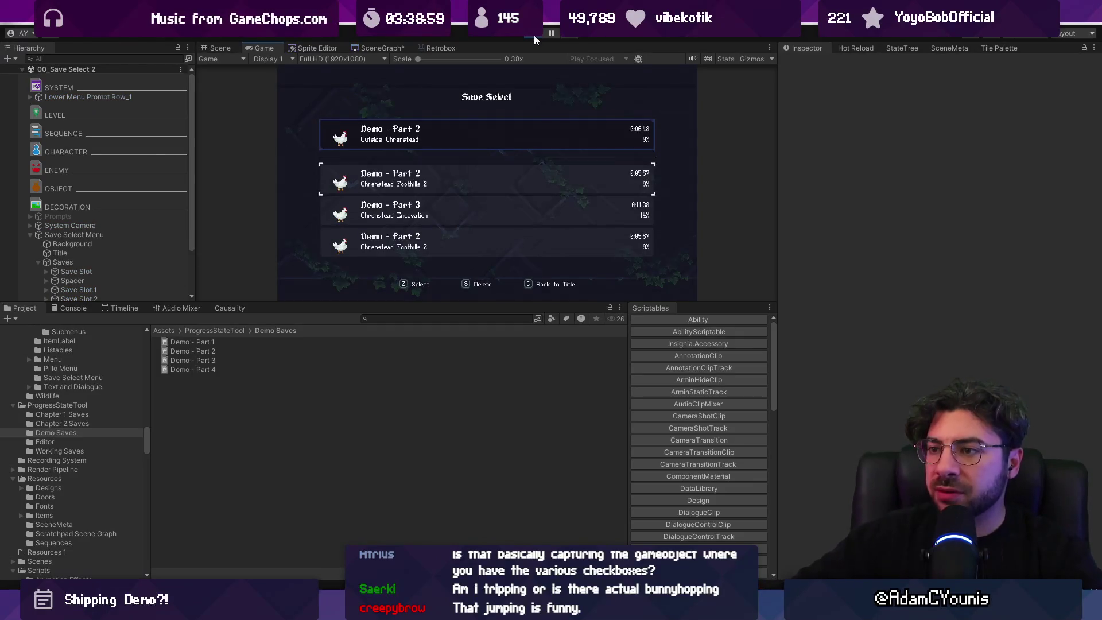
pyautogui.press('z')
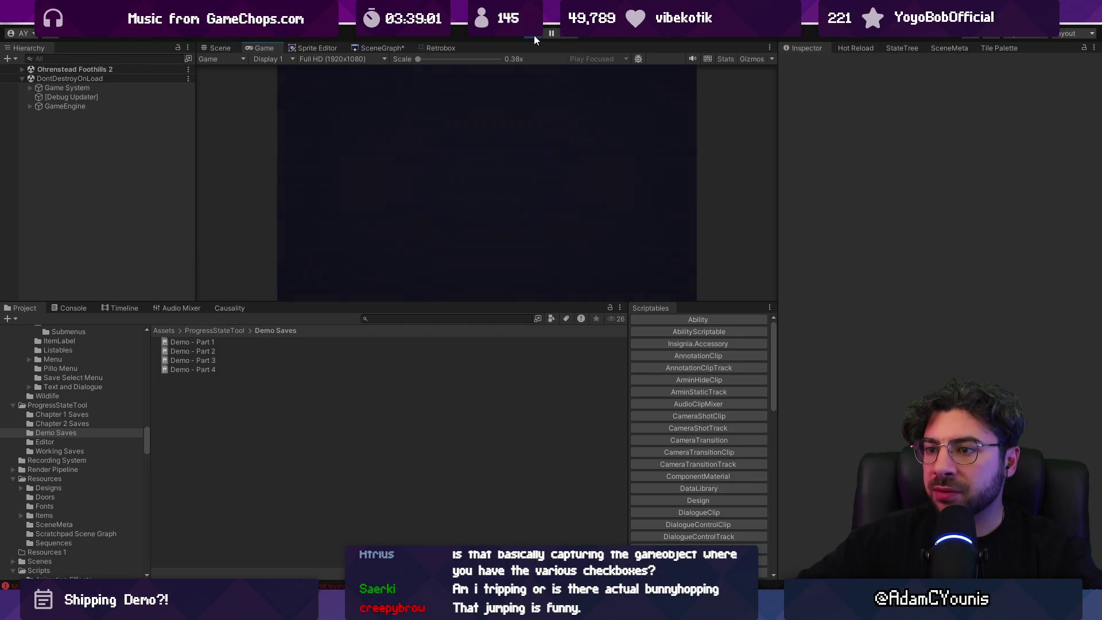
pyautogui.click(534, 36)
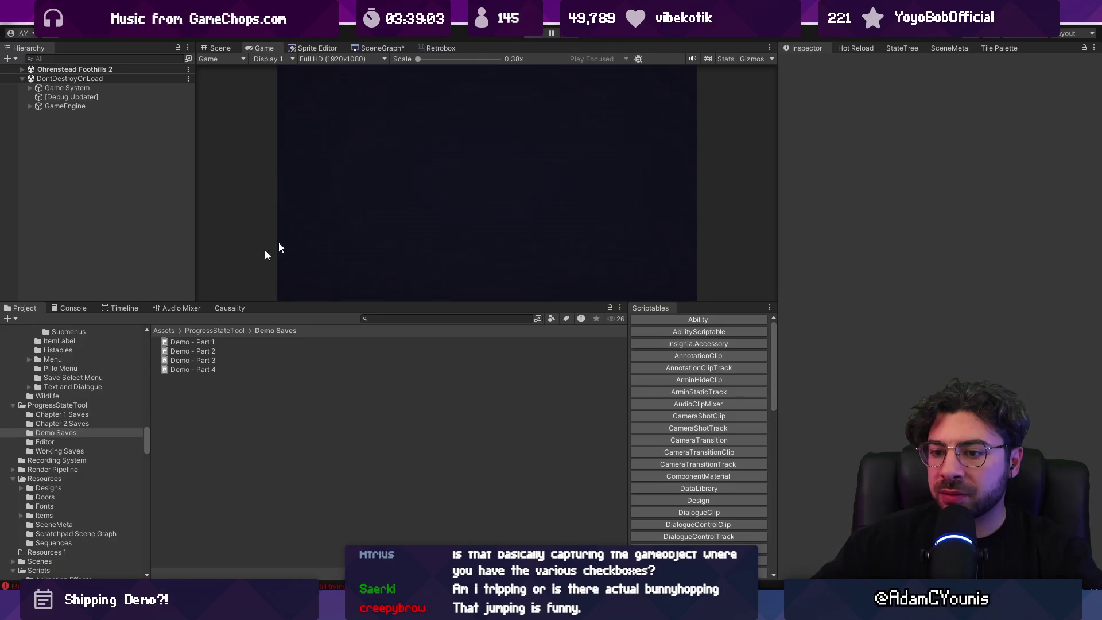
pyautogui.click(82, 311)
# Trace the MissingReferenceException into GameSystem.cs, remove the OnSceneLoaded debug log line, and replay
pyautogui.click(212, 404)
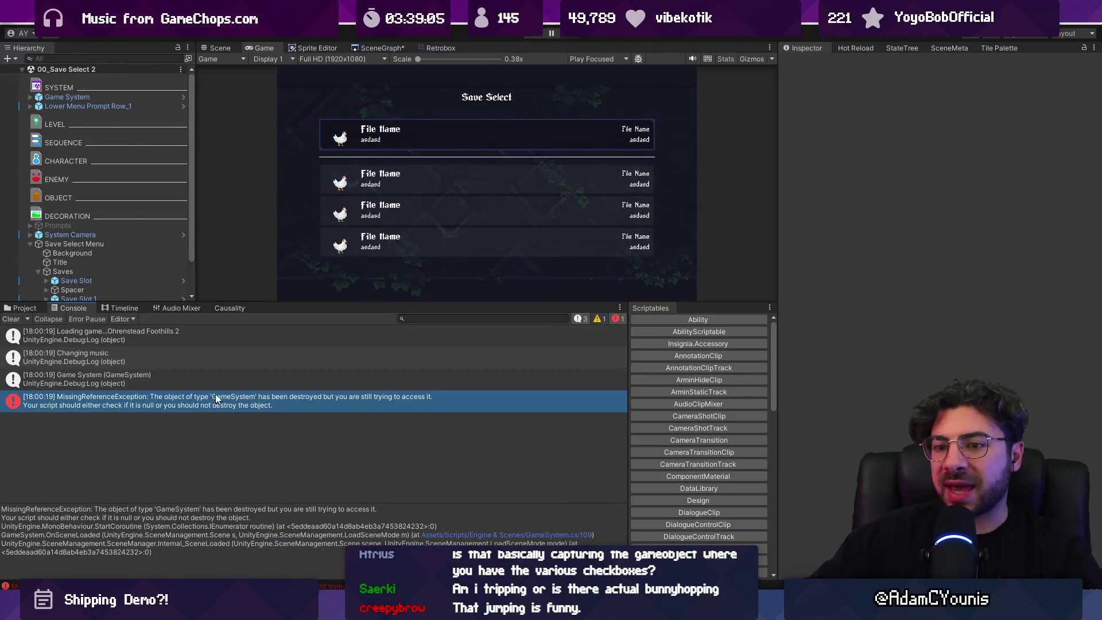
pyautogui.doubleClick(215, 383)
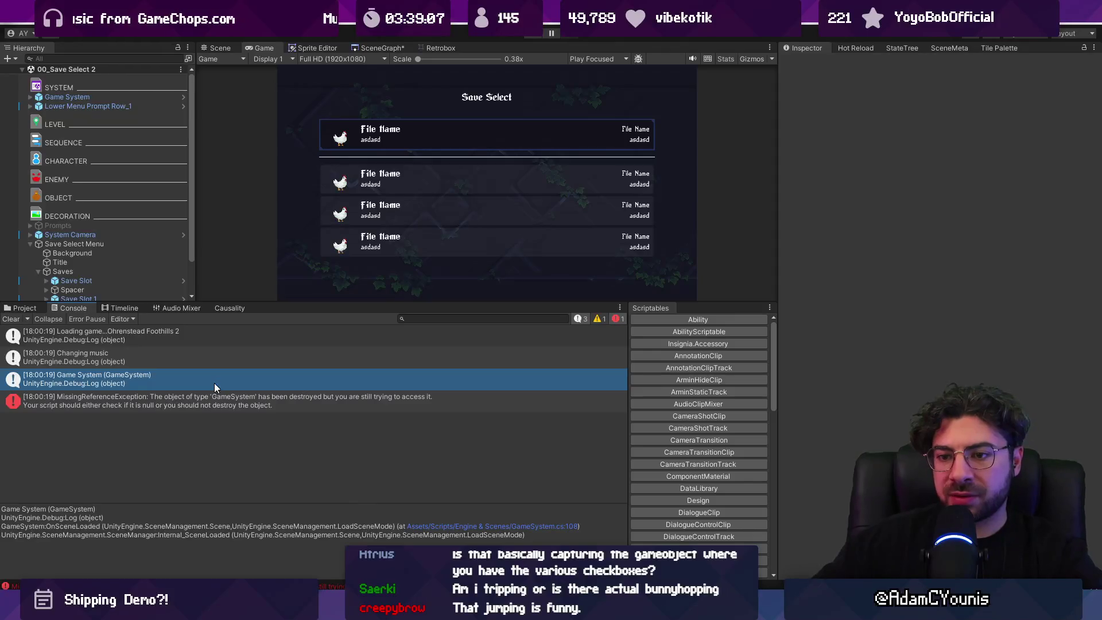
pyautogui.press('Delete')
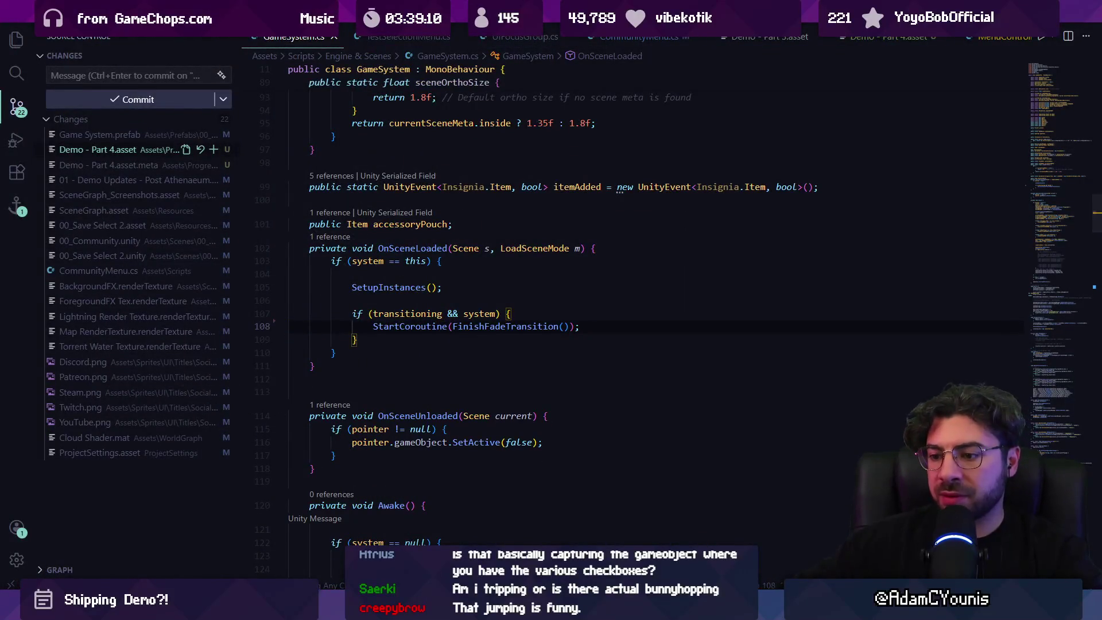
pyautogui.hotkey('alt', 'Tab')
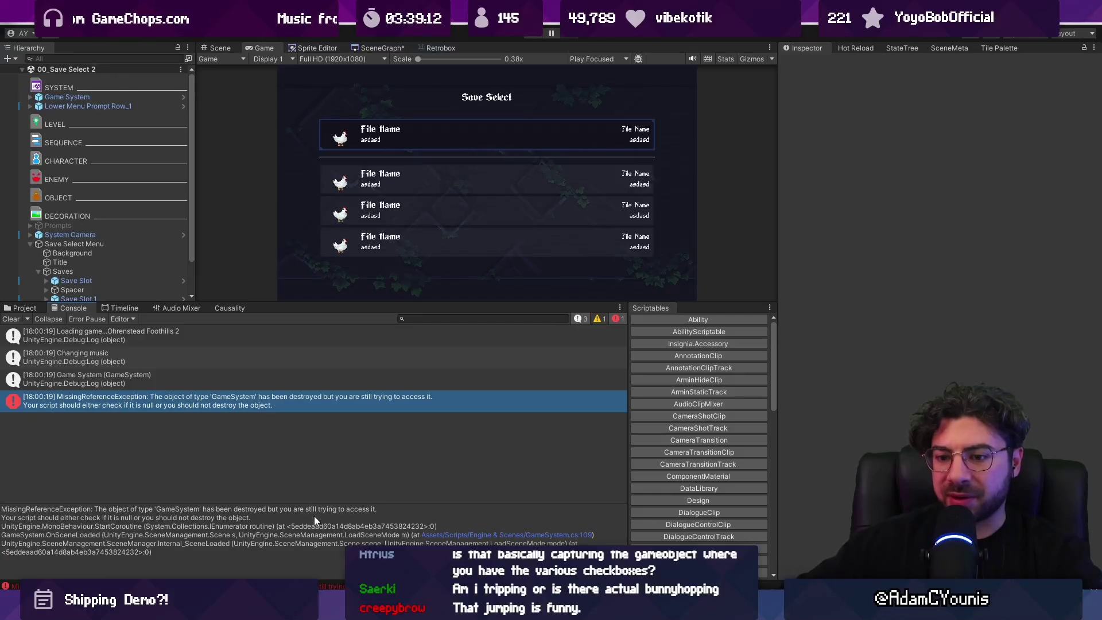
pyautogui.click(467, 533)
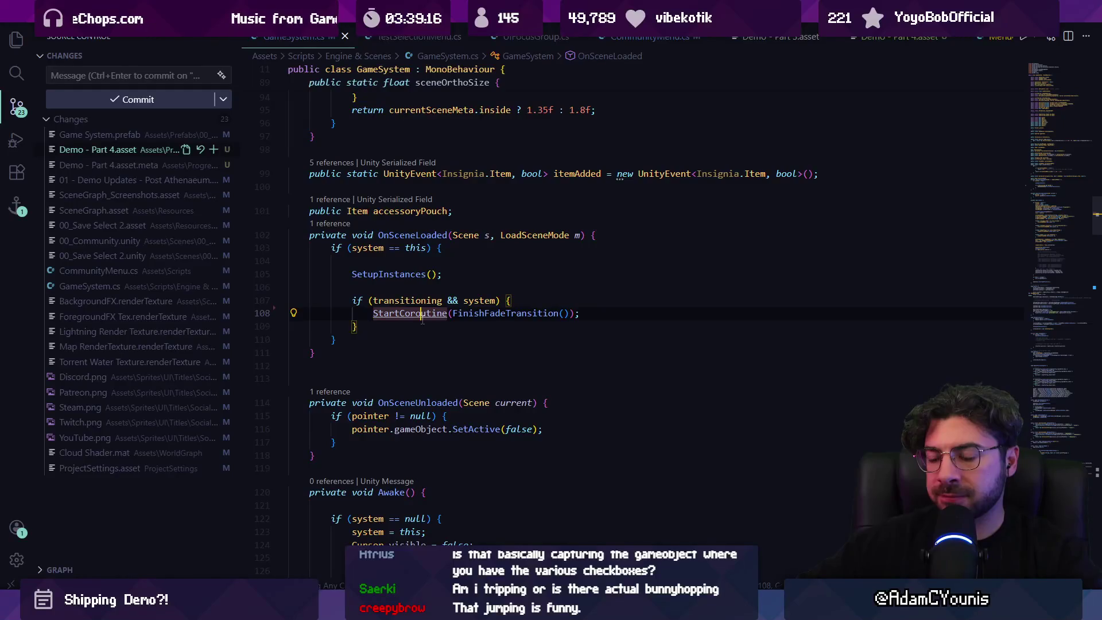
pyautogui.hotkey('alt', 'Tab')
pyautogui.click(531, 36)
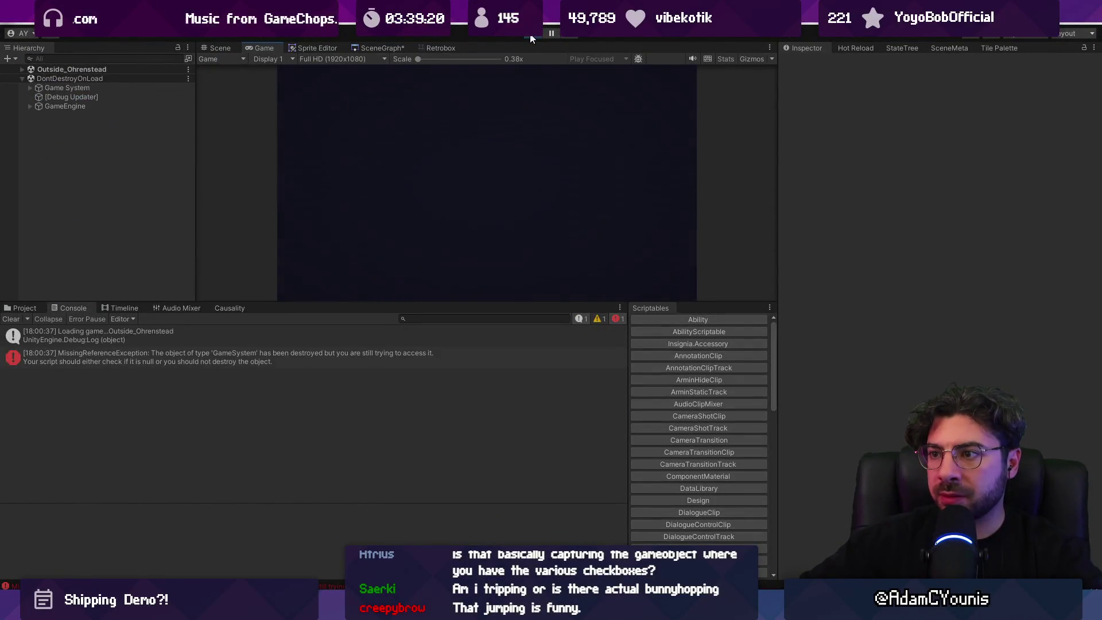
# Look over the scene graph, then replay and delete the first save slot
pyautogui.click(530, 37)
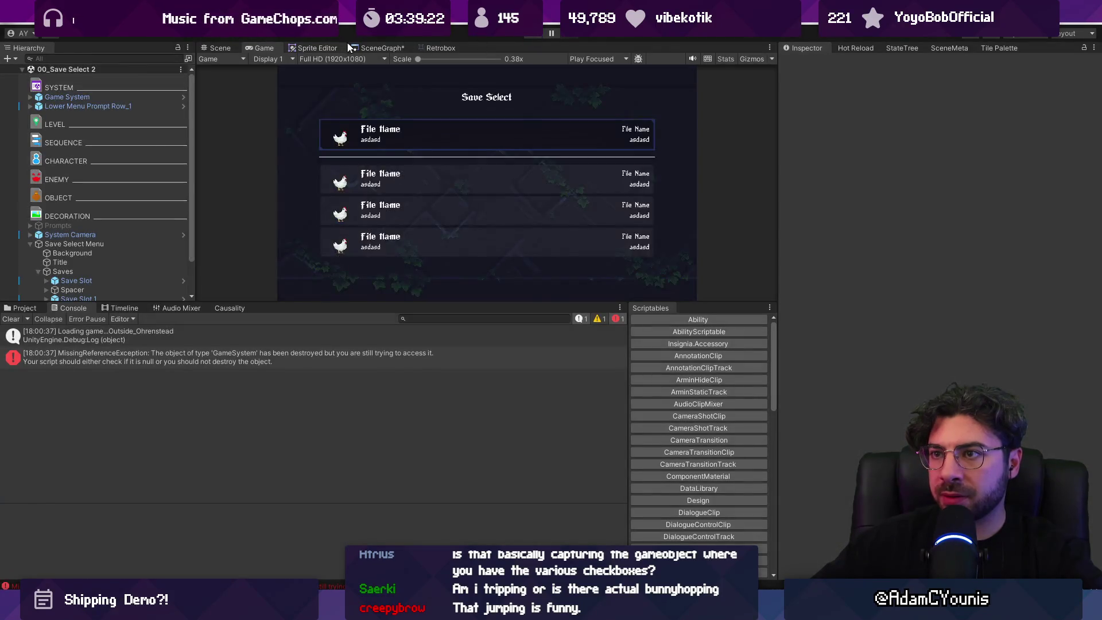
pyautogui.click(349, 47)
pyautogui.scroll(-5, 425, 103)
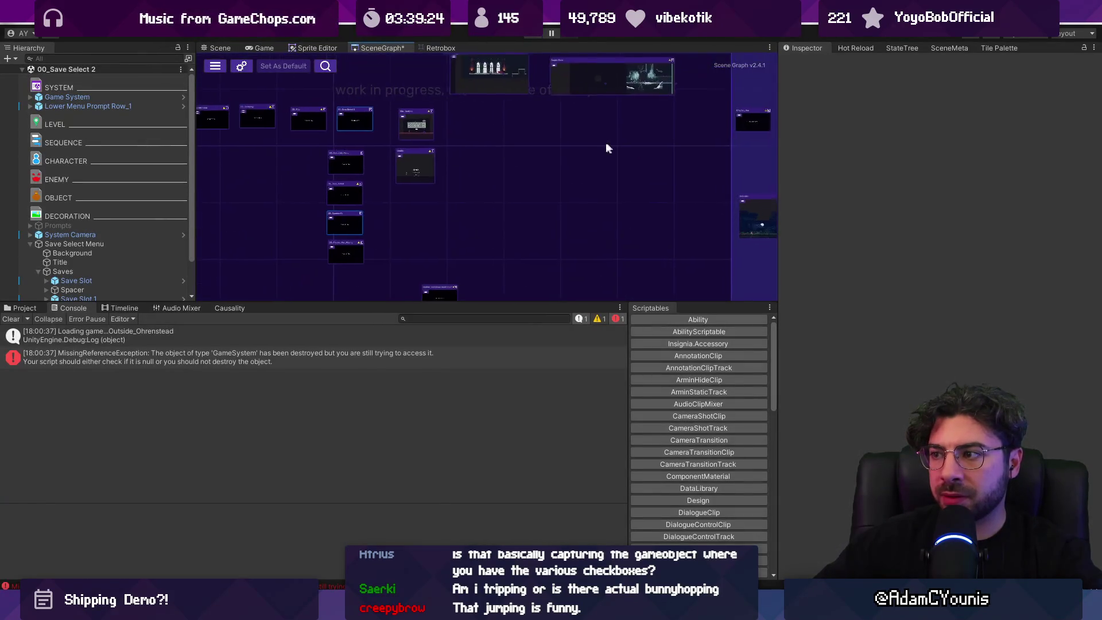
pyautogui.moveTo(607, 148); pyautogui.dragTo(430, 148)
pyautogui.click(531, 37)
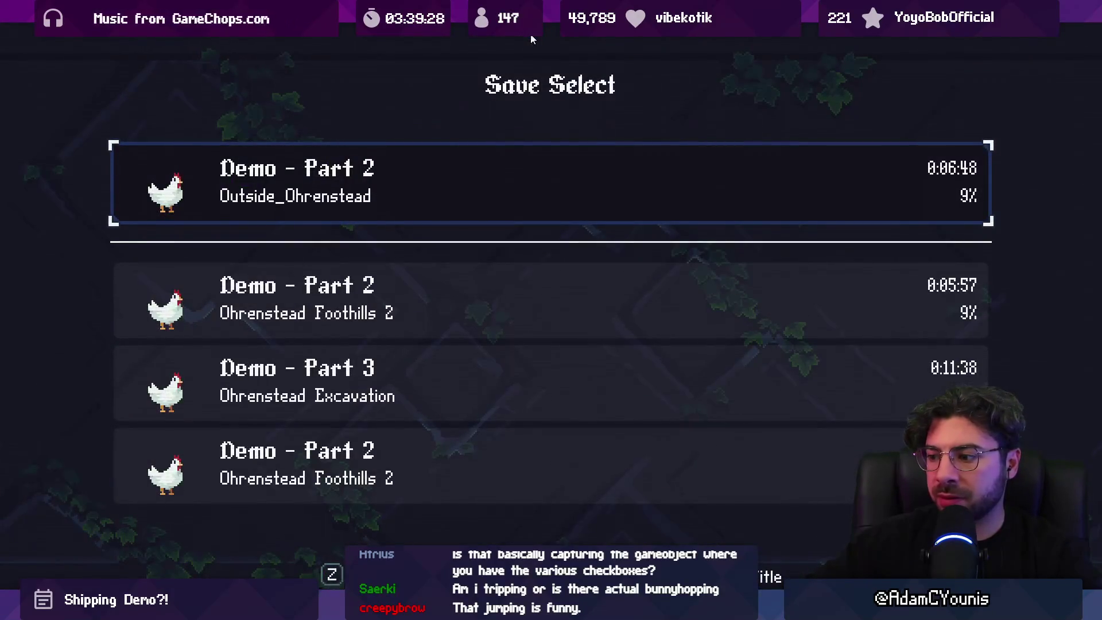
pyautogui.press('Delete')
pyautogui.press('Return')
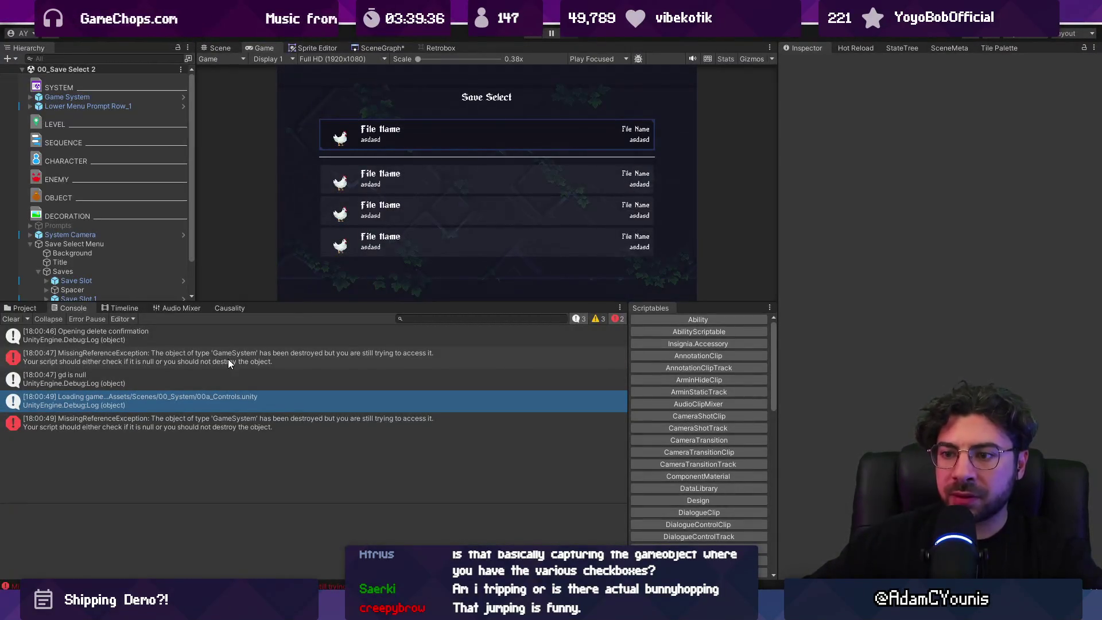
# Check the delete-confirmation and exception logs in SaveSelectScreen.cs, then recompile with Hot Reload
pyautogui.click(228, 359)
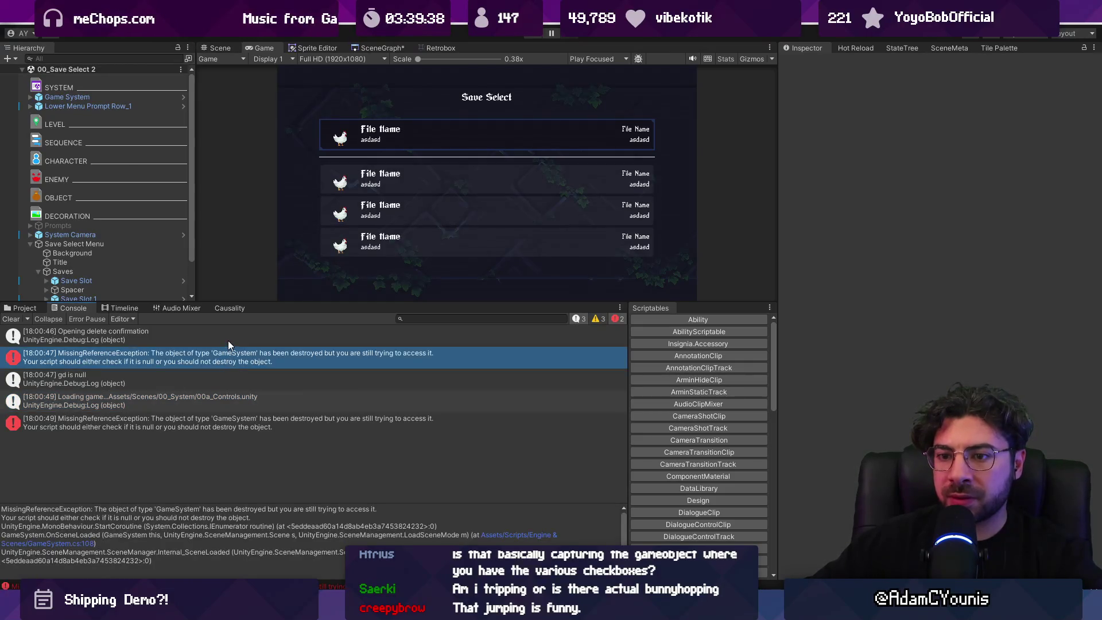
pyautogui.click(228, 341)
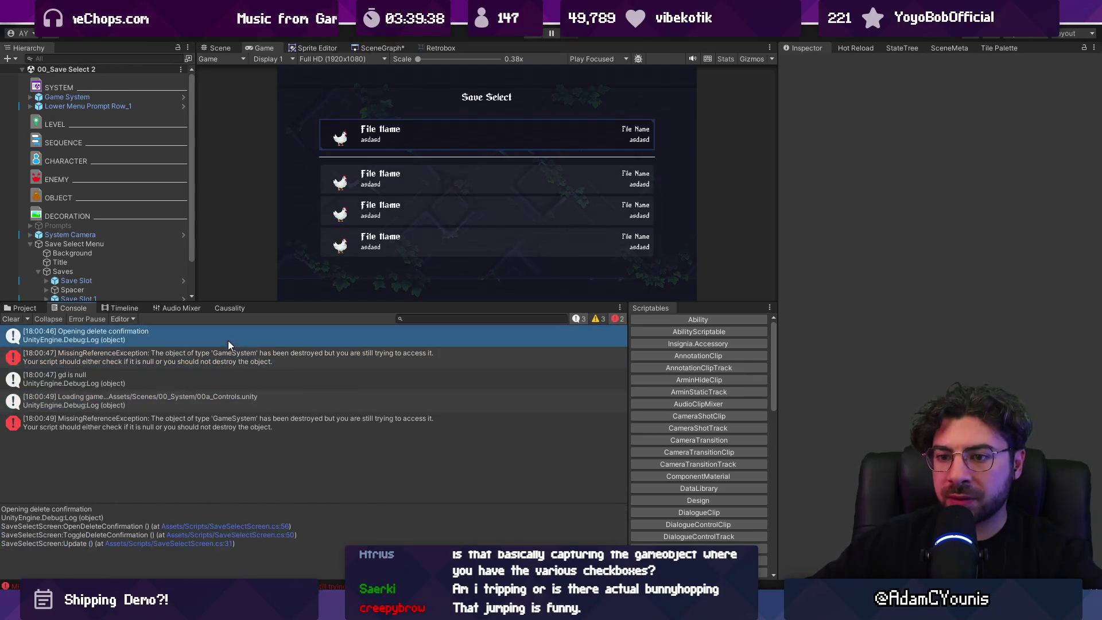
pyautogui.click(224, 527)
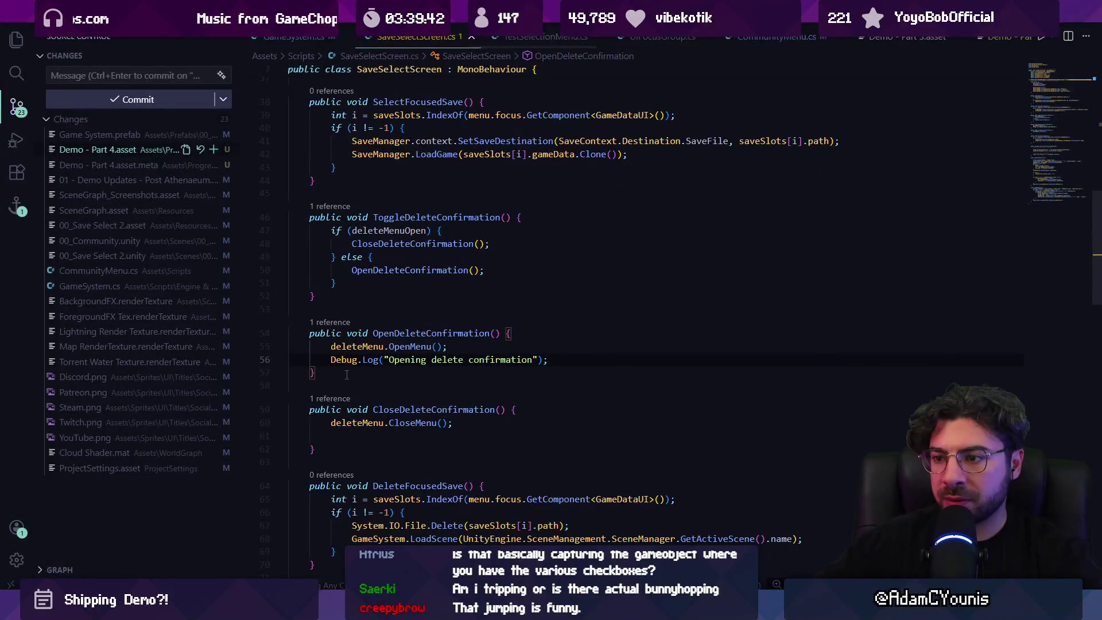
pyautogui.hotkey('alt', 'Tab')
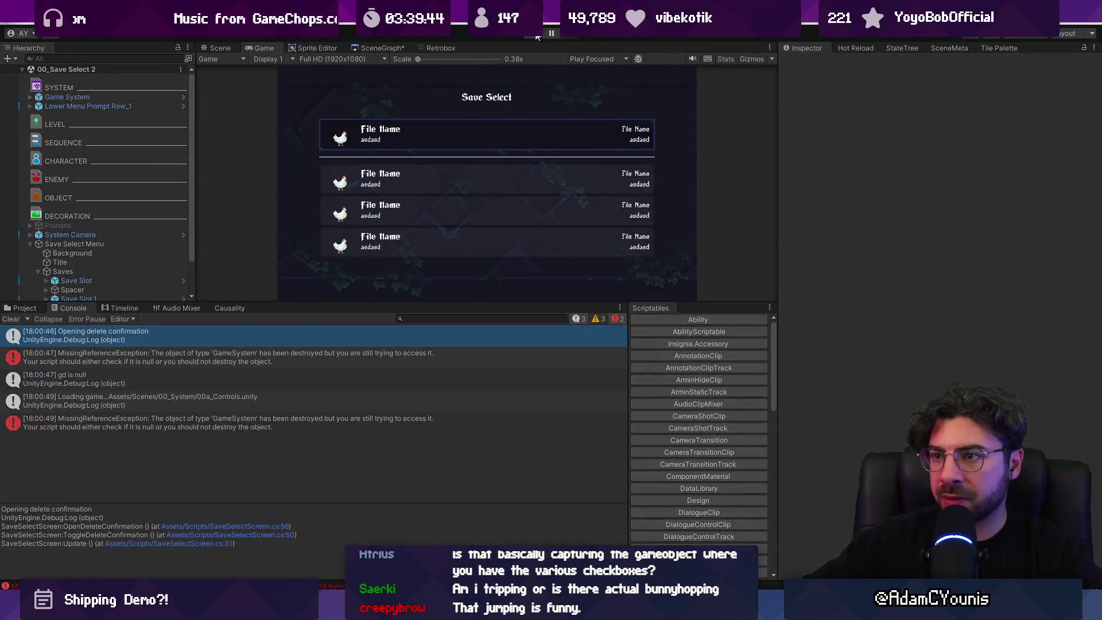
pyautogui.click(537, 37)
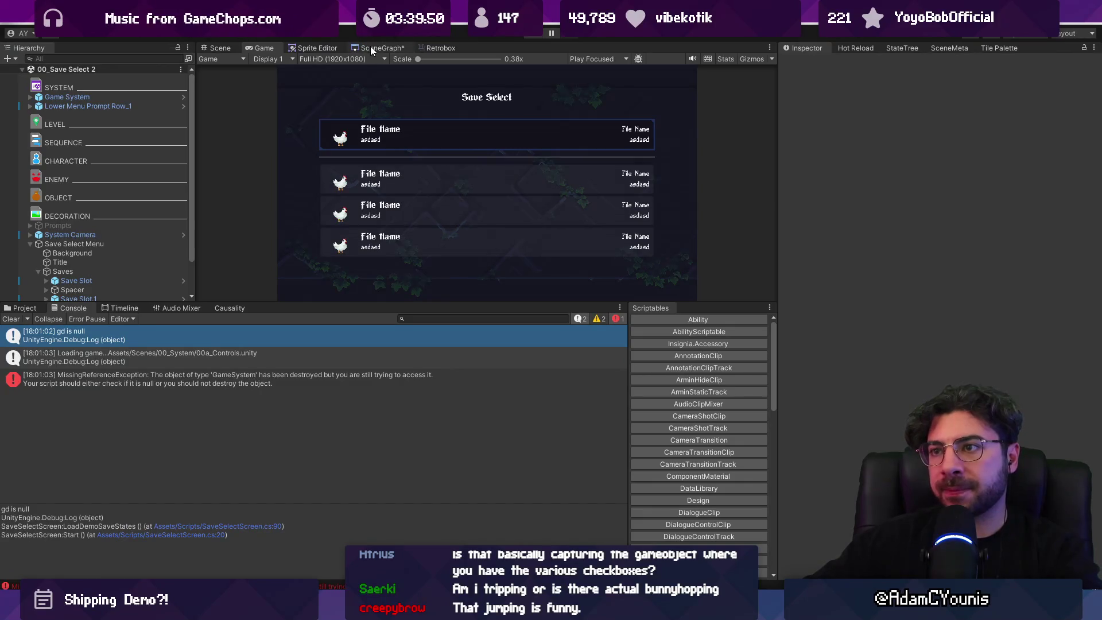
pyautogui.click(854, 48)
pyautogui.click(1005, 119)
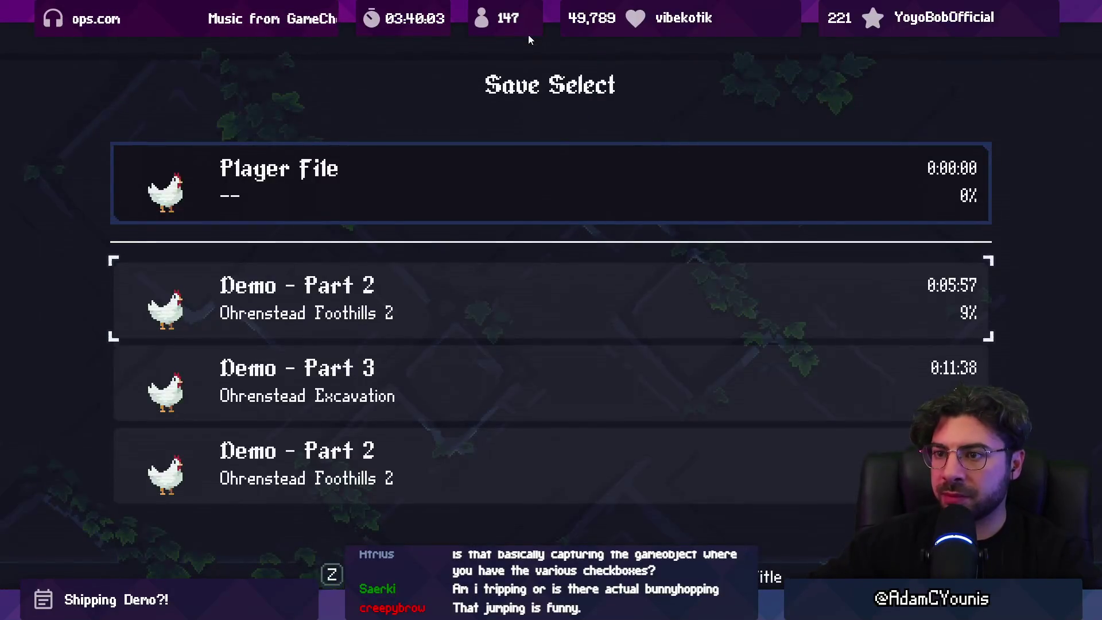
# Start the new Player File, run through 00a_Controls and the door, then load a demo save and exit fullscreen
pyautogui.press('z')
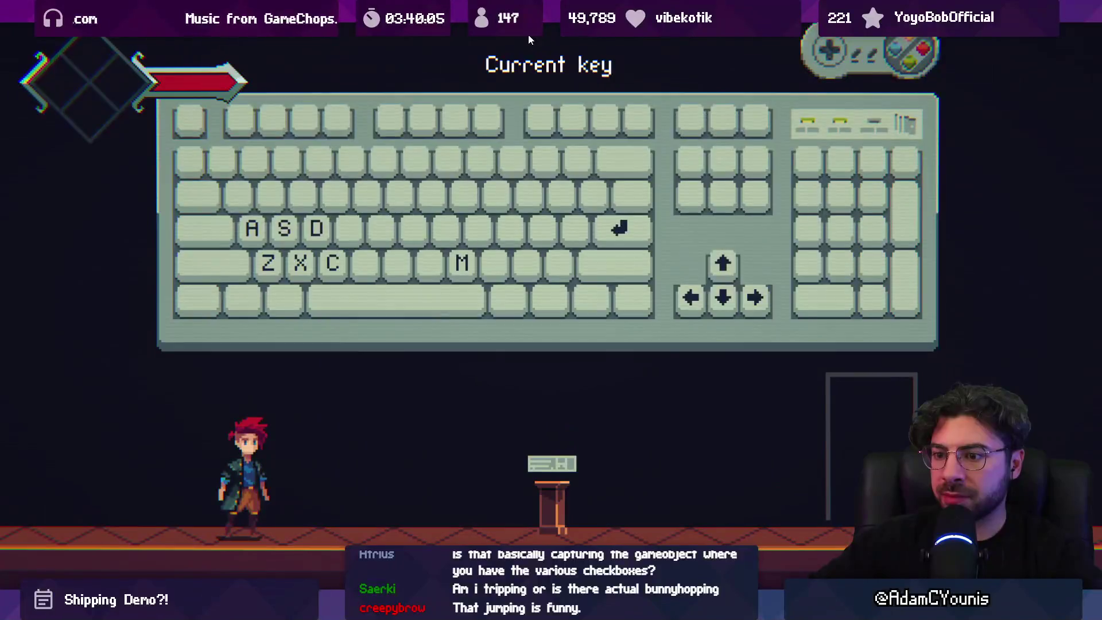
pyautogui.press('Right')
pyautogui.press('c')
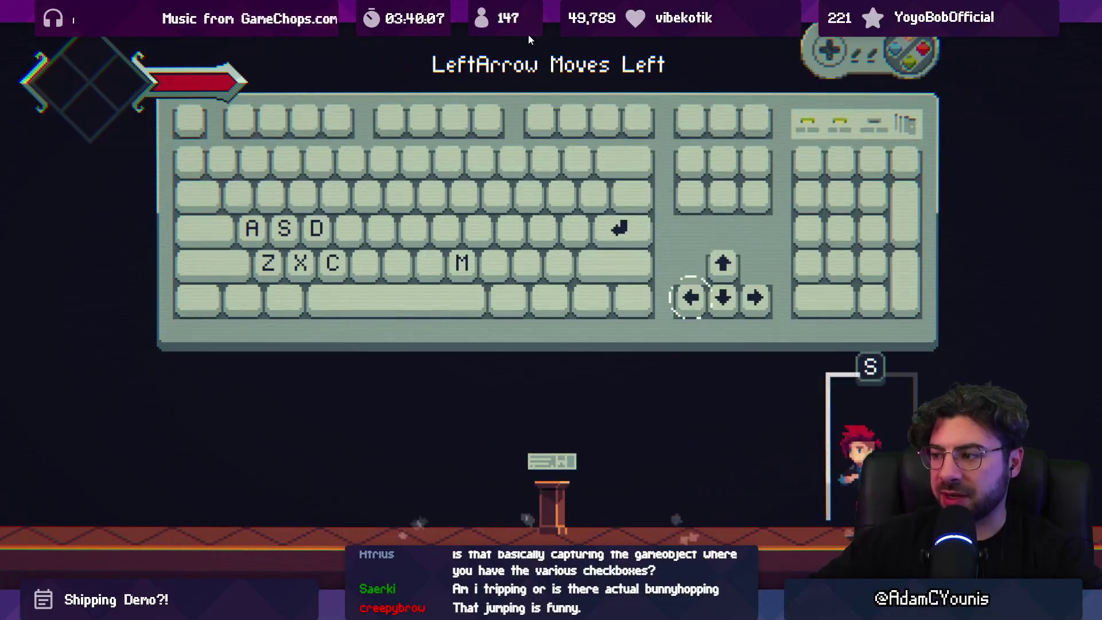
pyautogui.press('s')
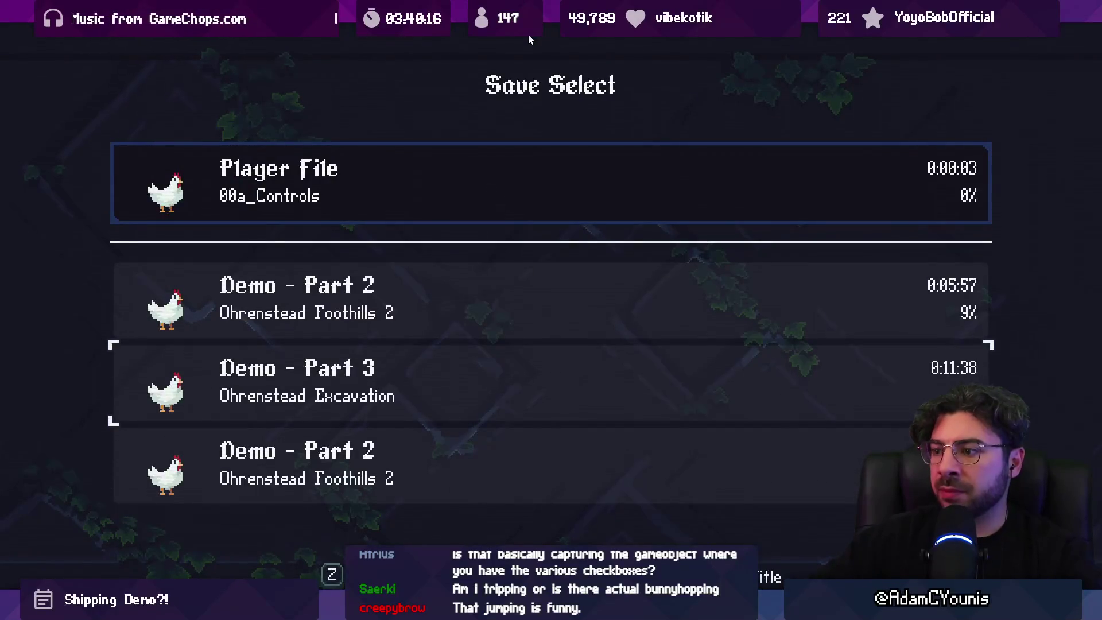
pyautogui.press('Return')
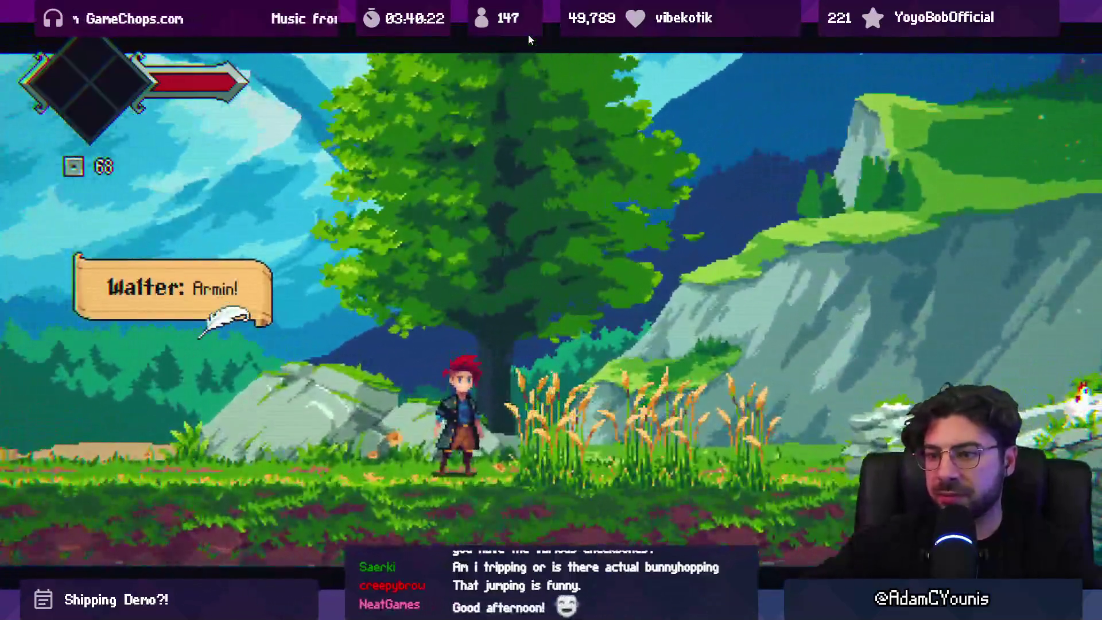
pyautogui.press('Escape')
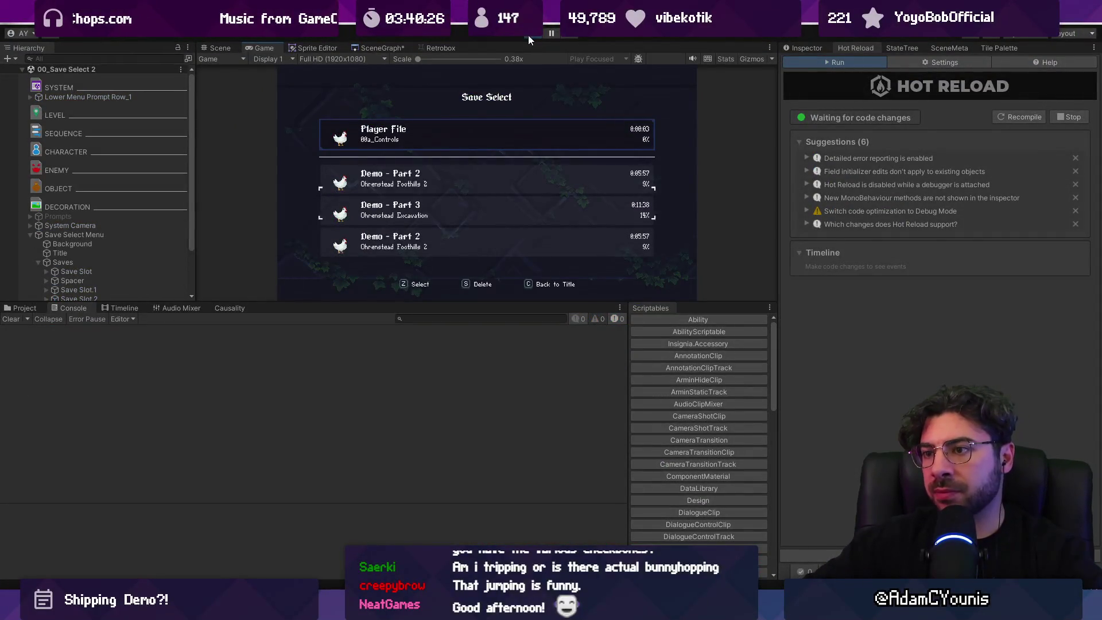
# Open Demo - Part 4.asset from Explorer in VS Code, set saveName to 'Demo - Part 4', and replay
pyautogui.press('z')
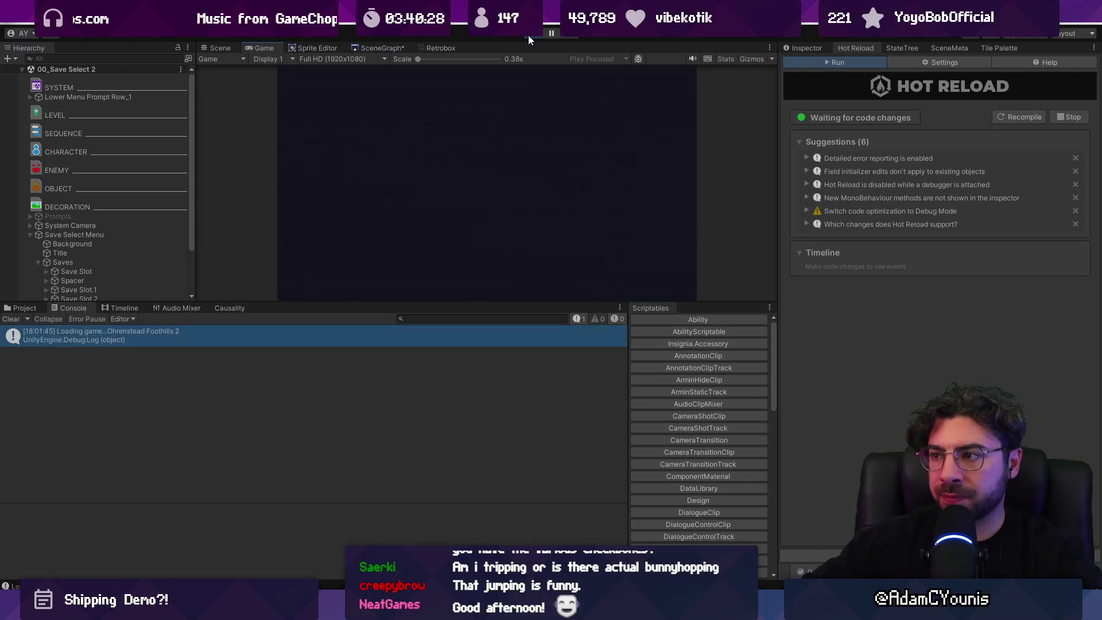
pyautogui.click(528, 36)
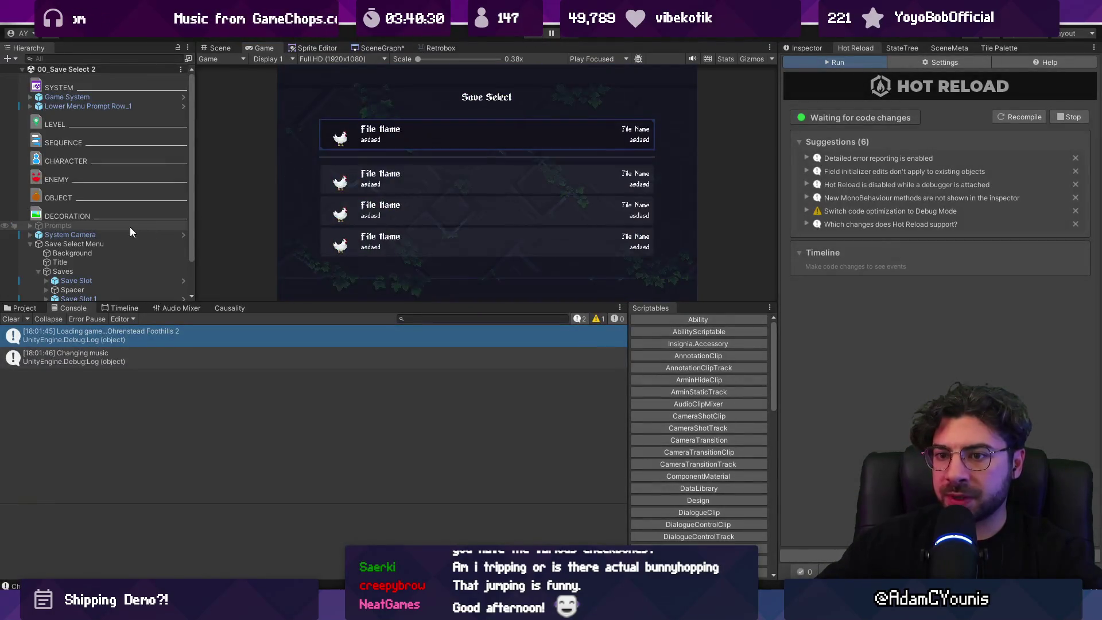
pyautogui.click(24, 308)
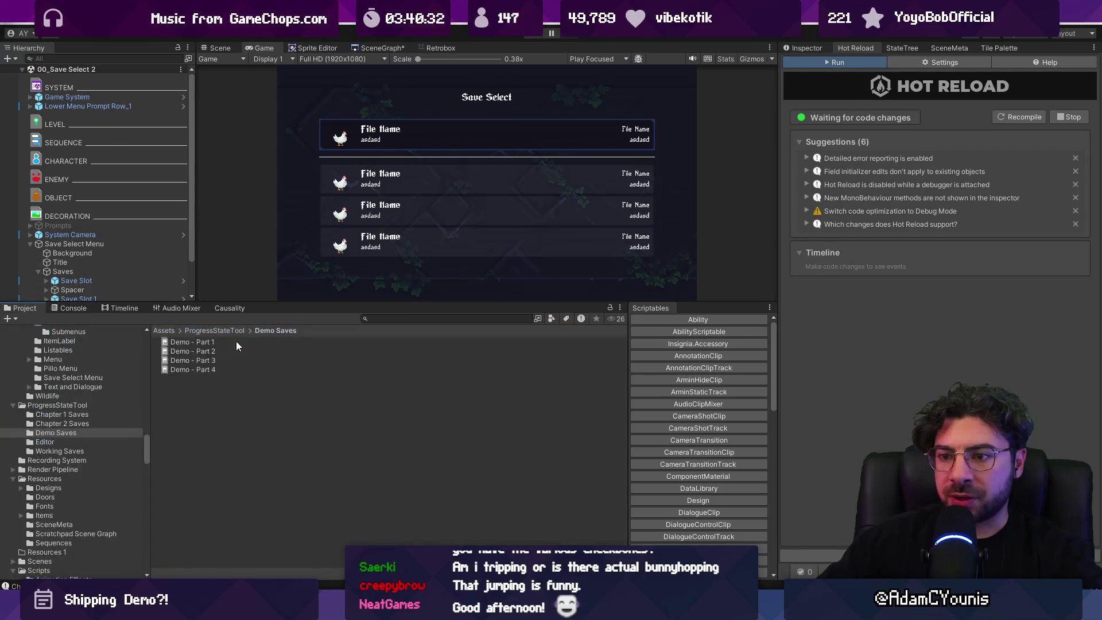
pyautogui.click(253, 371)
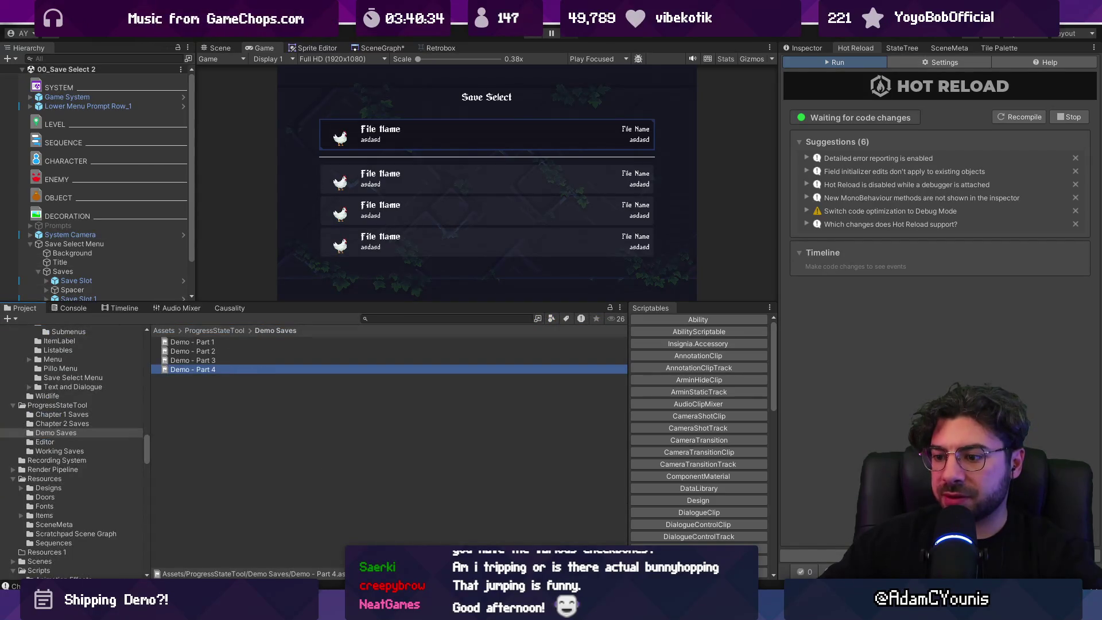
pyautogui.rightClick(242, 370)
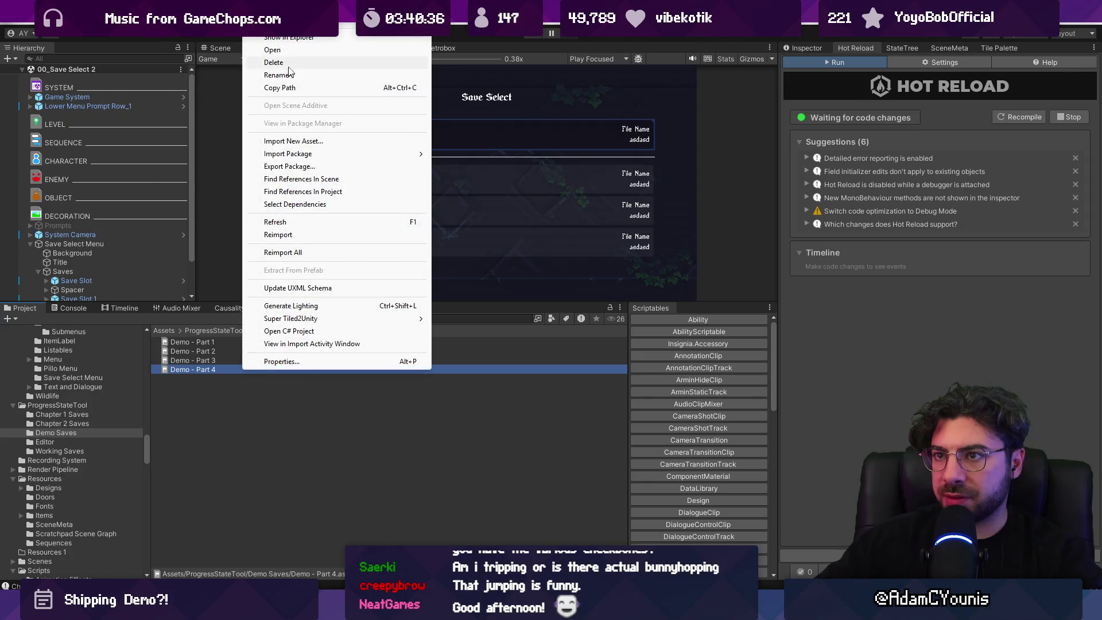
pyautogui.click(289, 39)
pyautogui.doubleClick(450, 172)
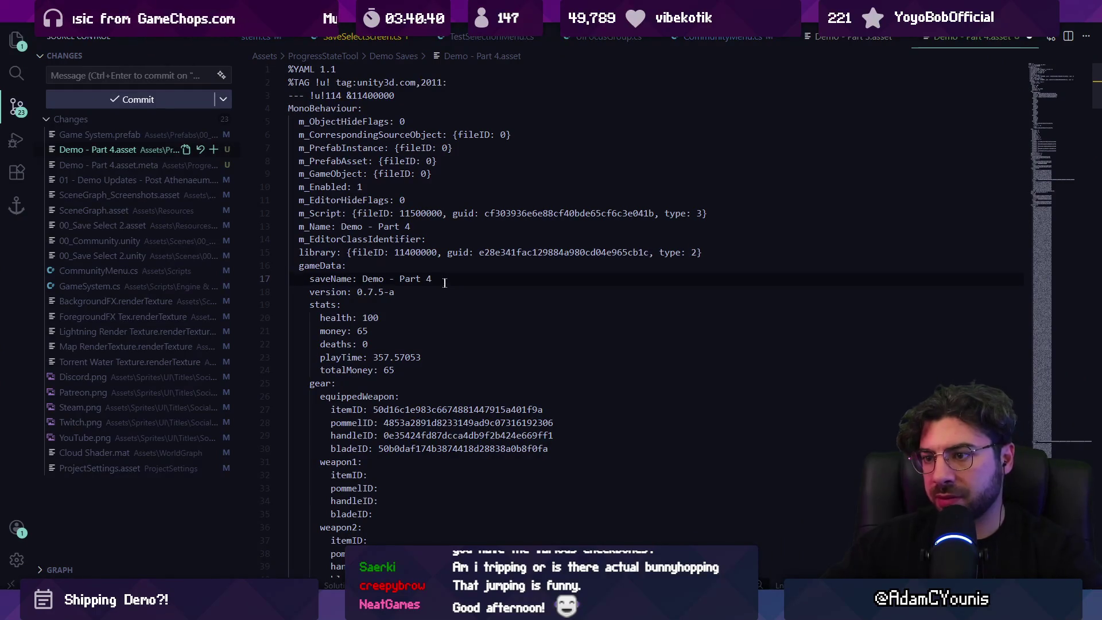
pyautogui.hotkey('alt', 'Tab')
pyautogui.hotkey('alt', 'Tab')
pyautogui.hotkey('alt', 'Tab')
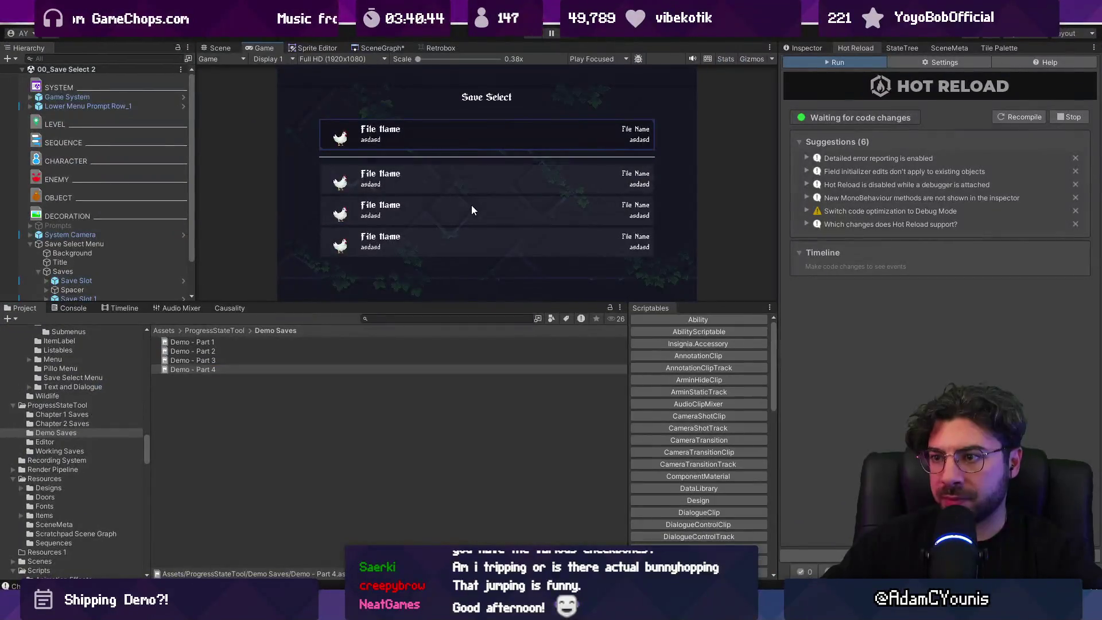
pyautogui.hotkey('ctrl', 'p')
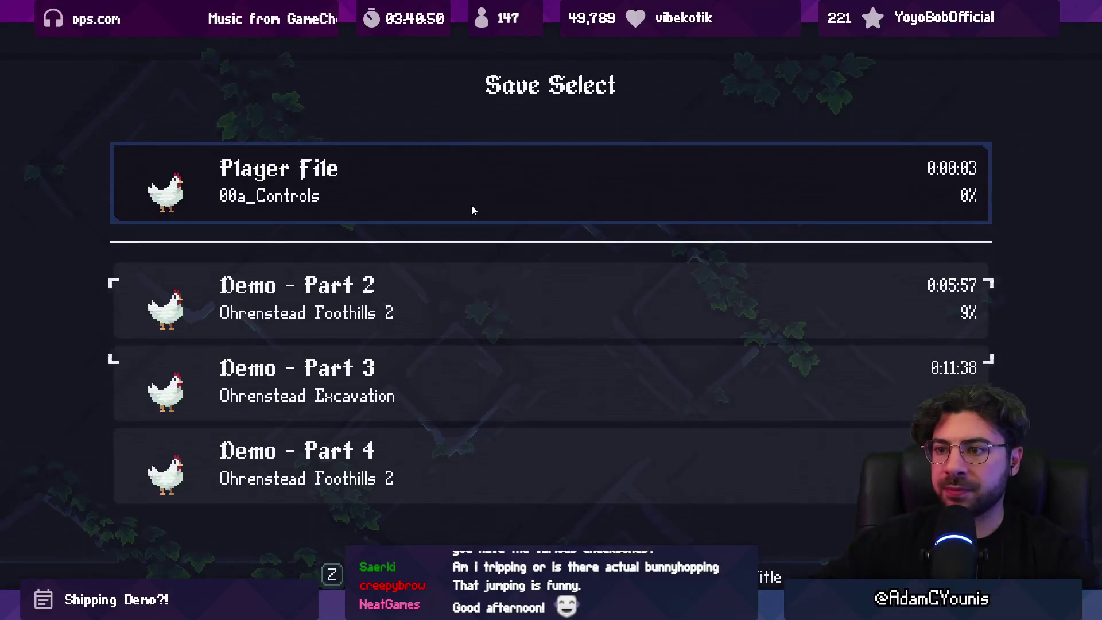
# Load the Player File, cut the Head of Wheat, and talk through the knights' healing hint
pyautogui.press('z')
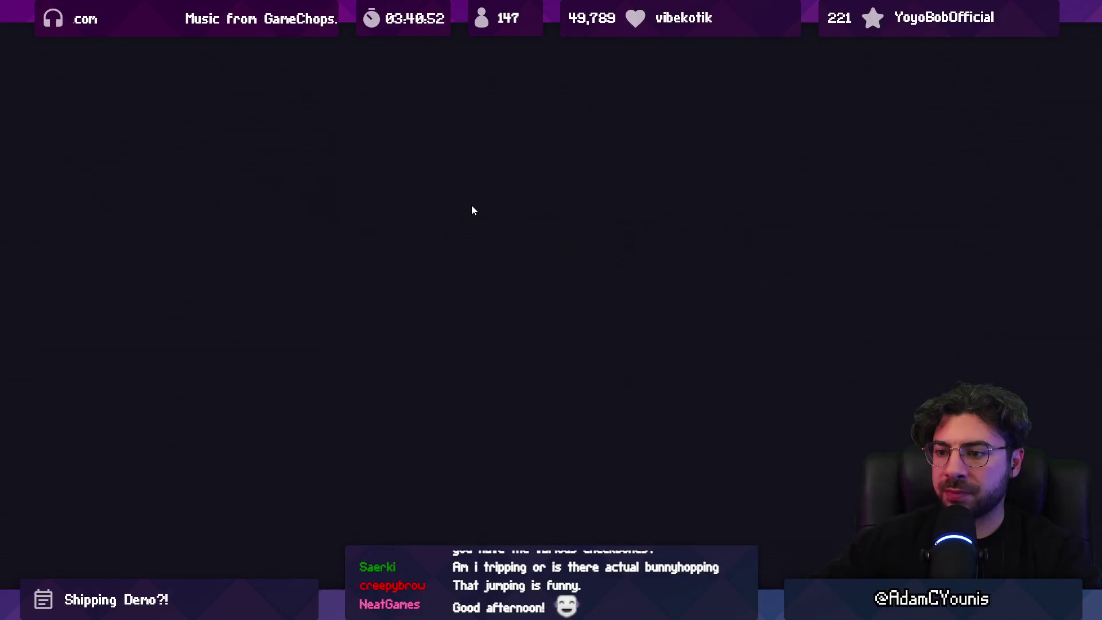
pyautogui.press('Right')
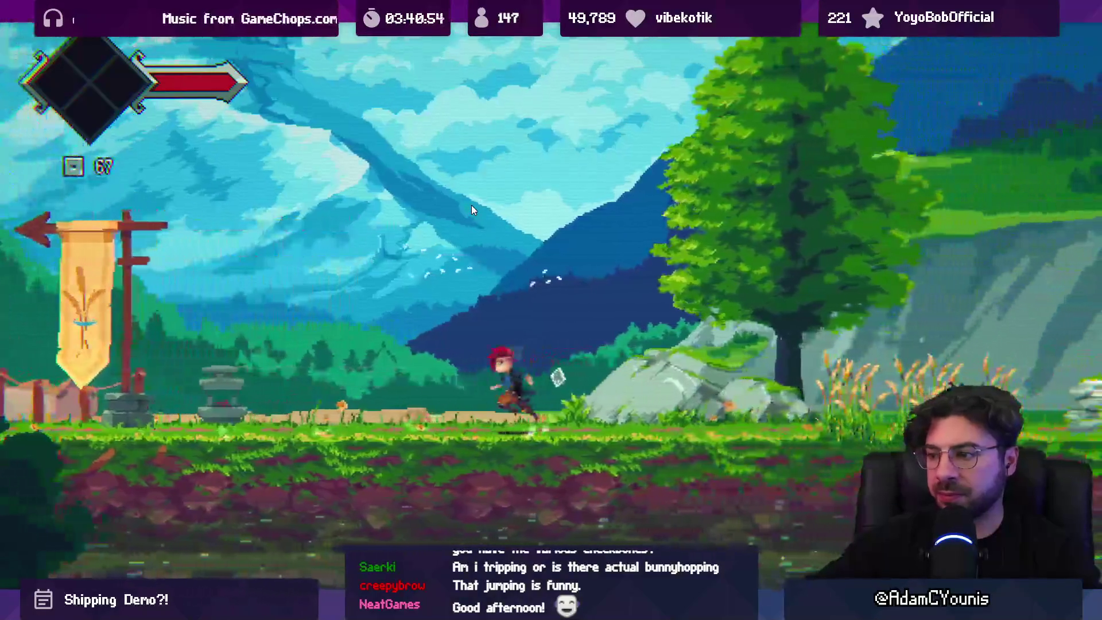
pyautogui.press('Right')
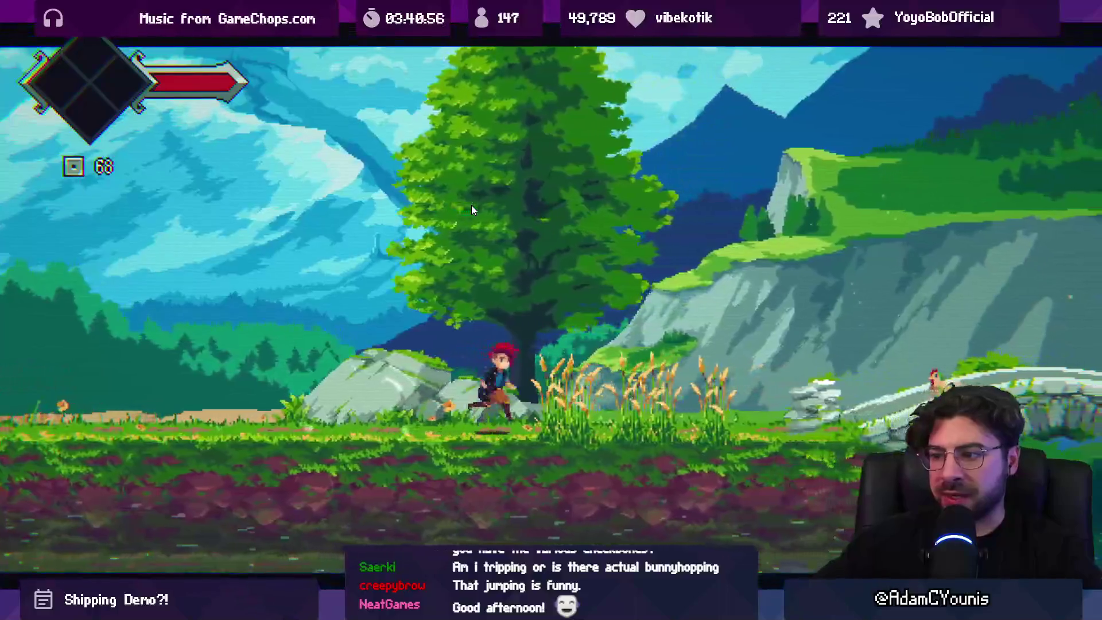
pyautogui.press('Left')
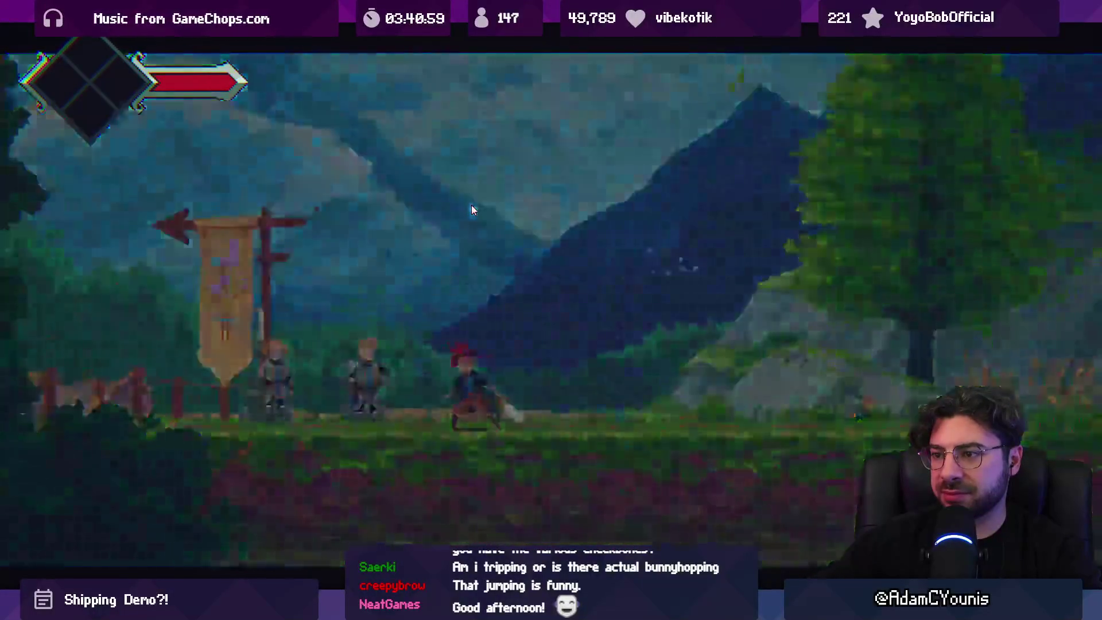
pyautogui.press('x')
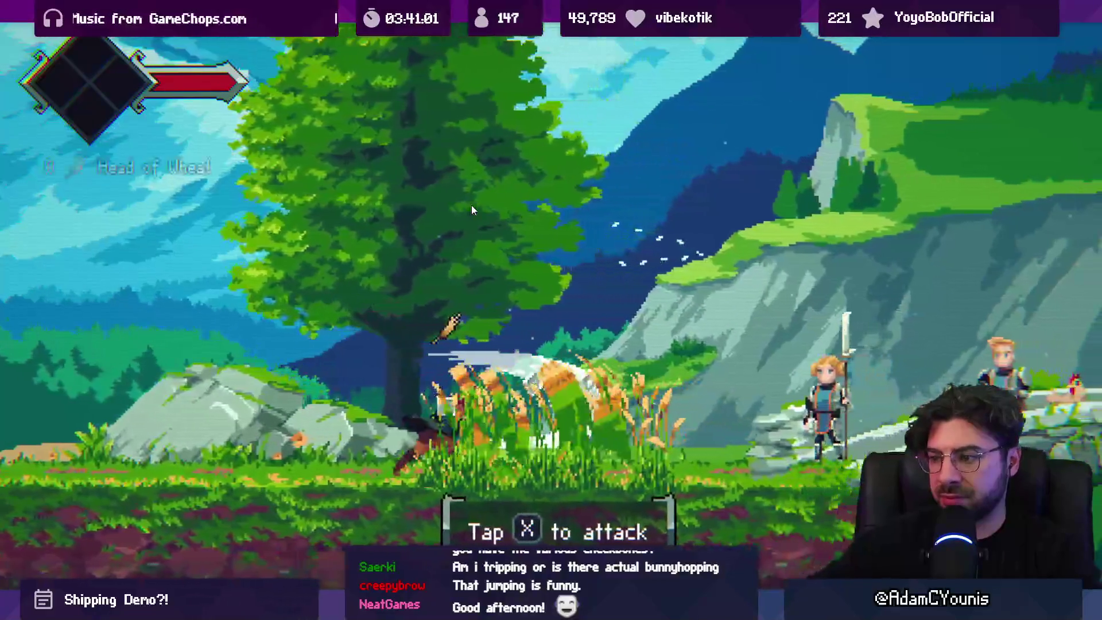
pyautogui.press('x')
pyautogui.press('x')
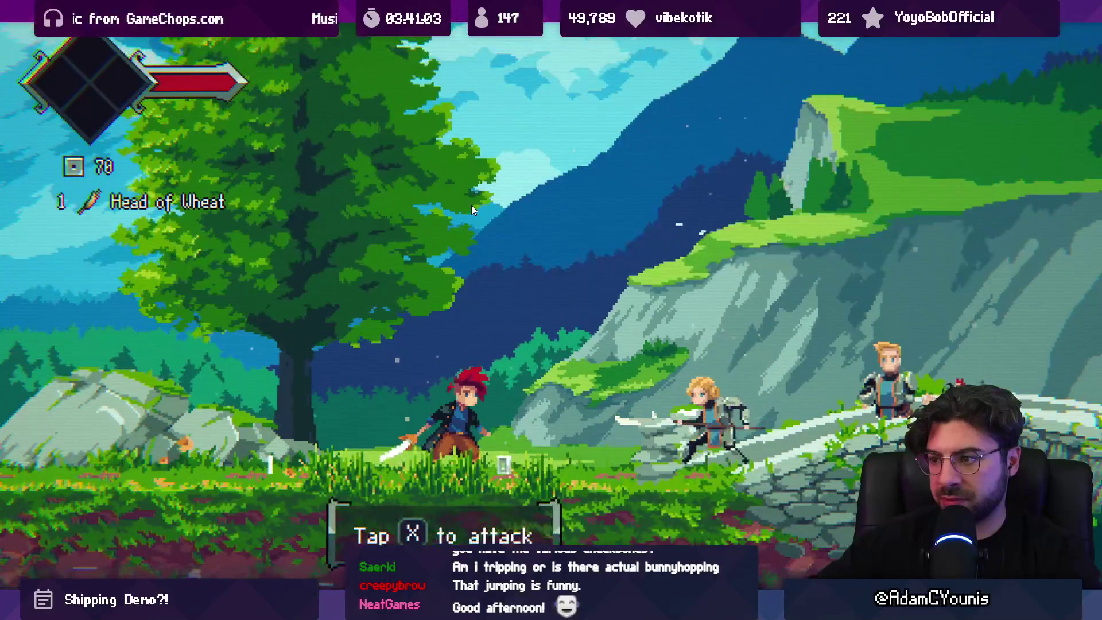
pyautogui.press('x')
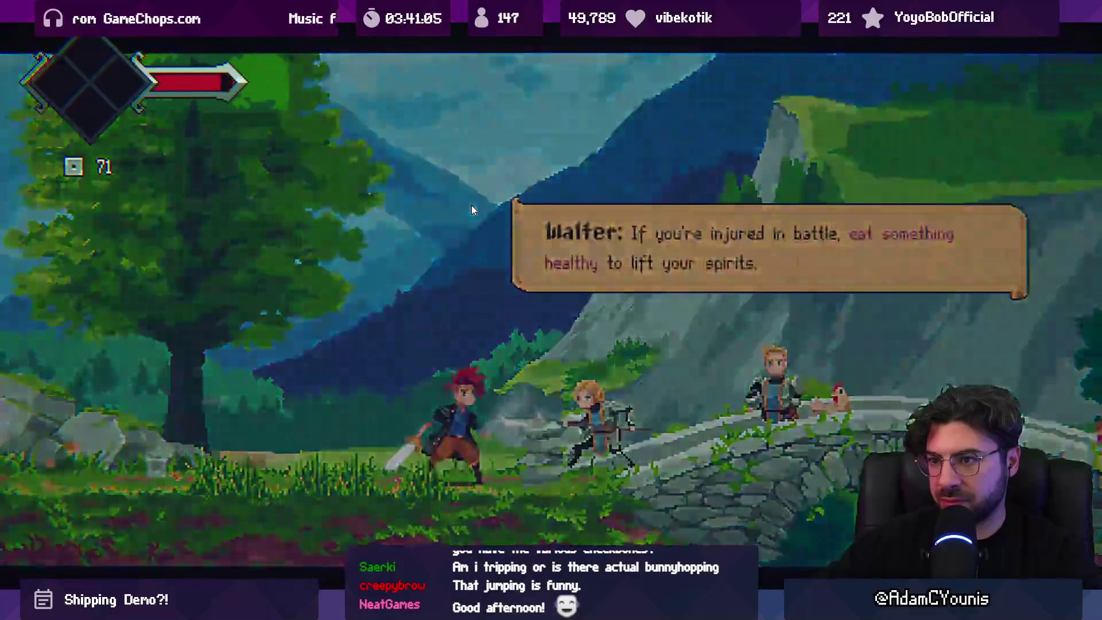
pyautogui.press('x')
# Eat a mushroom, perform the tutorial dodge roll, and advance the companions' dialogue
pyautogui.press('Left')
pyautogui.press('z')
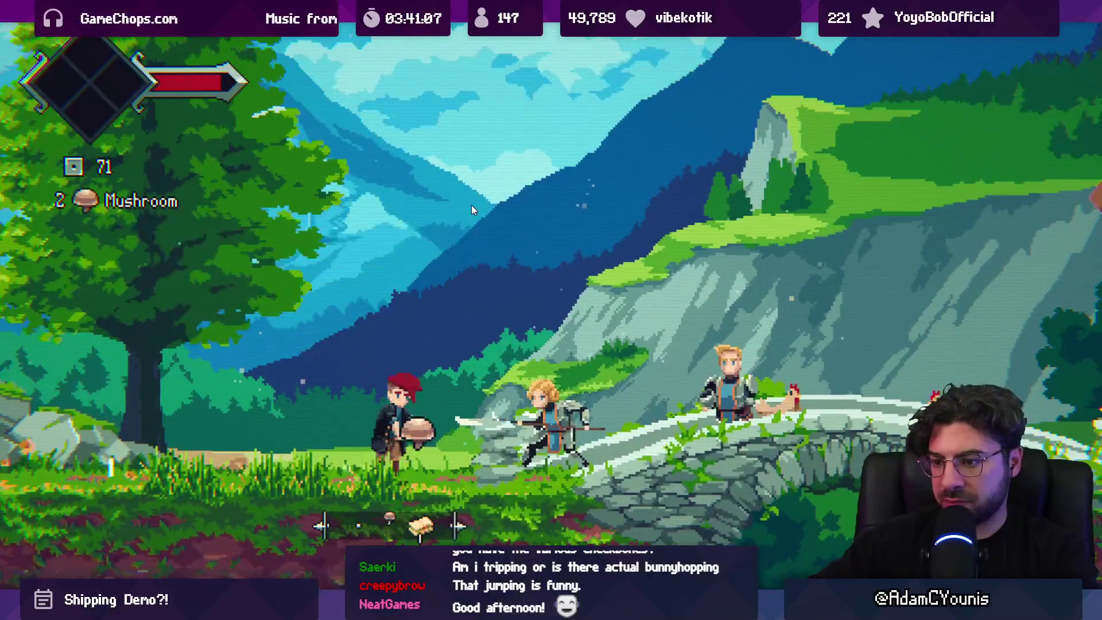
pyautogui.press('x')
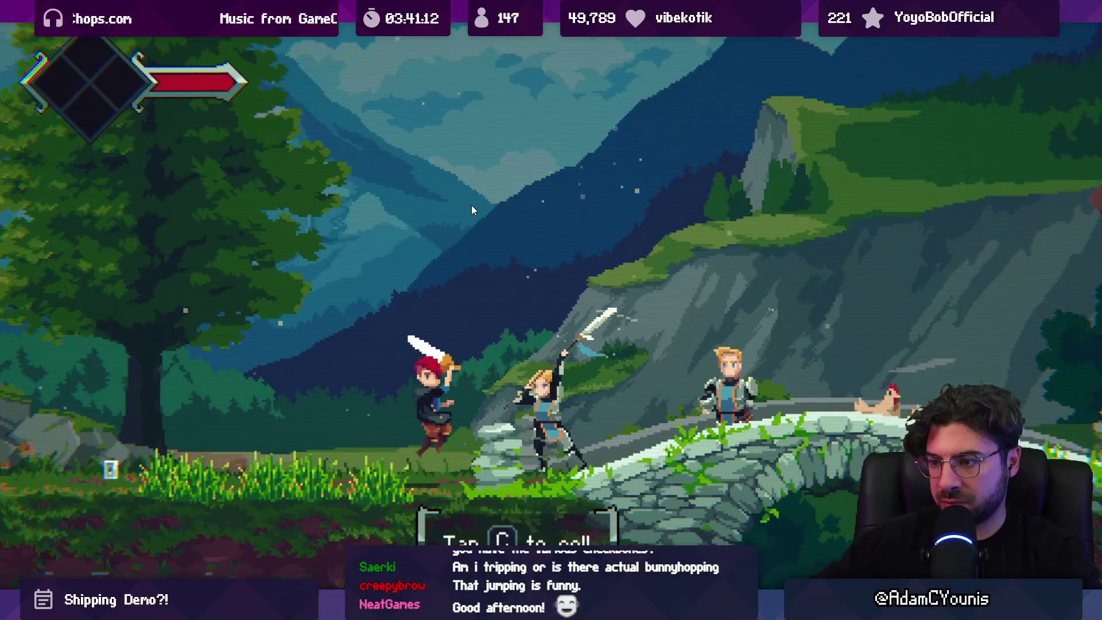
pyautogui.press('c')
pyautogui.press('x')
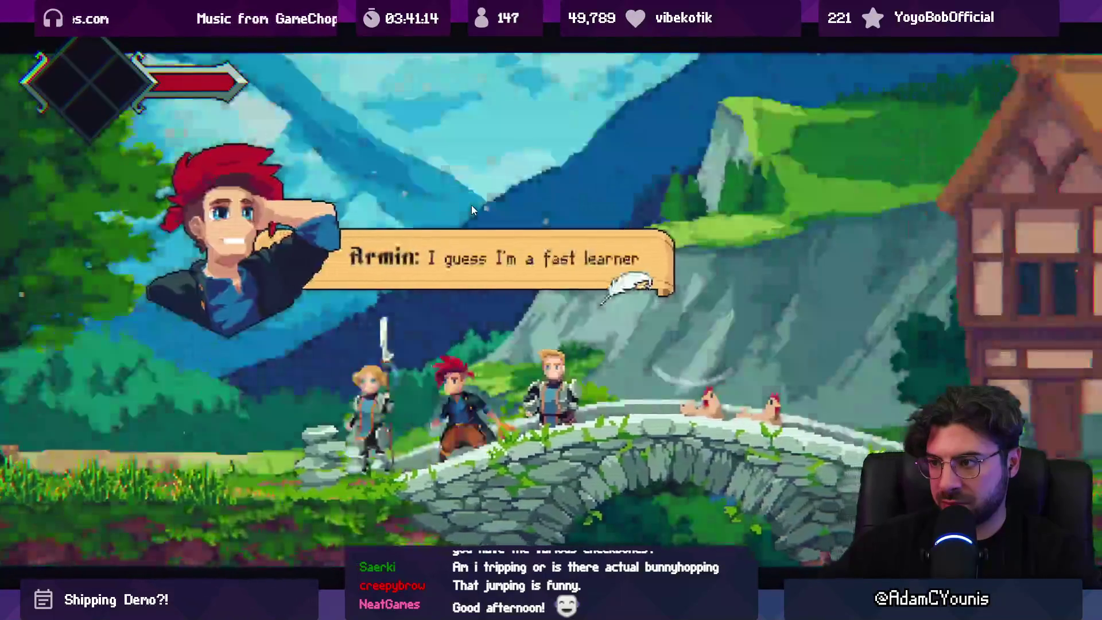
pyautogui.press('x')
pyautogui.press('x')
pyautogui.press('x')
pyautogui.press('x')
pyautogui.press('x')
pyautogui.press('x')
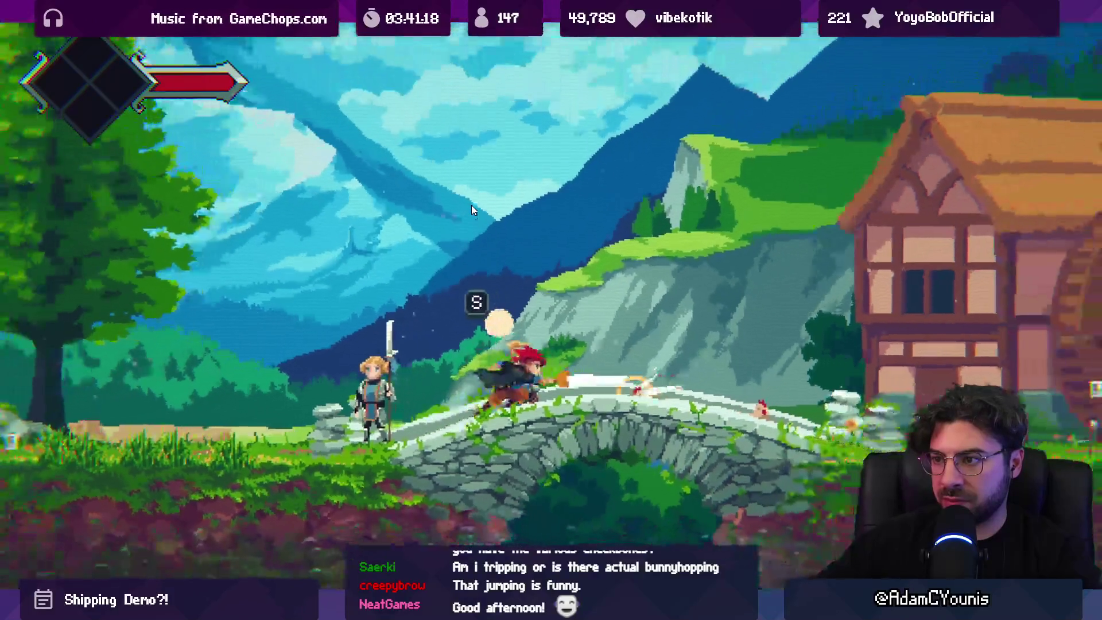
# Run across the bridge past the watermill and ride the rope lift to the upper ledge
pyautogui.press('Right')
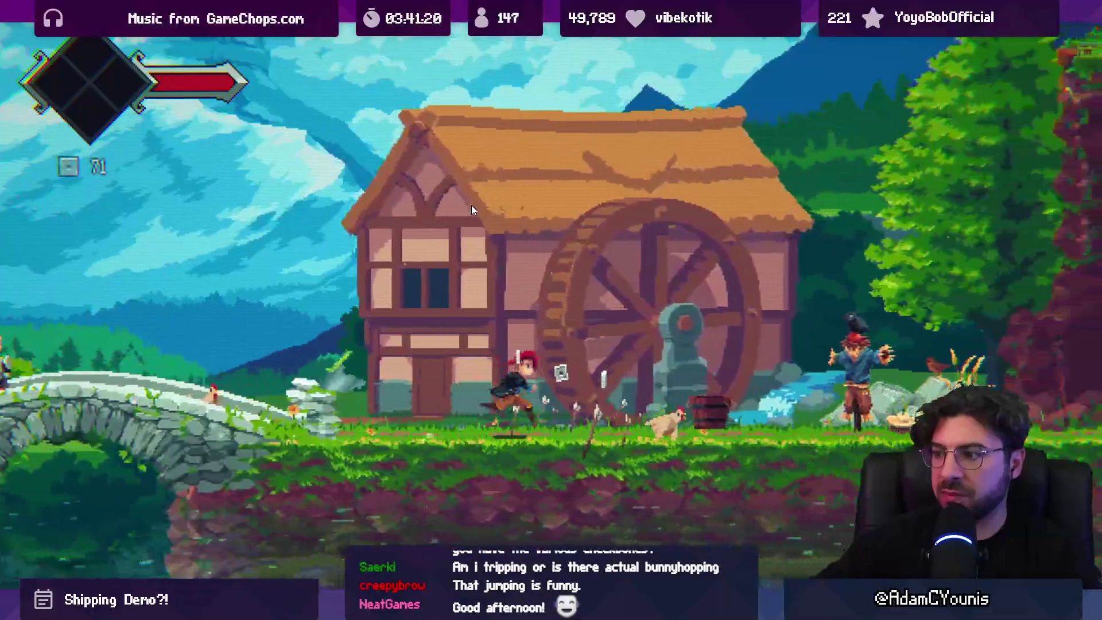
pyautogui.press('Right')
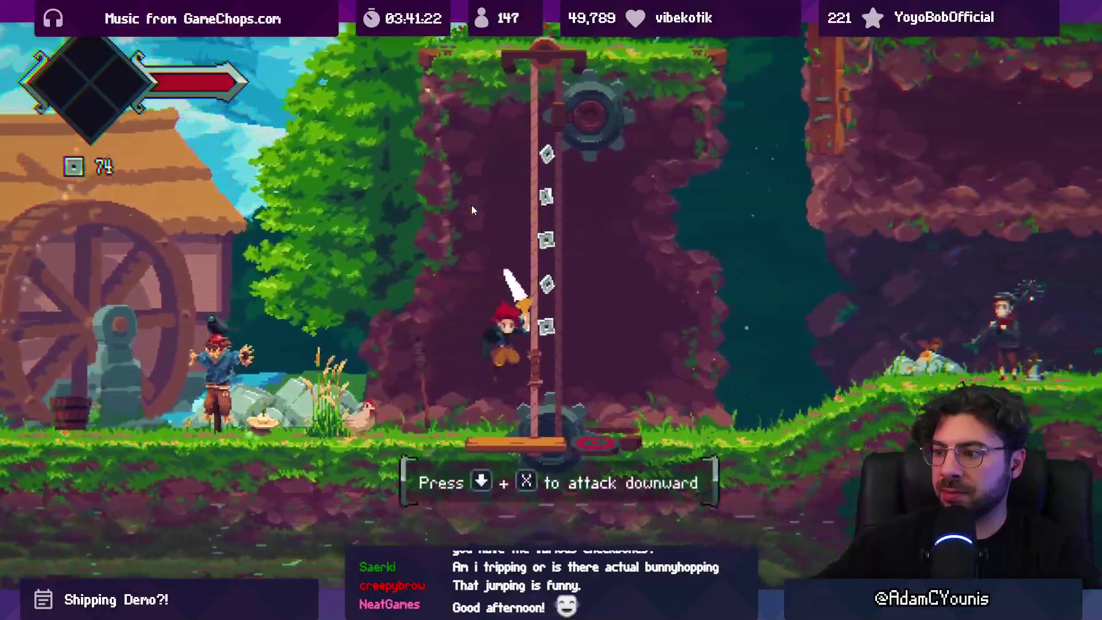
pyautogui.press('space')
pyautogui.press('Right')
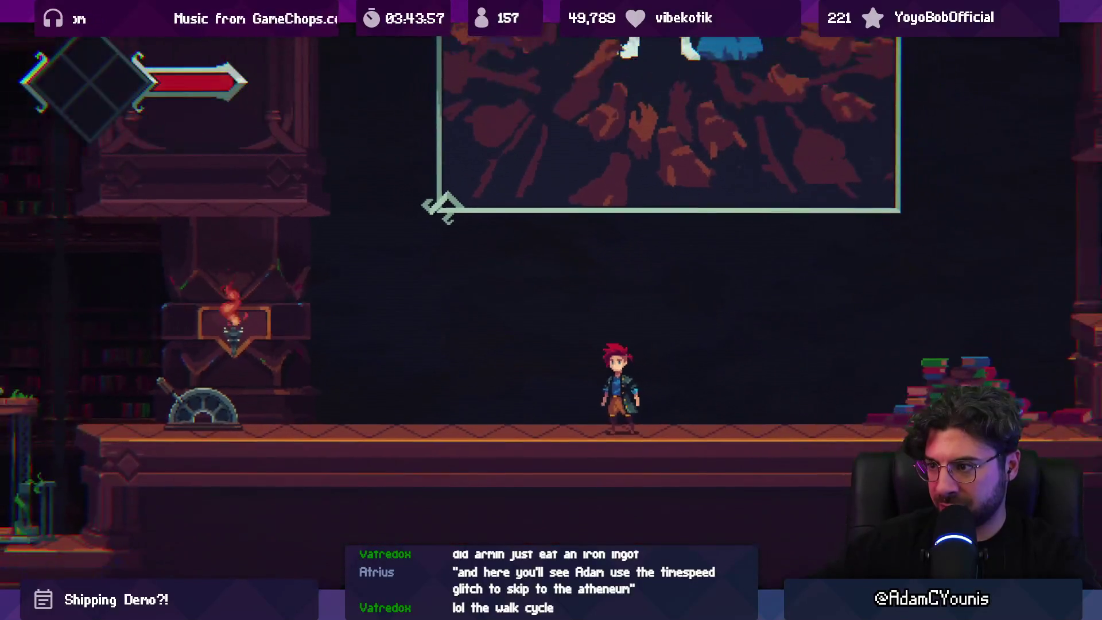
# Ride the library's glass elevator up and check the zoomed-out world map
pyautogui.press('Left')
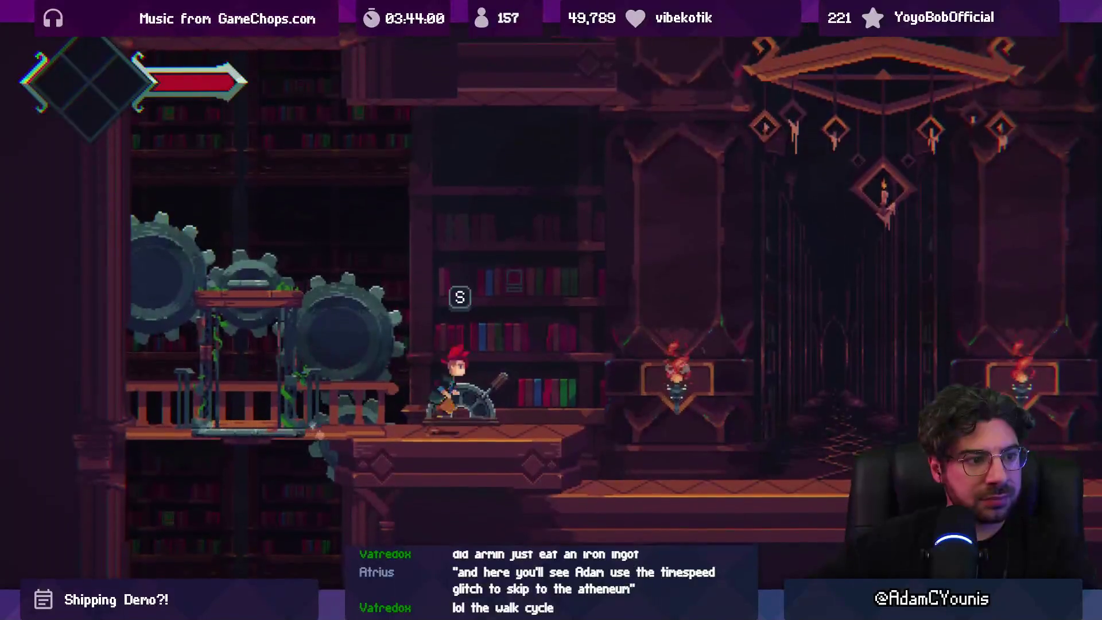
pyautogui.press('Right')
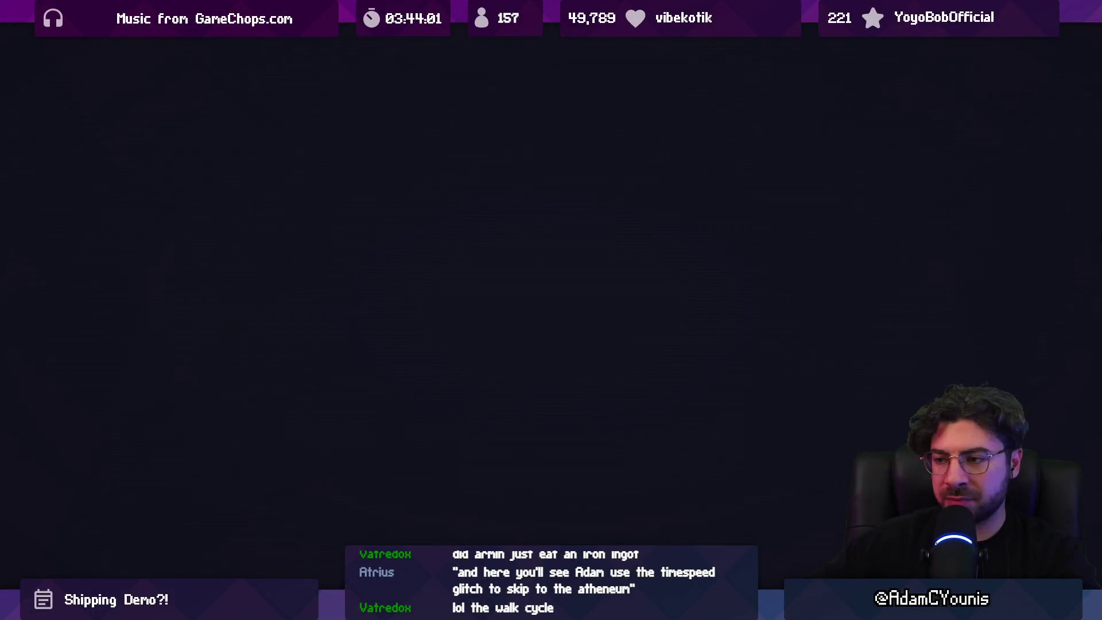
pyautogui.press('Right')
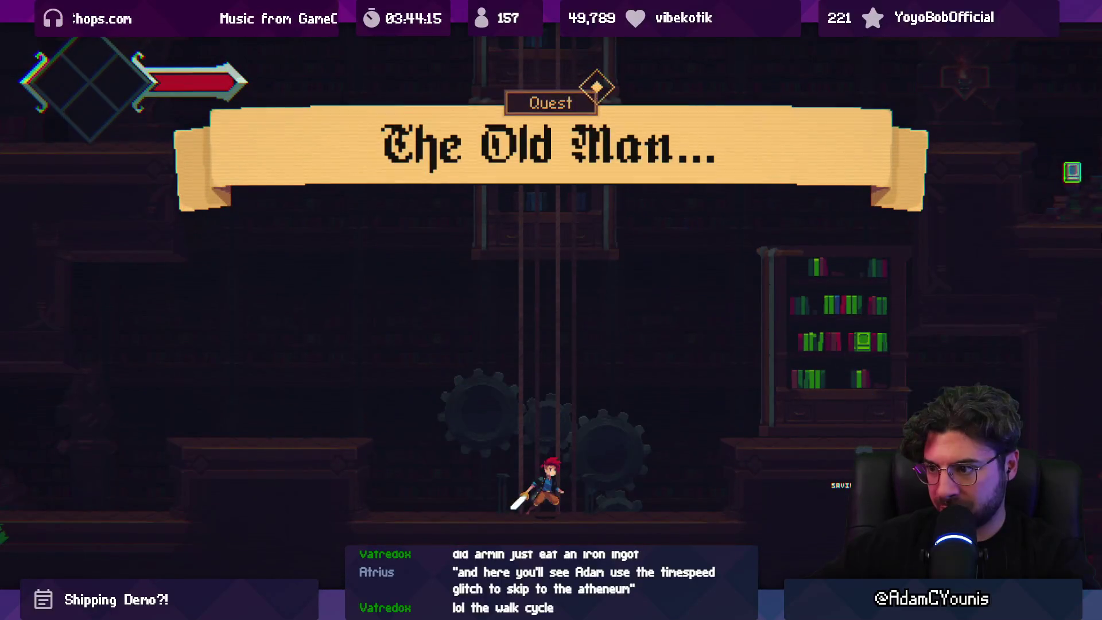
pyautogui.press('m')
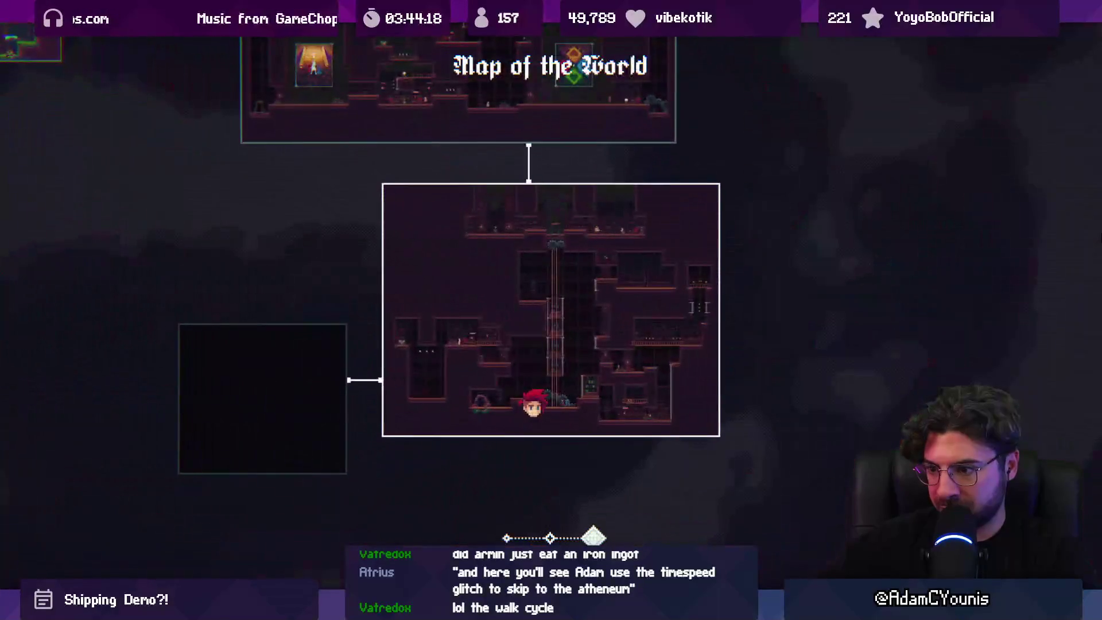
pyautogui.press('-')
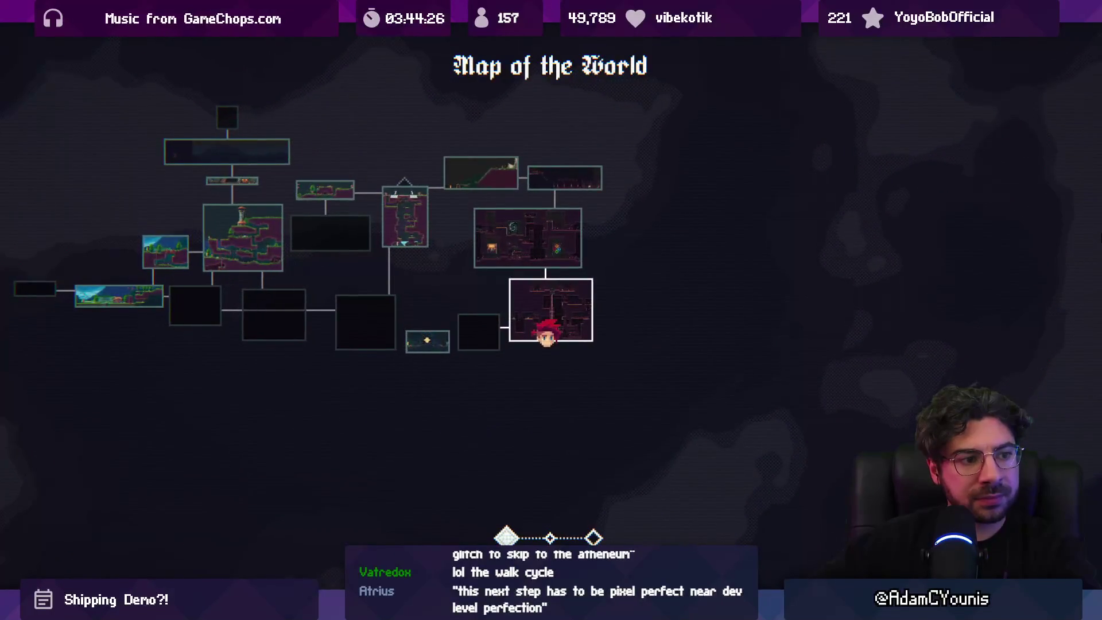
pyautogui.press('Escape')
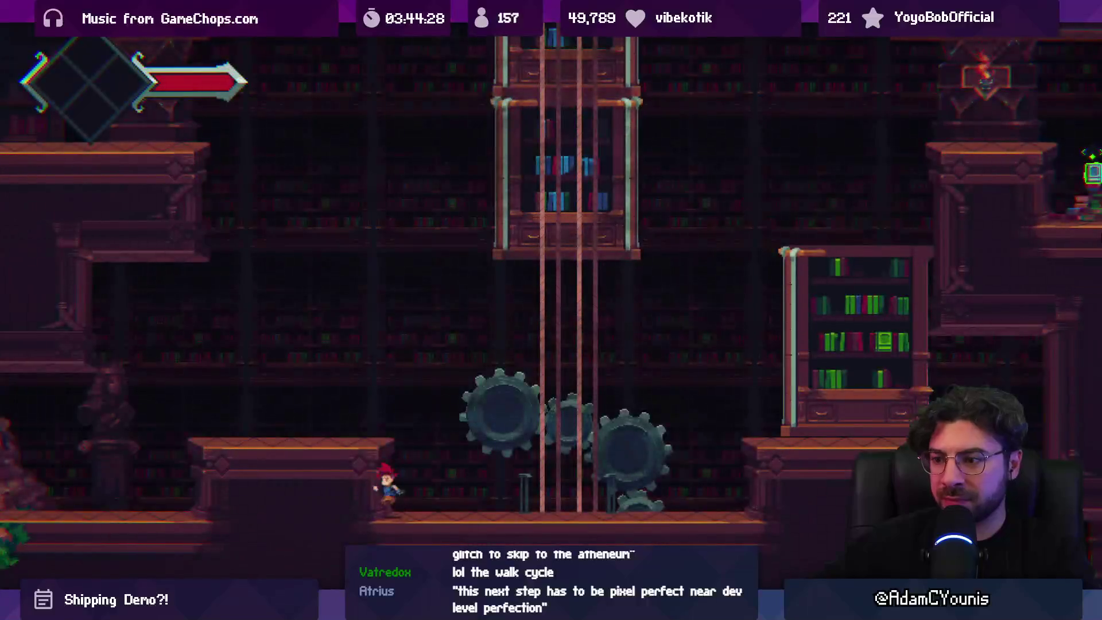
# Climb through the caves, then view the Demo - Part 3 save's progress state in the Inspector
pyautogui.press('Up')
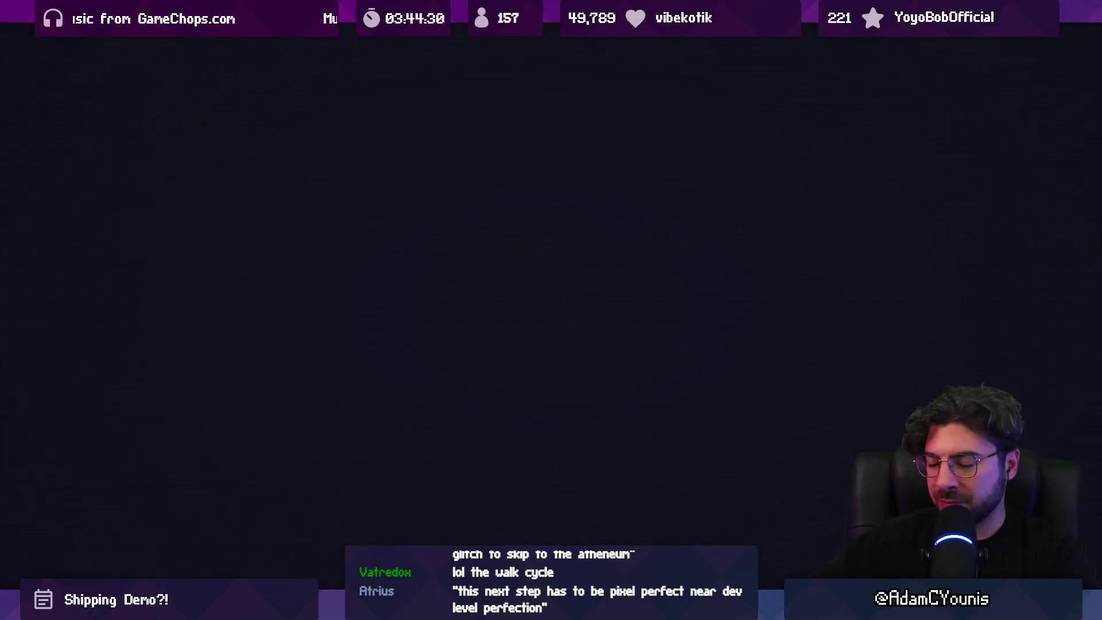
pyautogui.press('space')
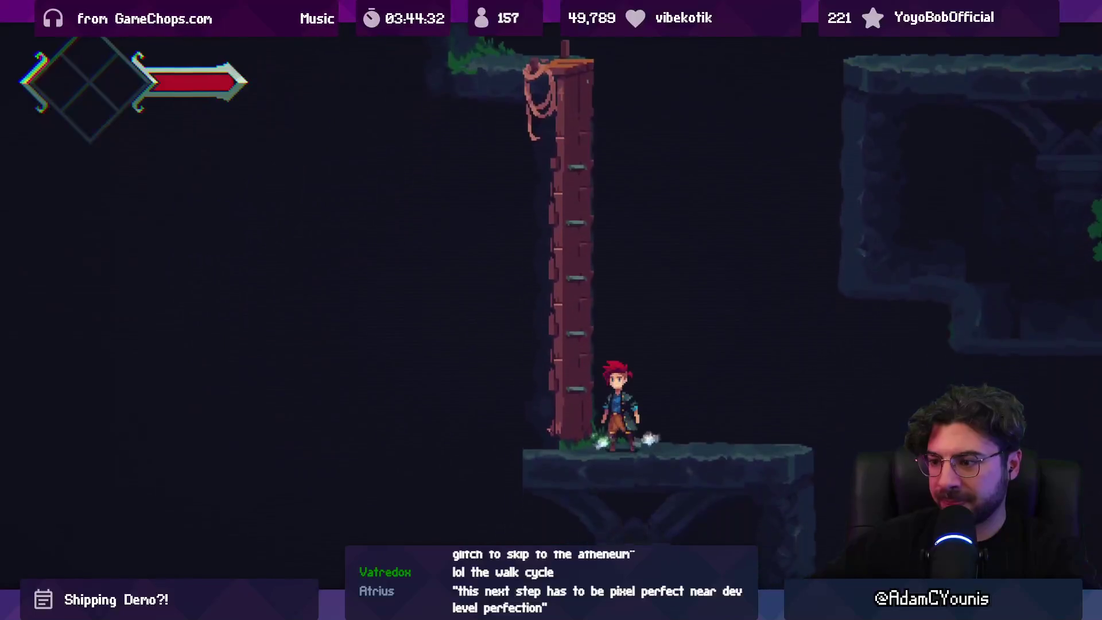
pyautogui.press('space')
pyautogui.press('Left')
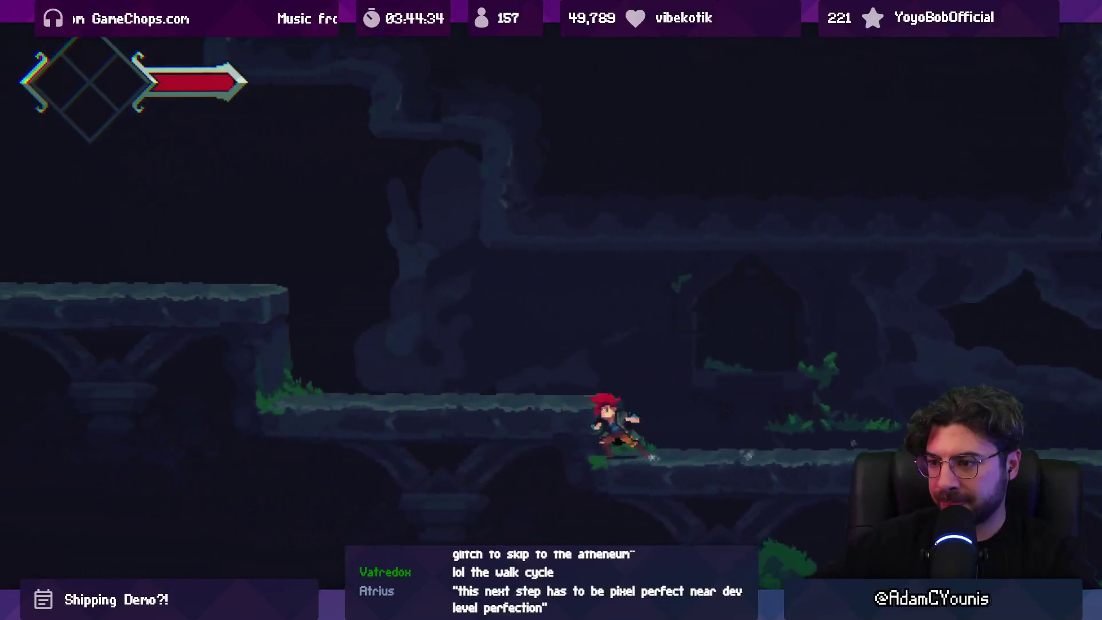
pyautogui.press('Left')
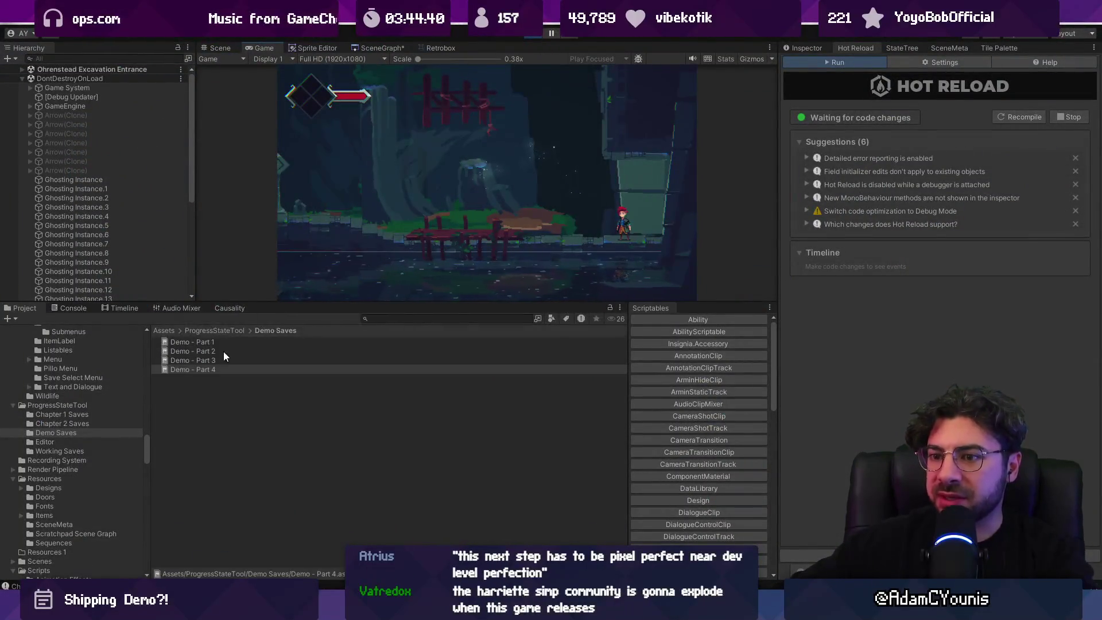
pyautogui.click(223, 355)
pyautogui.click(804, 46)
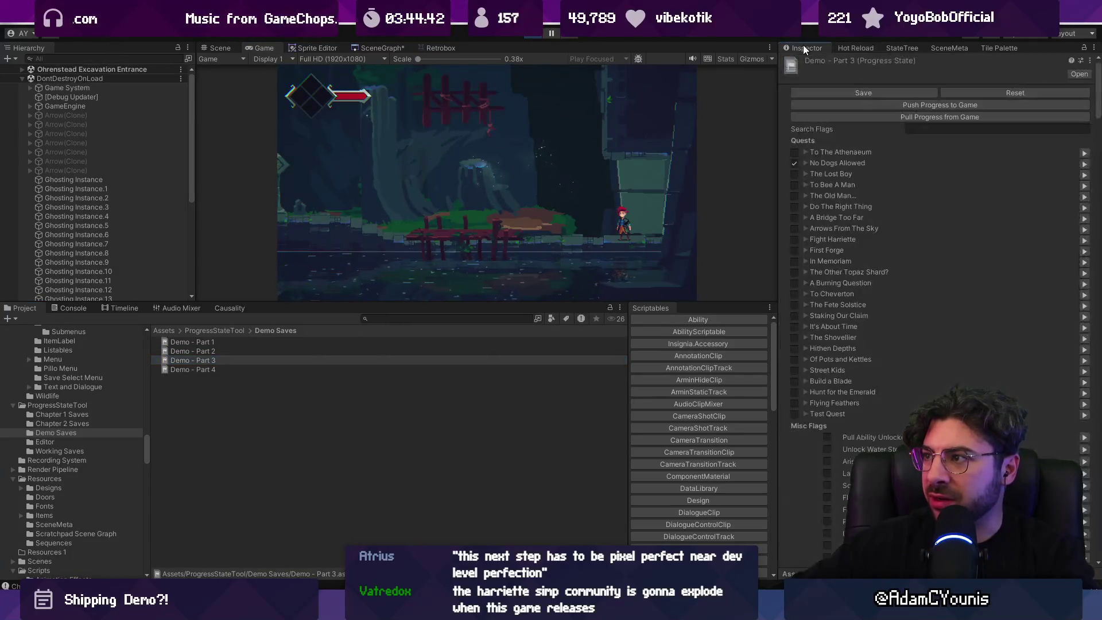
# Pull the running game's progress into Demo - Part 3, search flags for 'send', and save
pyautogui.click(858, 118)
pyautogui.scroll(-10, 826, 249)
pyautogui.scroll(-15, 829, 250)
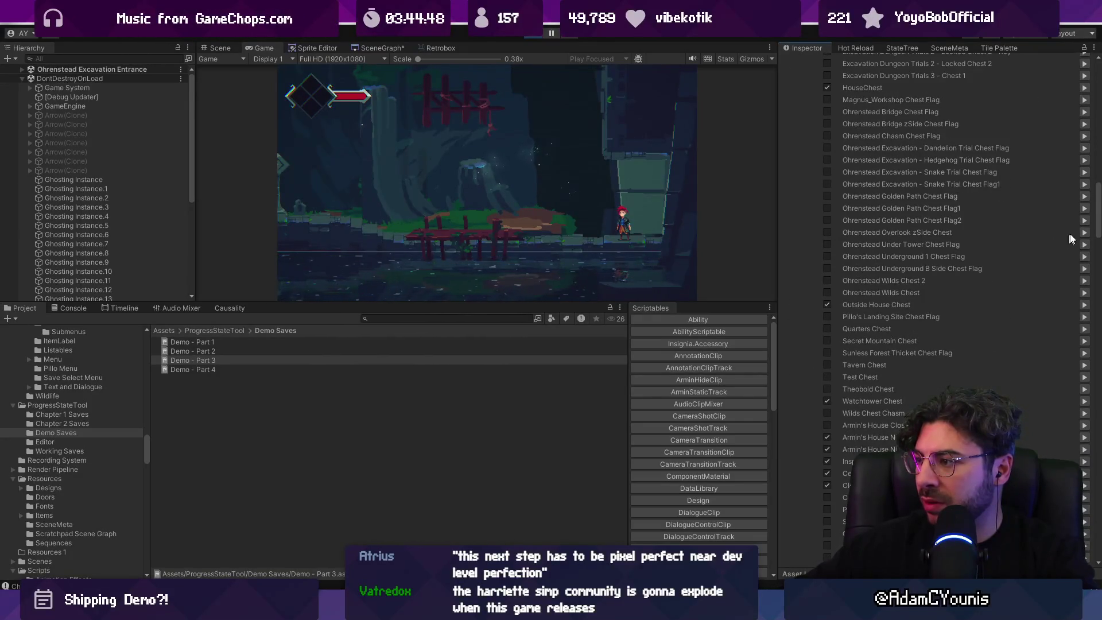
pyautogui.scroll(-3, 1098, 239)
pyautogui.moveTo(1097, 239)
pyautogui.mouseDown()
pyautogui.moveTo(1090, 405)
pyautogui.moveTo(1097, 376)
pyautogui.mouseUp()
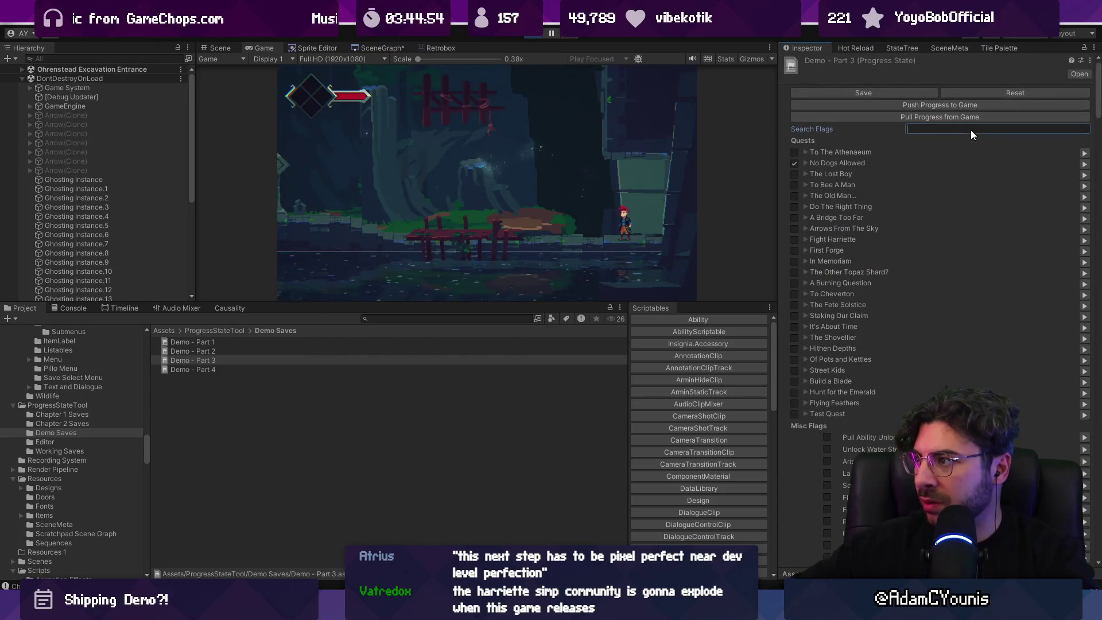
pyautogui.write('send')
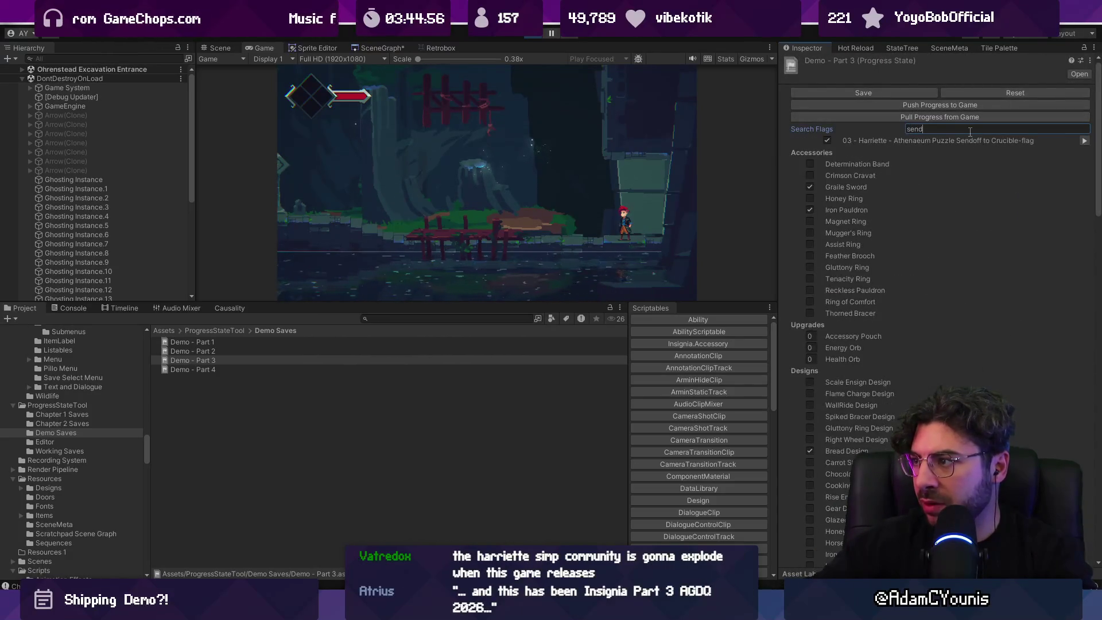
pyautogui.click(365, 361)
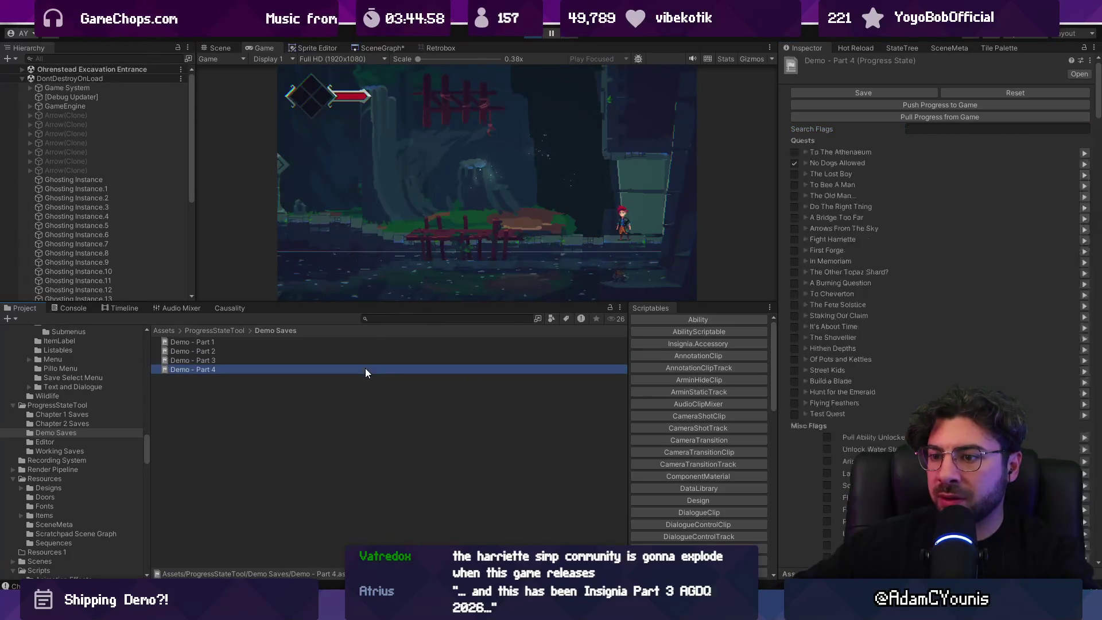
pyautogui.hotkey('ctrl', 's')
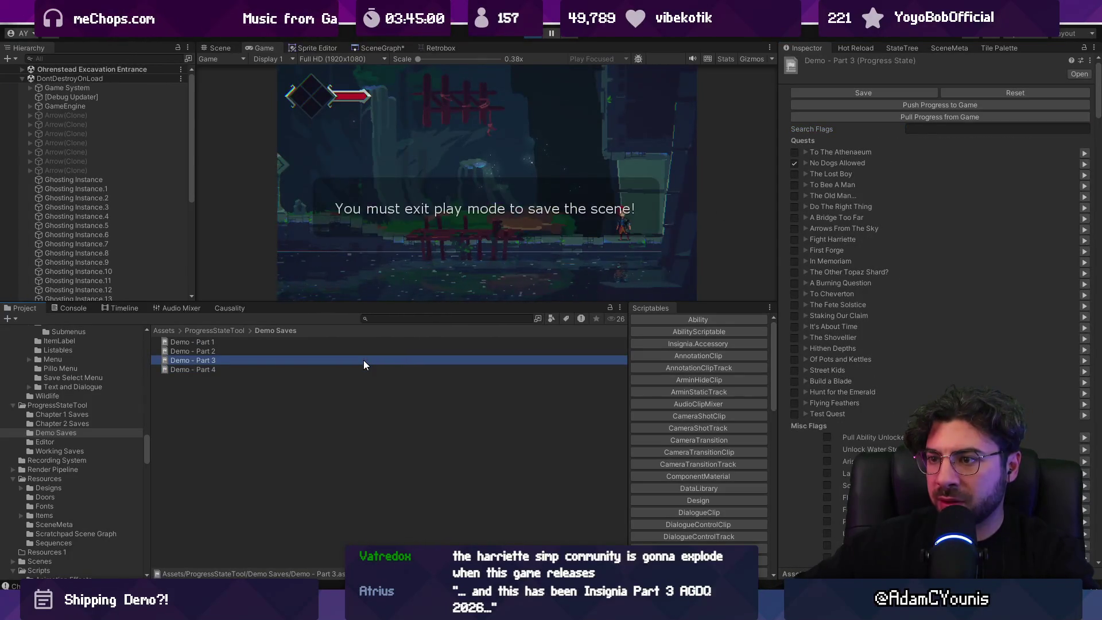
pyautogui.click(851, 95)
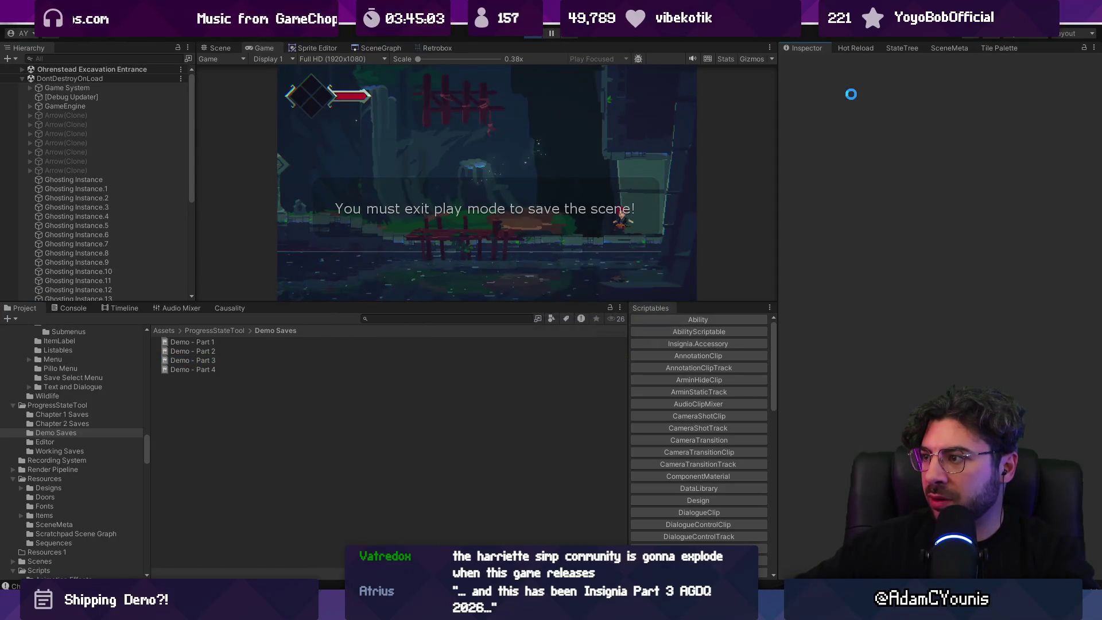
# Re-search Demo - Part 3's flags for 'send', then open its .asset file as text
pyautogui.click(256, 360)
pyautogui.click(953, 129)
pyautogui.write('send')
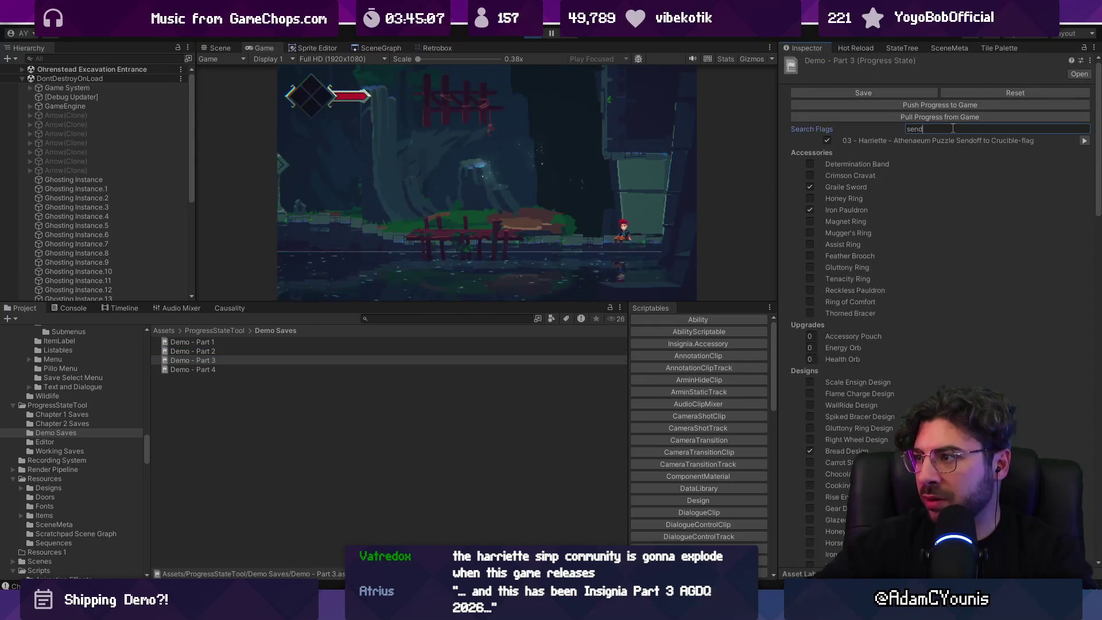
pyautogui.click(260, 360)
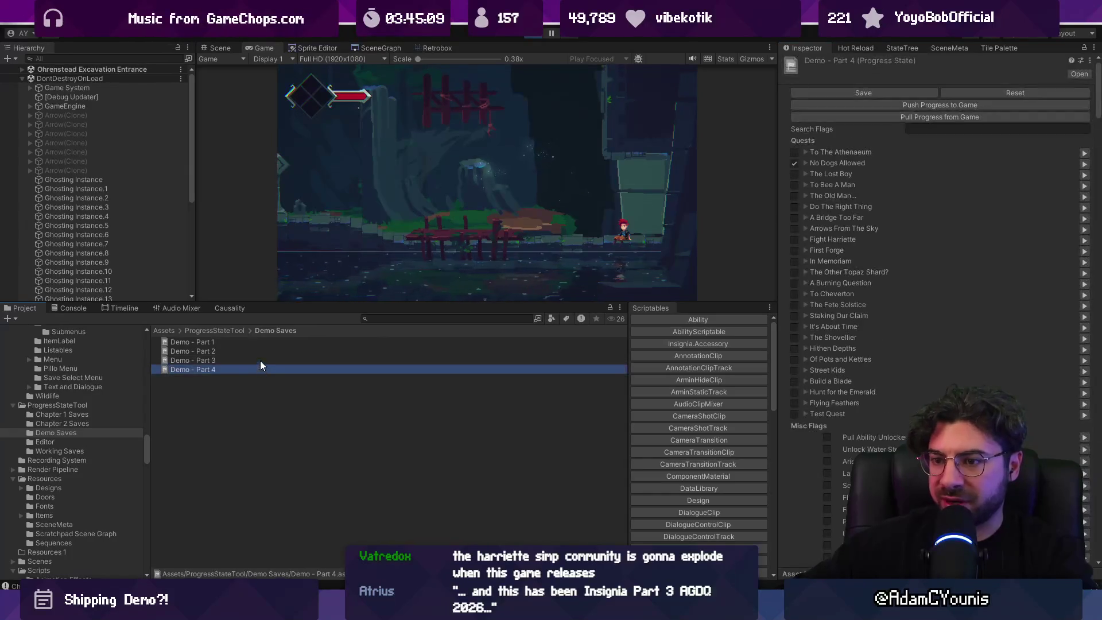
pyautogui.rightClick(231, 361)
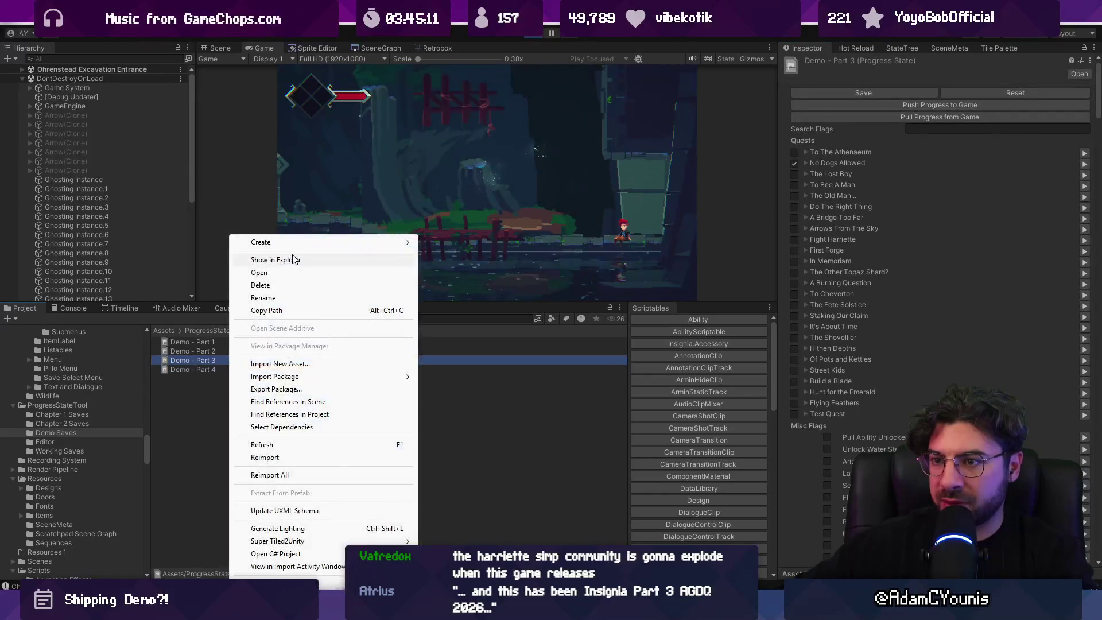
pyautogui.click(290, 260)
pyautogui.doubleClick(437, 187)
pyautogui.hotkey('ctrl', 'f')
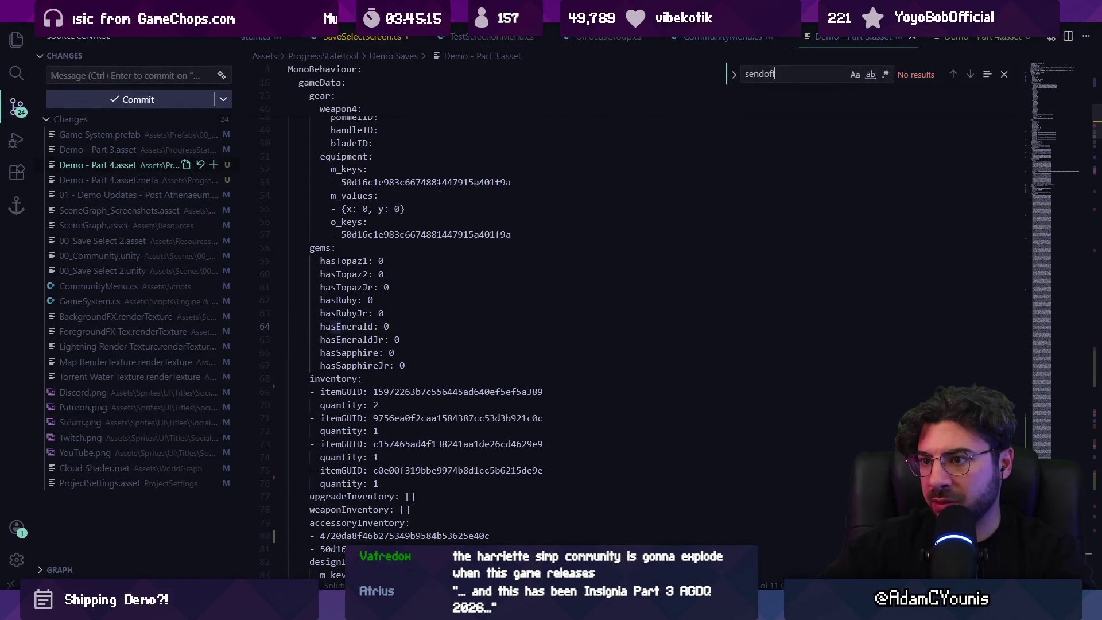
# Close the text search and check the in-game journal back in Unity
pyautogui.press('Escape')
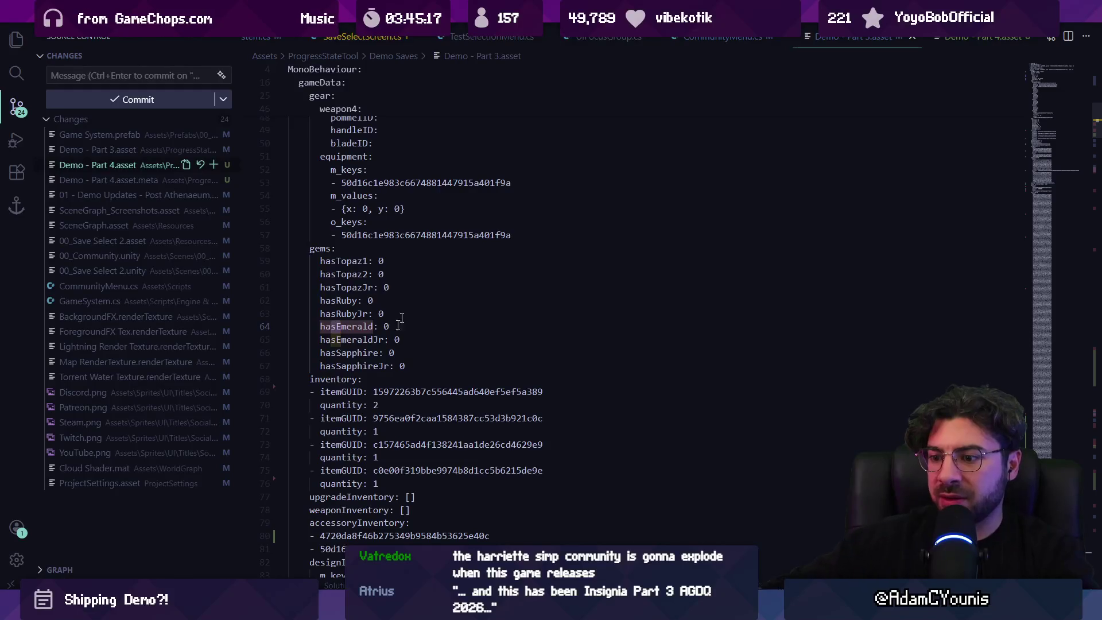
pyautogui.hotkey('alt', 'Tab')
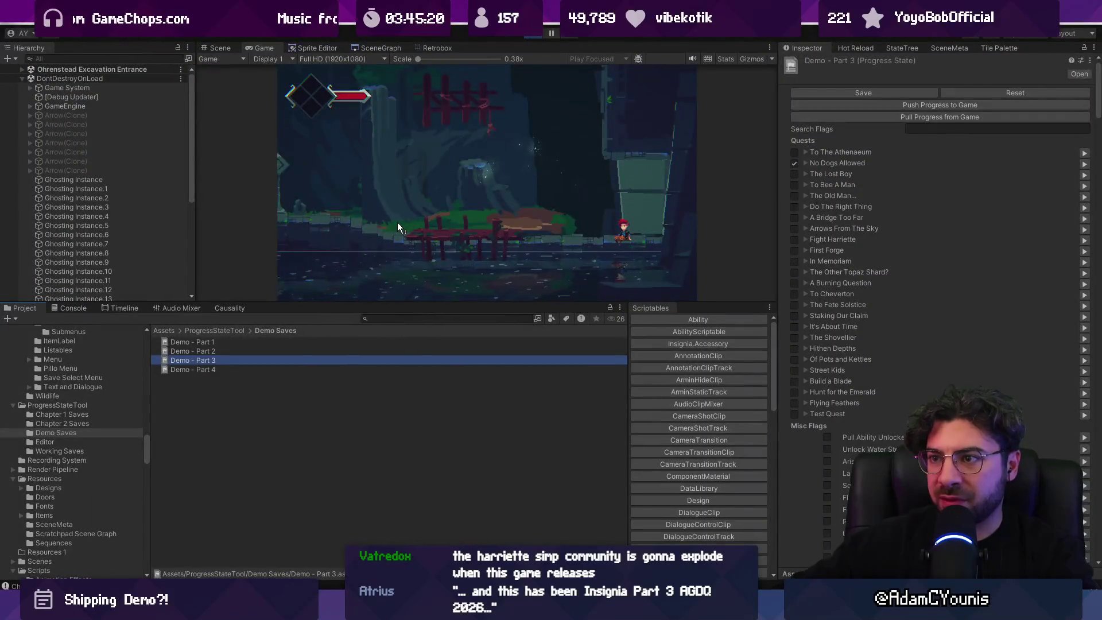
pyautogui.click(397, 223)
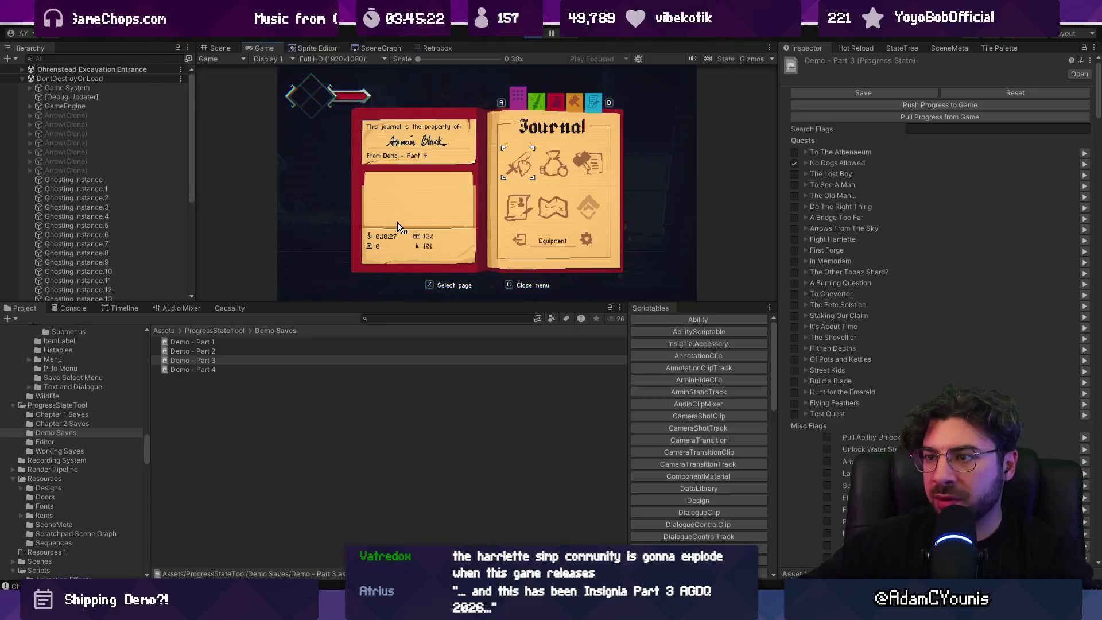
pyautogui.press('c')
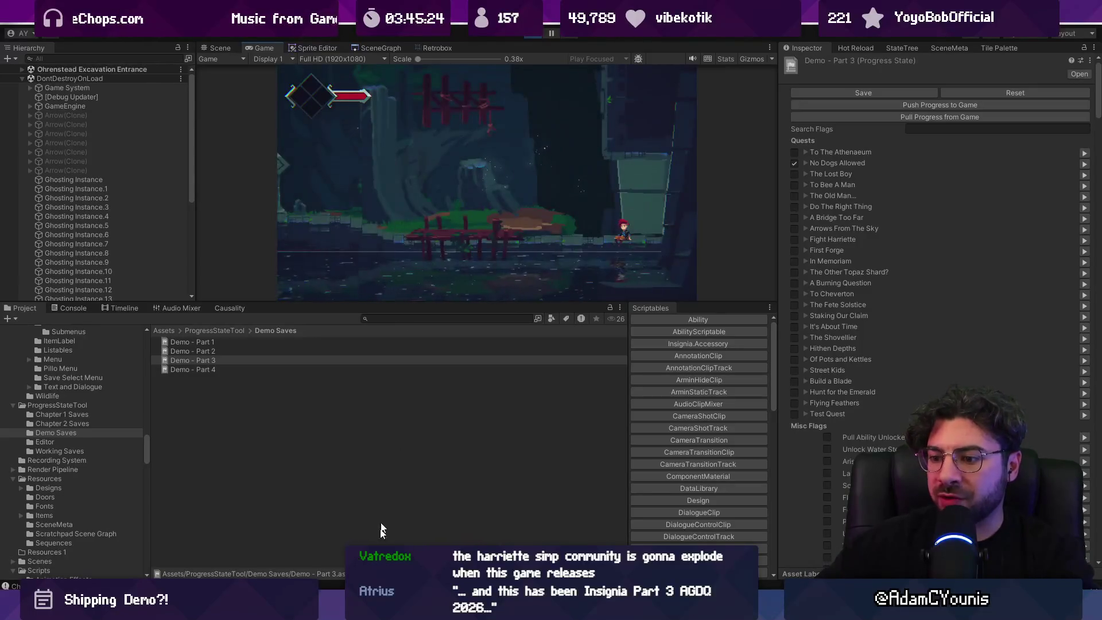
# Search Demo - Part 3.asset for '101' to find the money and totalMoney values
pyautogui.doubleClick(193, 360)
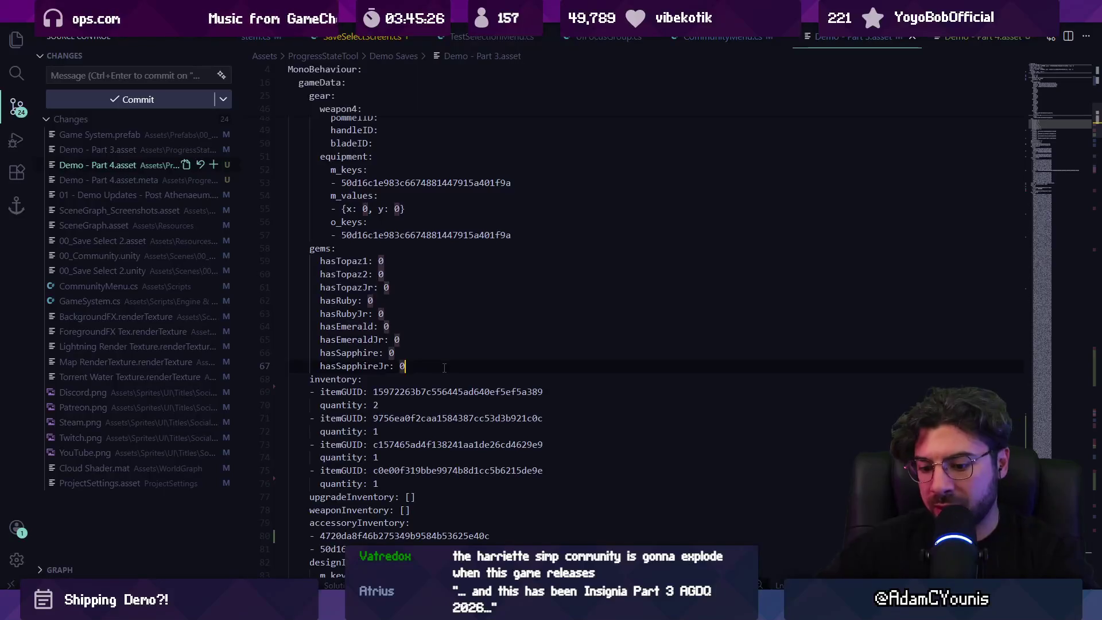
pyautogui.hotkey('ctrl', 'f')
pyautogui.write('101')
pyautogui.press('Return')
pyautogui.press('Return')
pyautogui.press('Return')
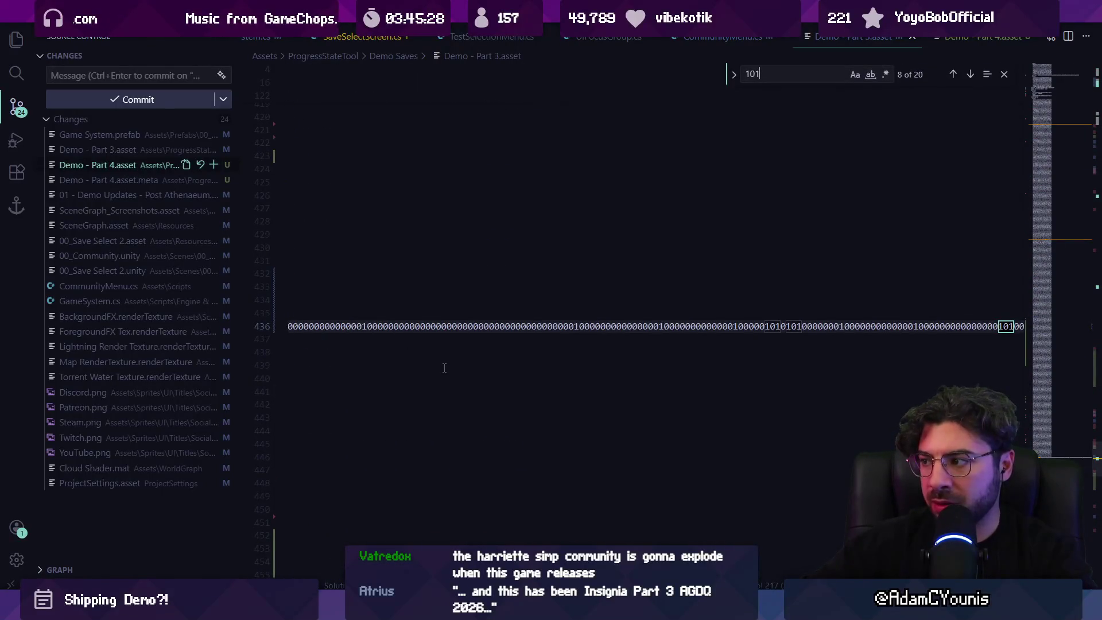
pyautogui.press('Return')
pyautogui.press('Return')
pyautogui.press('Return')
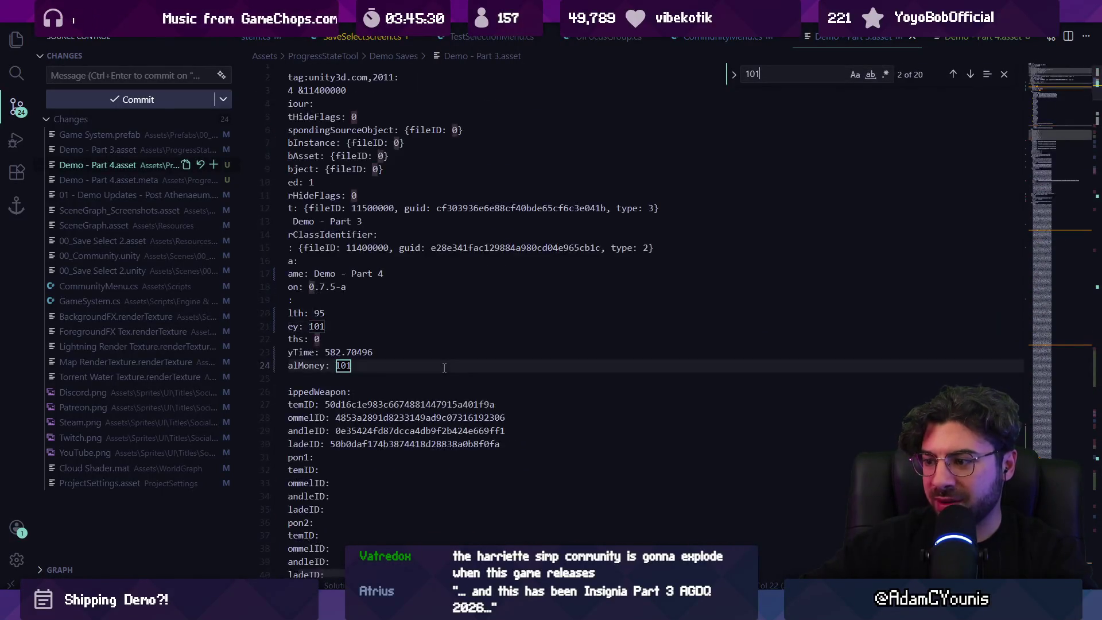
pyautogui.hotkey('shift', 'Return')
pyautogui.press('Return')
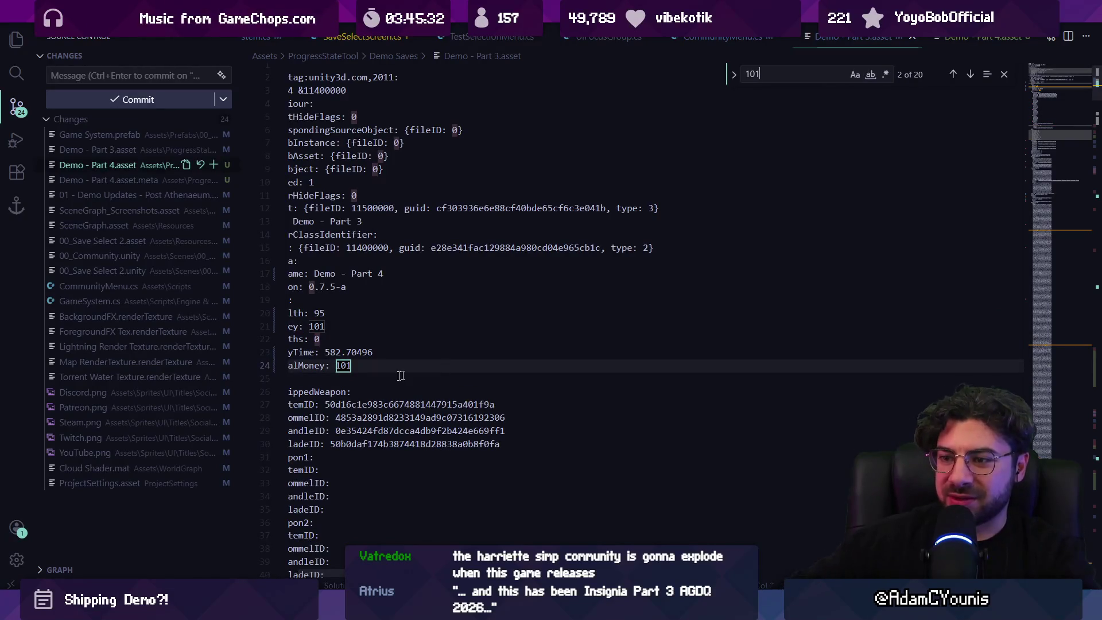
pyautogui.click(401, 375)
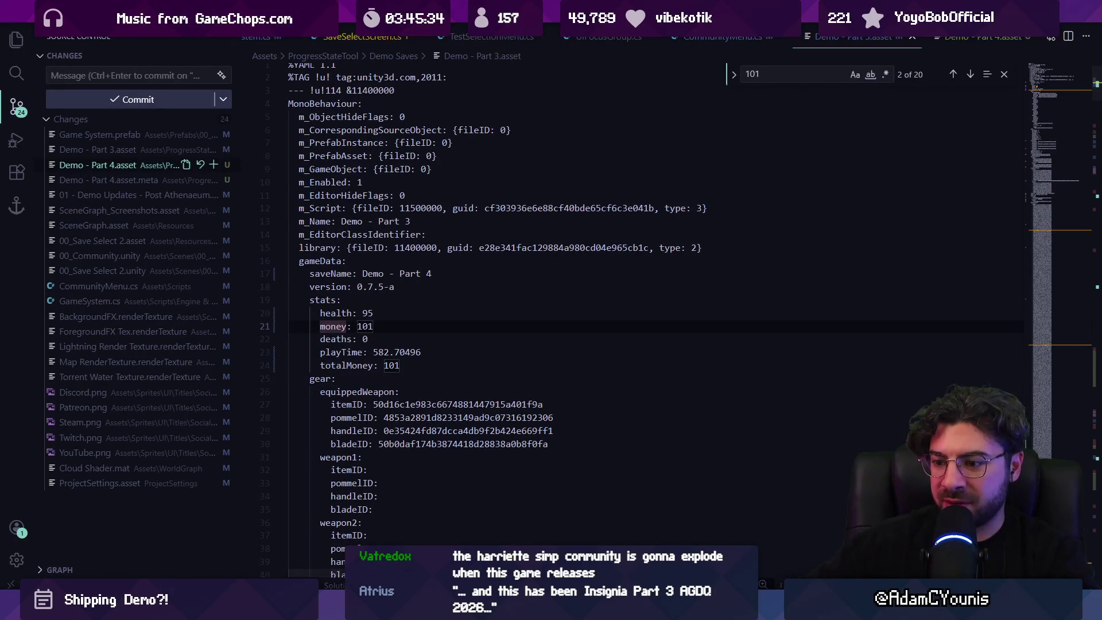
pyautogui.hotkey('alt', 'Tab')
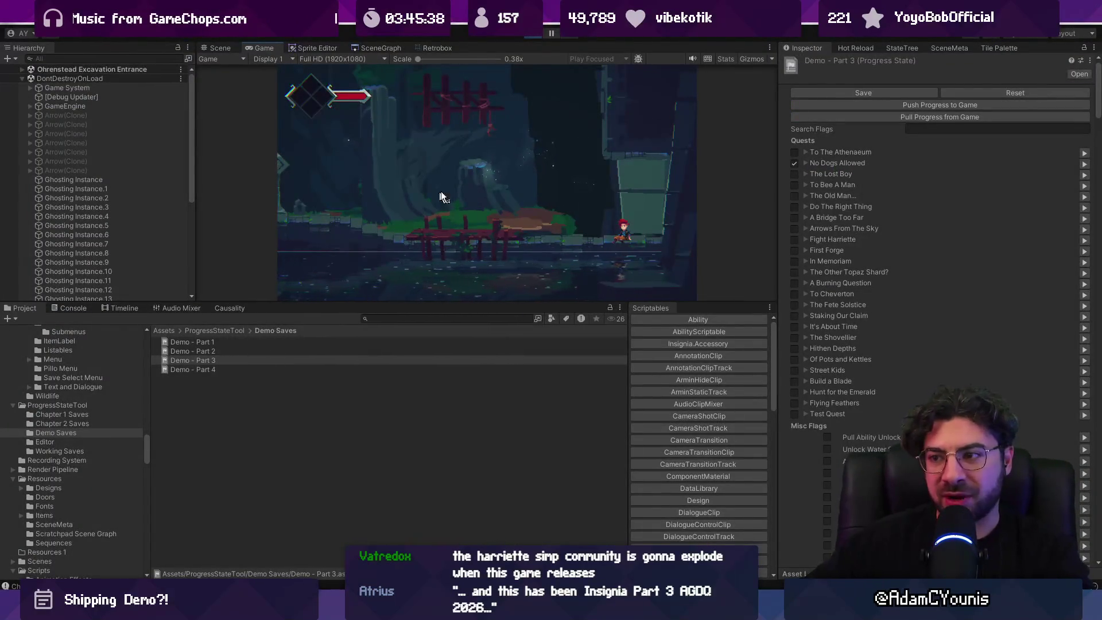
# Maximize the Game view and play on until The Scale Ensign ability unlocks
pyautogui.hotkey('shift', 'space')
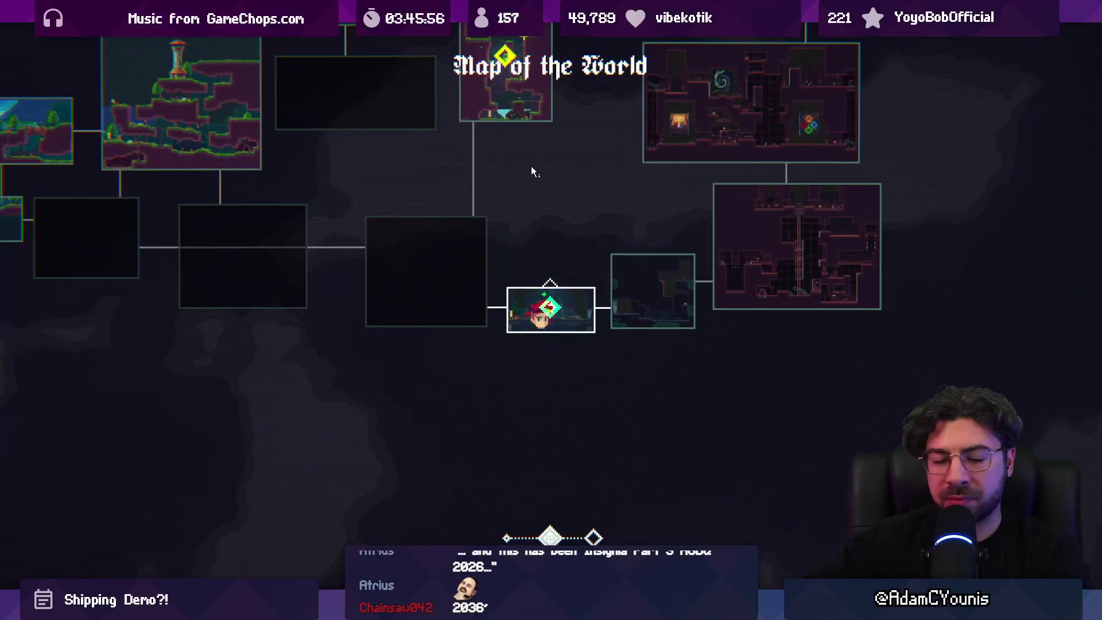
pyautogui.scroll(-1, 532, 166)
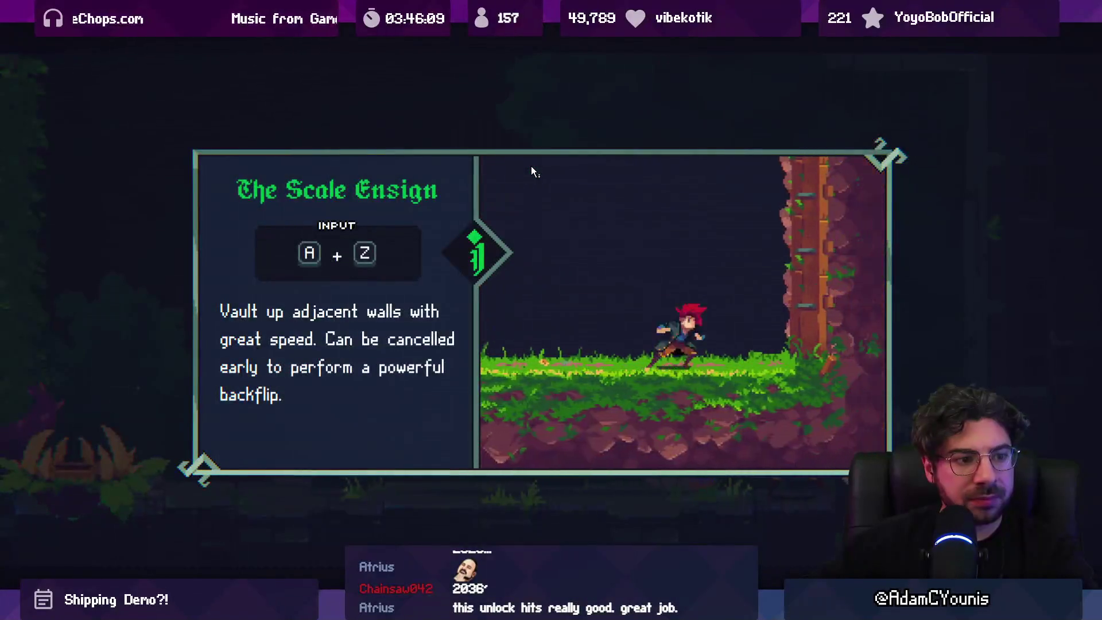
# Dismiss the Scale Ensign panel, then climb the vine walls and shaft, slashing plants
pyautogui.press('Return')
pyautogui.press('Left')
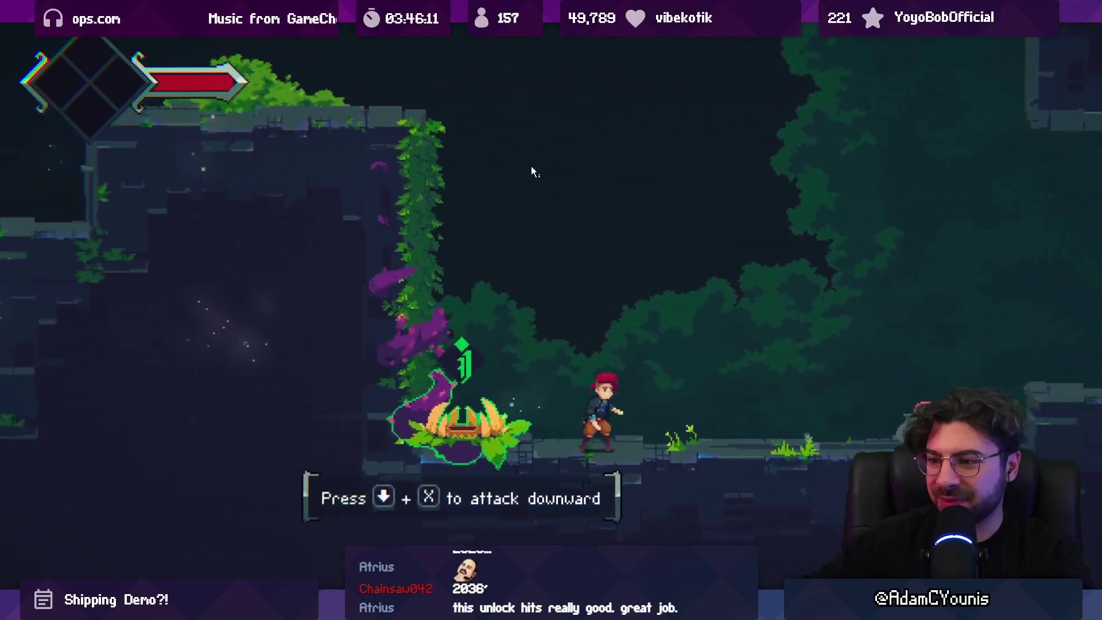
pyautogui.press('x')
pyautogui.press('z')
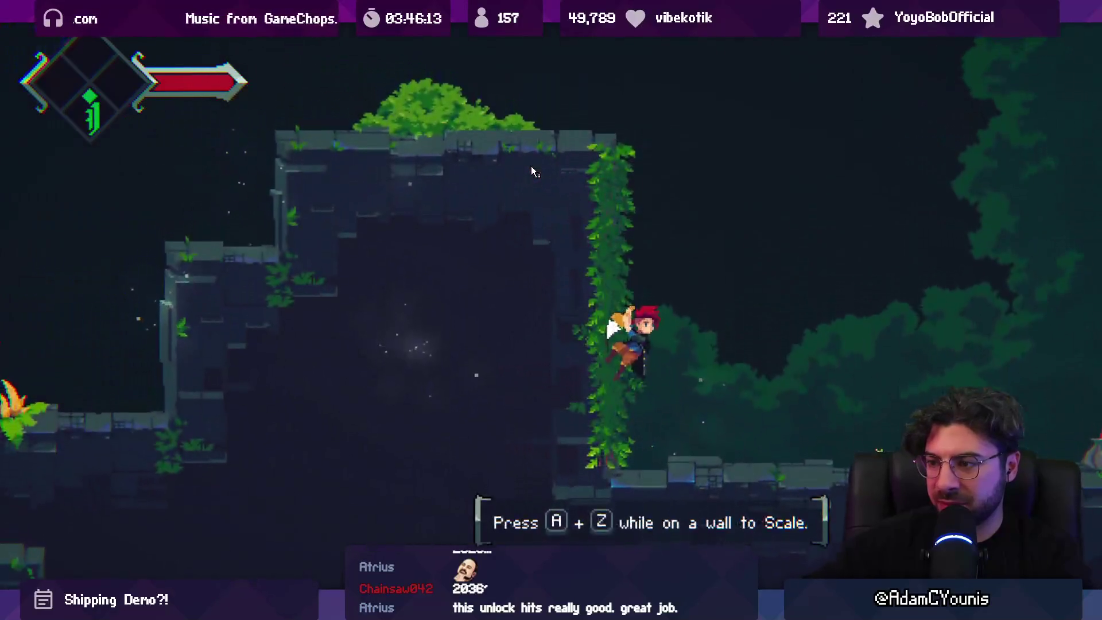
pyautogui.press('Up')
pyautogui.press('z')
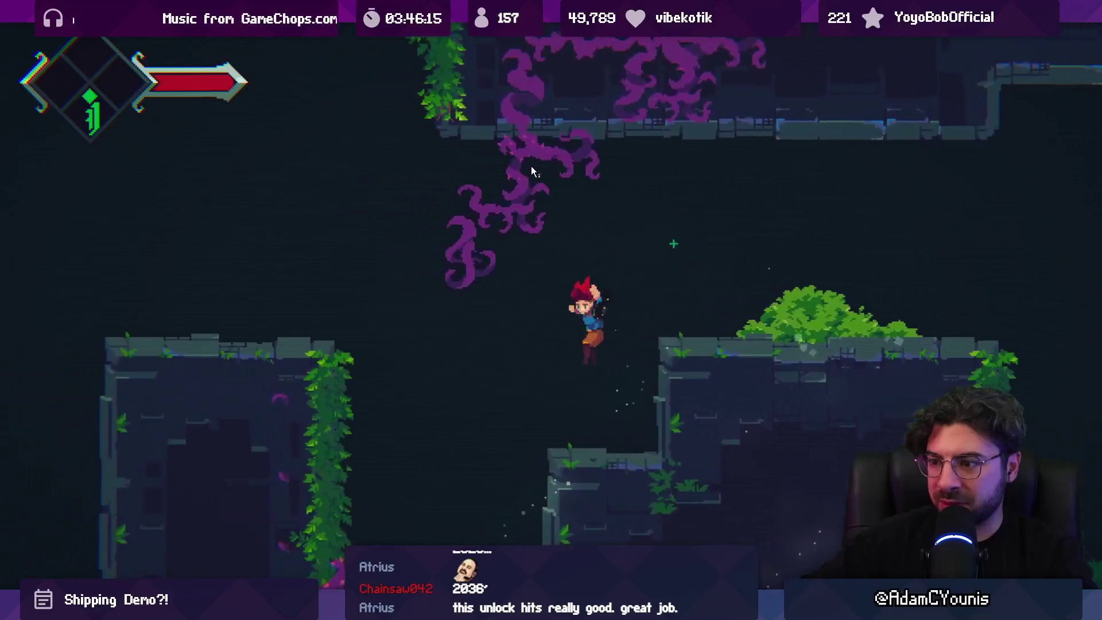
pyautogui.press('x')
pyautogui.press('x')
pyautogui.press('Up')
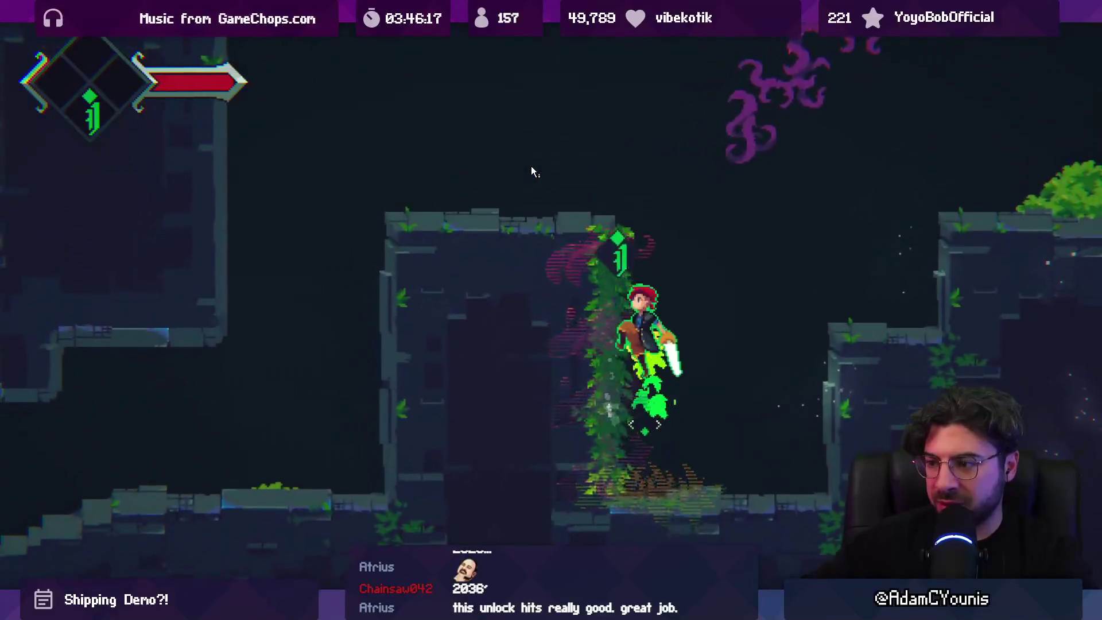
pyautogui.press('z')
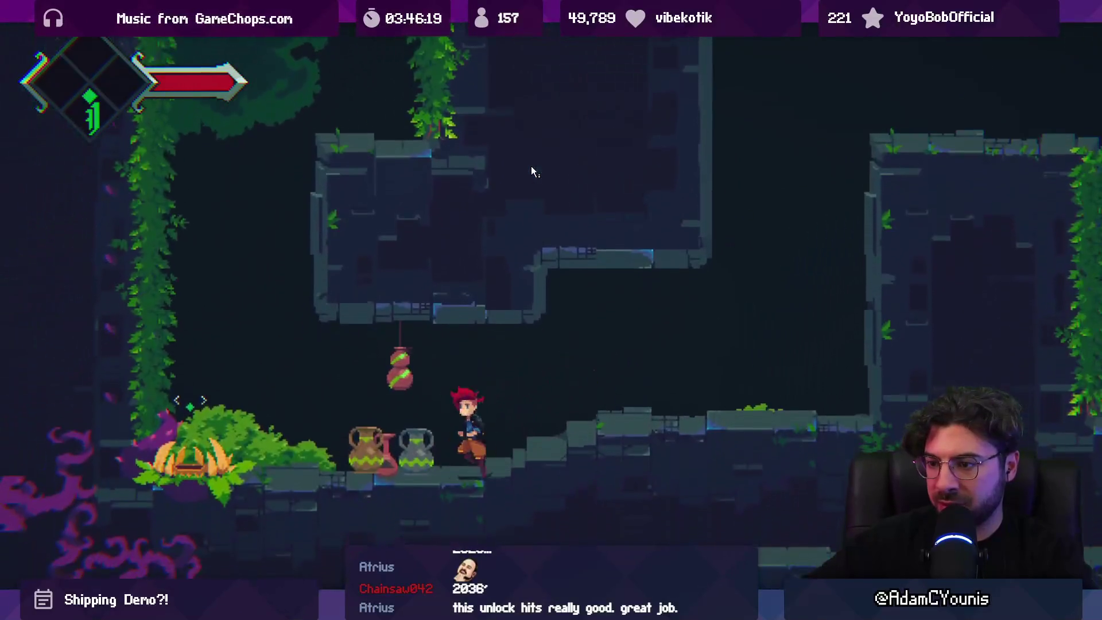
pyautogui.press('x')
pyautogui.press('x')
# Leap between vine walls and bounce off the flower into the next room
pyautogui.press('z')
pyautogui.press('z')
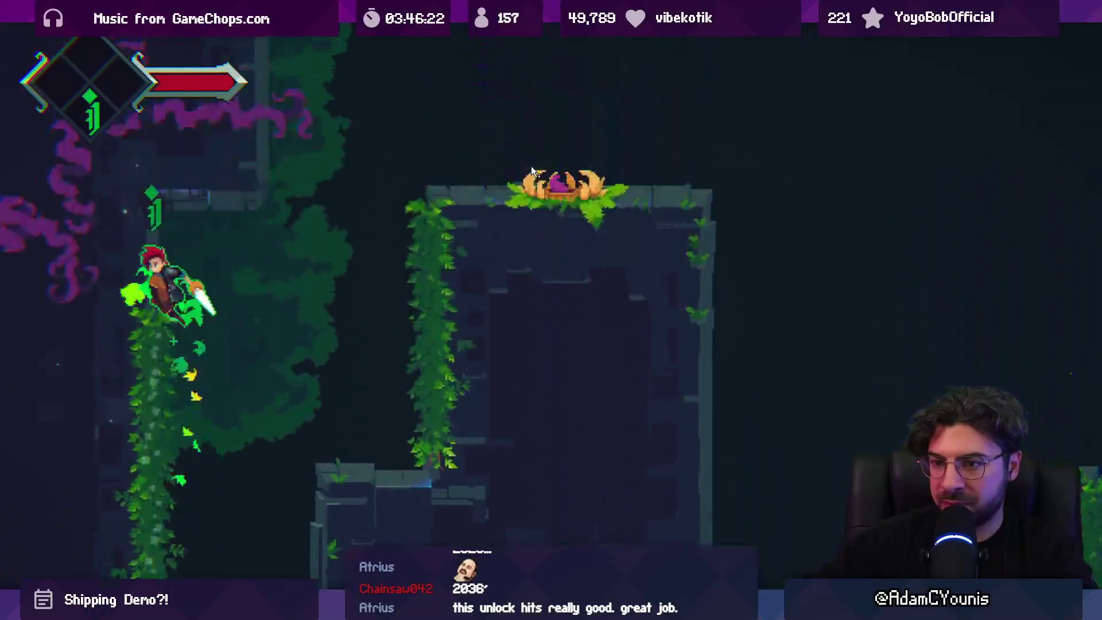
pyautogui.press('Right')
pyautogui.press('x')
pyautogui.press('Up')
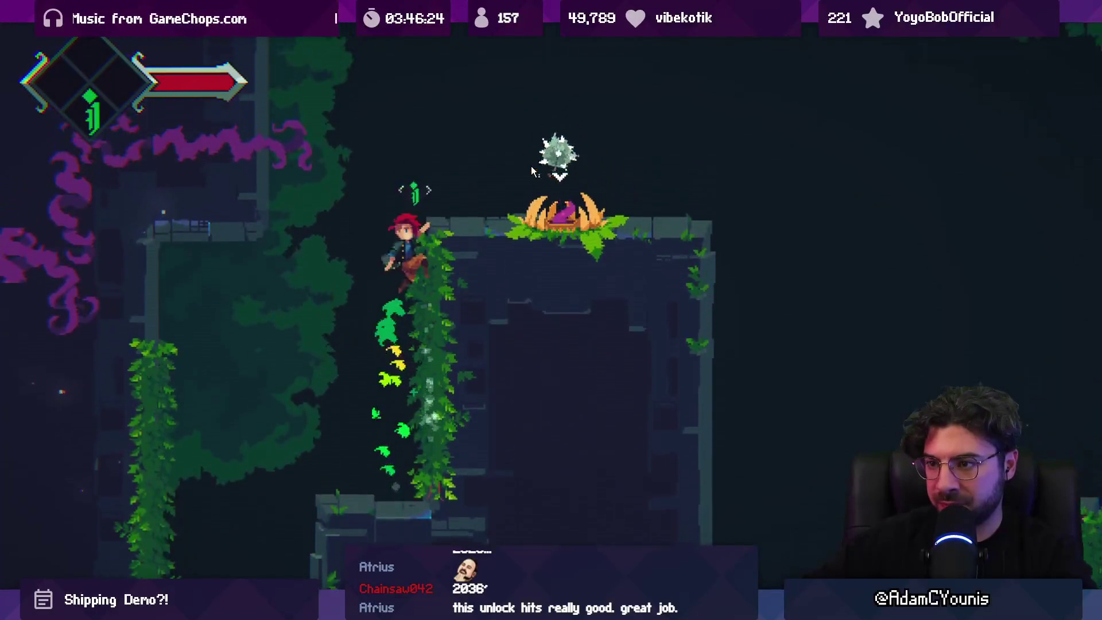
pyautogui.press('Right')
pyautogui.press('x')
pyautogui.press('Right')
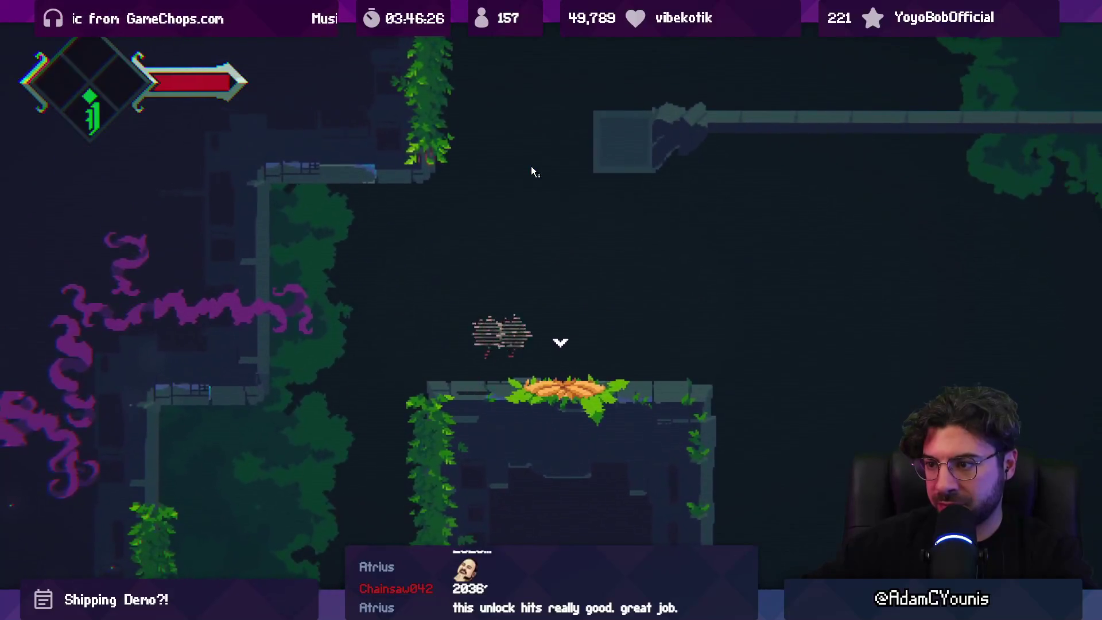
# Climb the vine walls into the shrine room and claim the shrine's reward
pyautogui.press('Right')
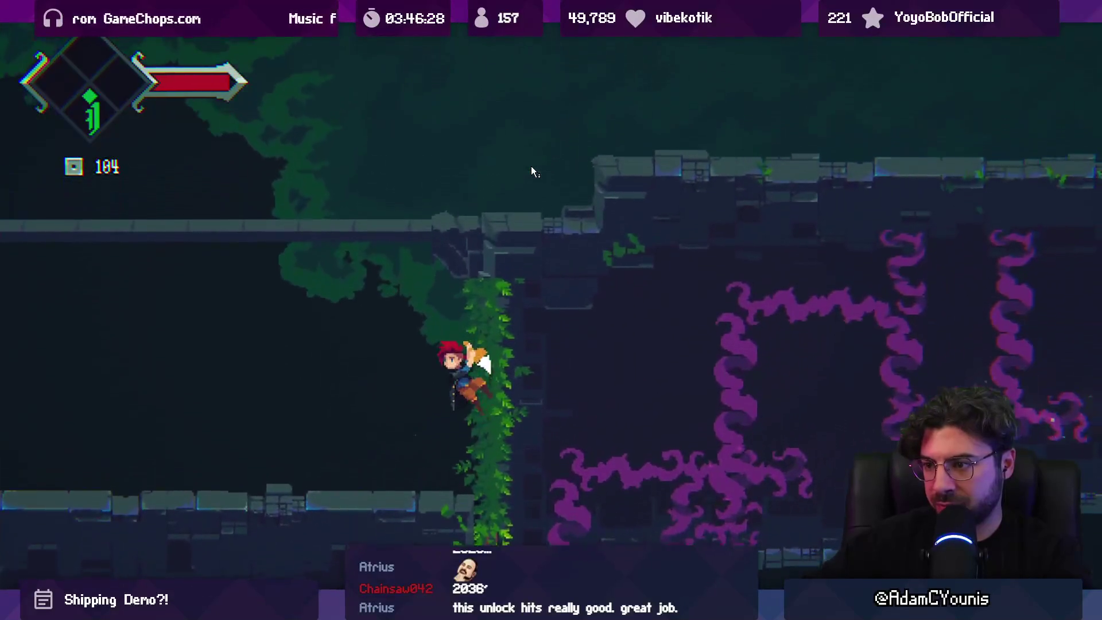
pyautogui.press('Up')
pyautogui.press('Left')
pyautogui.press('Left')
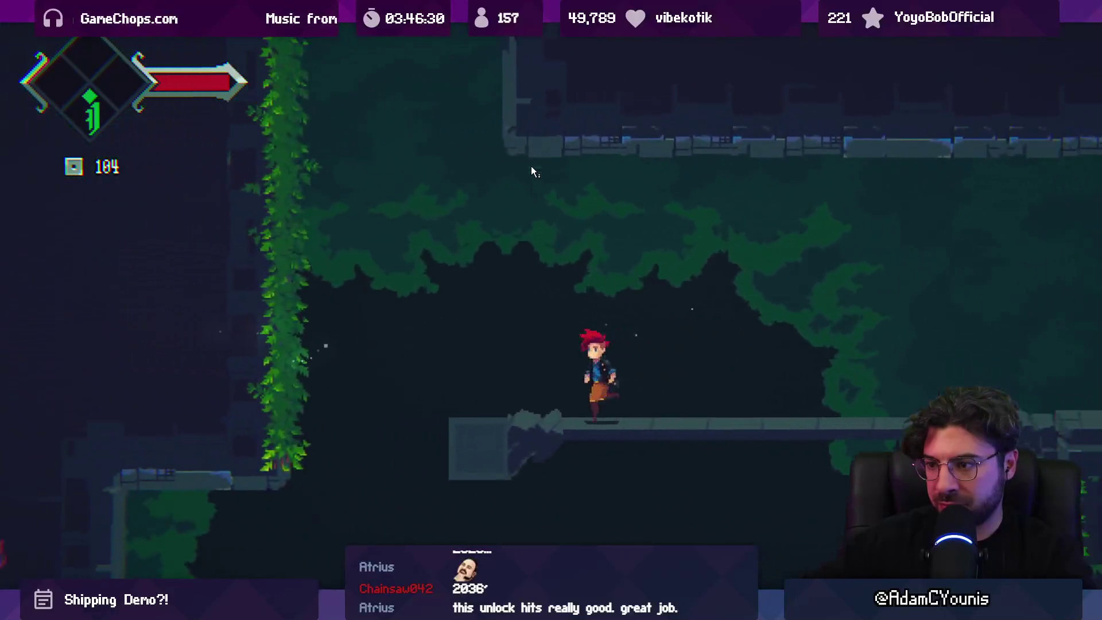
pyautogui.press('Up')
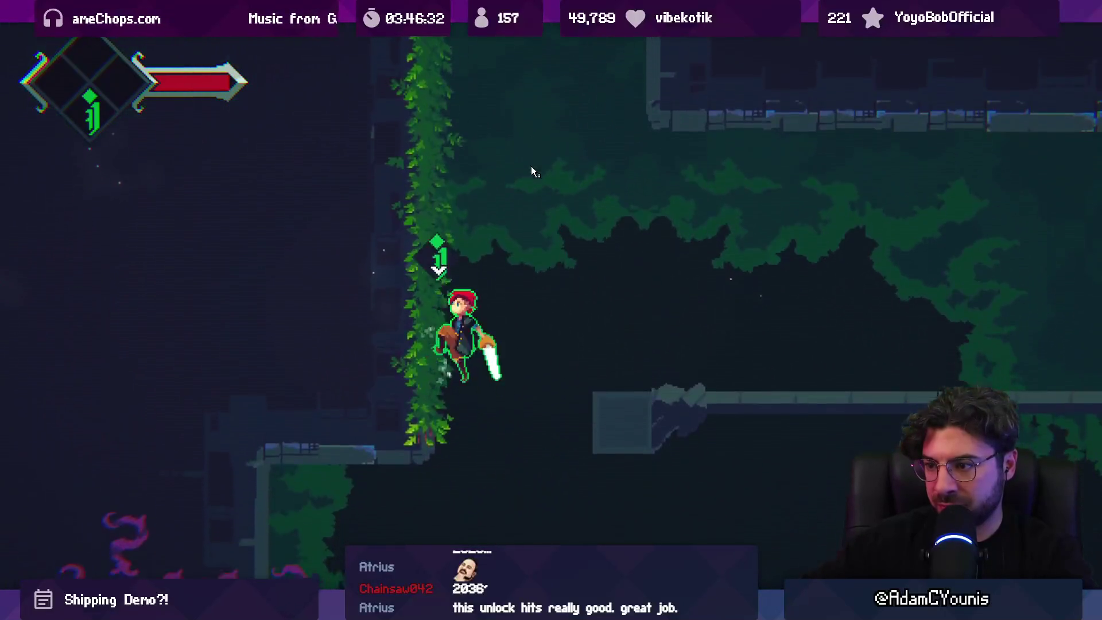
pyautogui.press('Up')
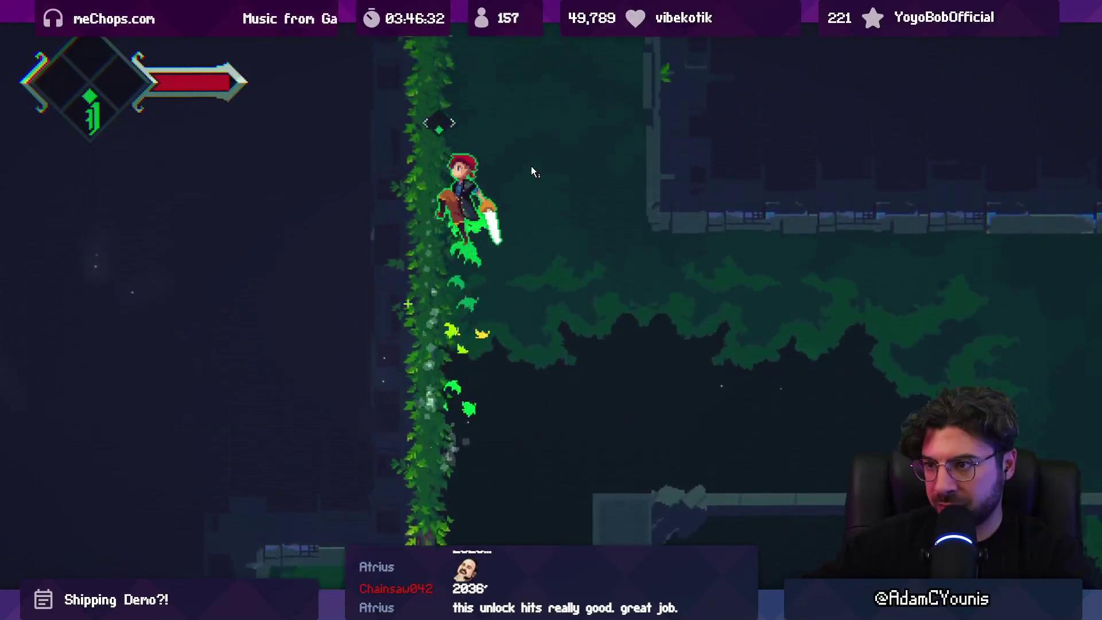
pyautogui.press('Right')
pyautogui.press('s')
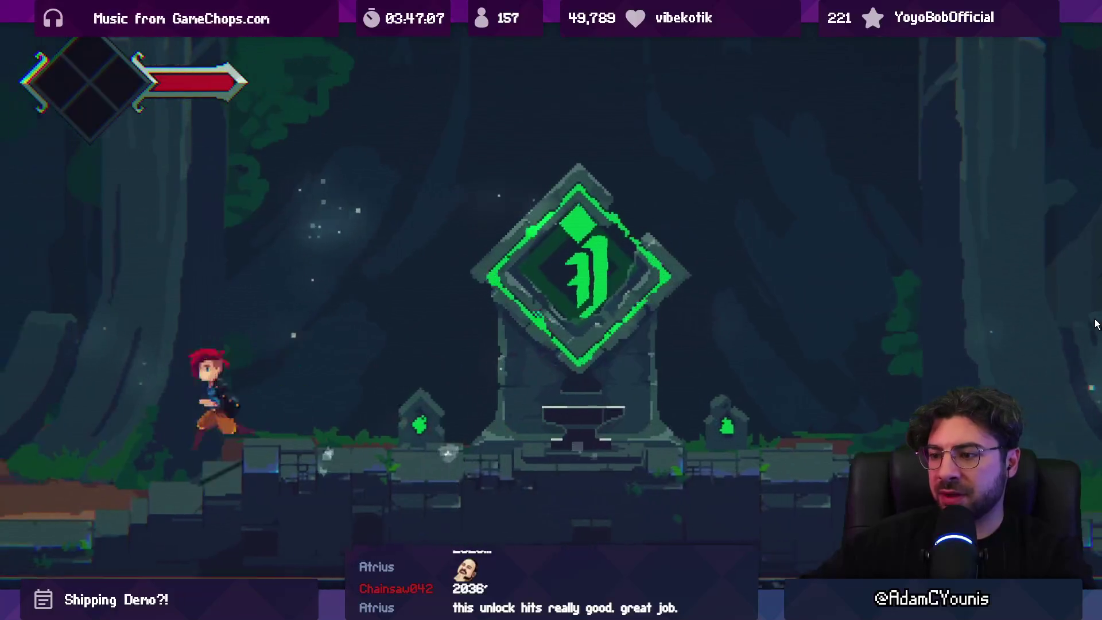
# Run Armin left past the forge shrine toward the blacksmith's forge
pyautogui.press('Left')
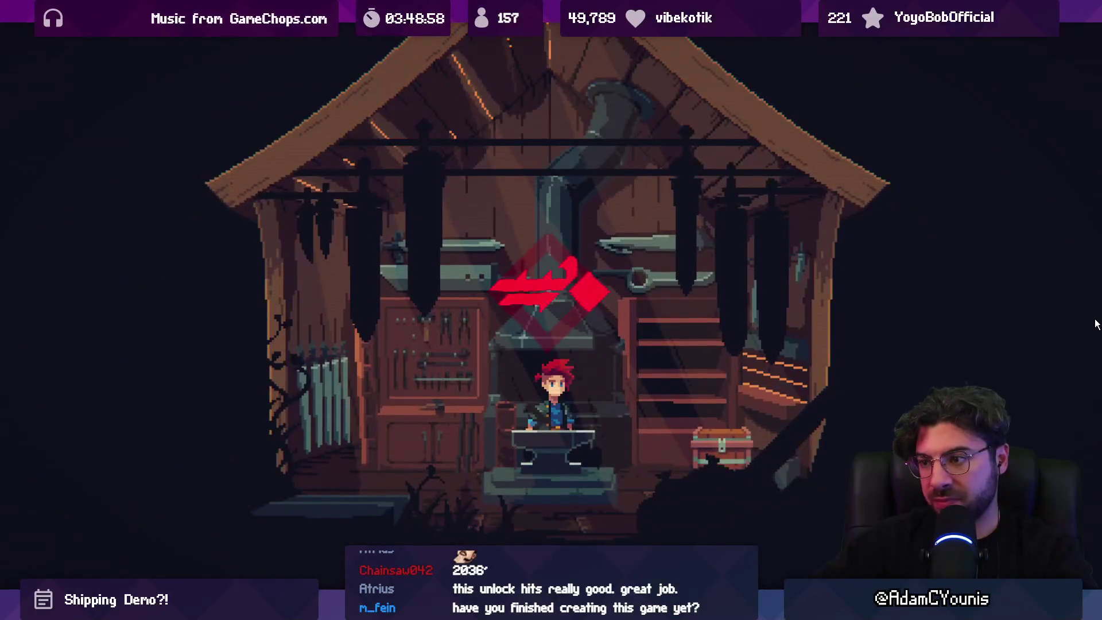
# Zoom in on the world map to head for Ohrenstead Chasm
pyautogui.scroll(1, 1095, 324)
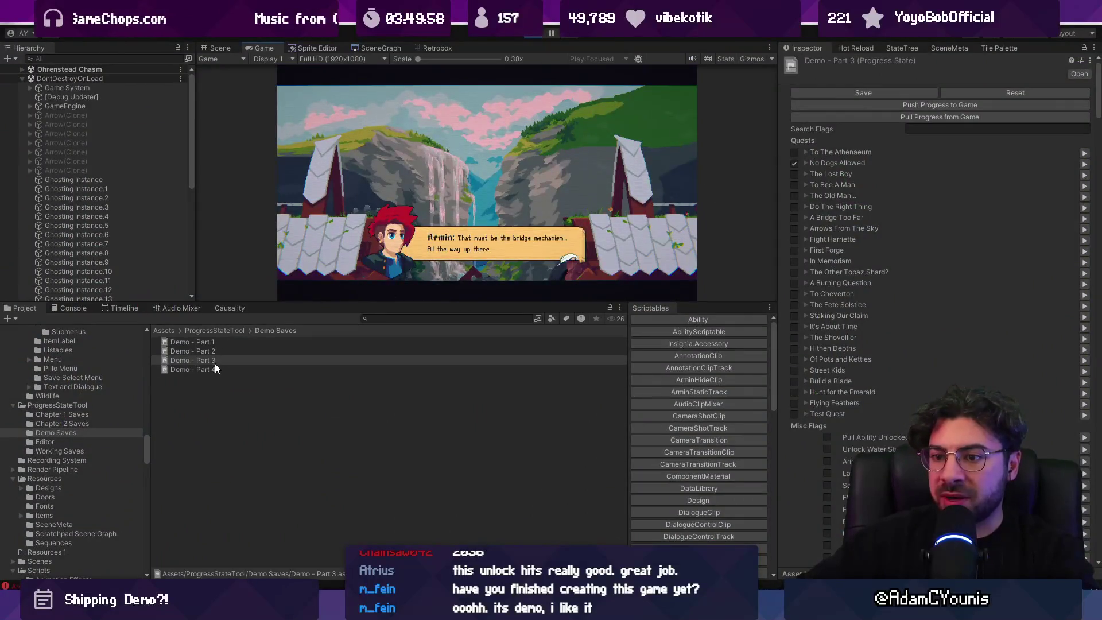
# Pull the running game's progress into Demo - Part 4 and search its flags for 'bri' and 'spied'
pyautogui.click(215, 369)
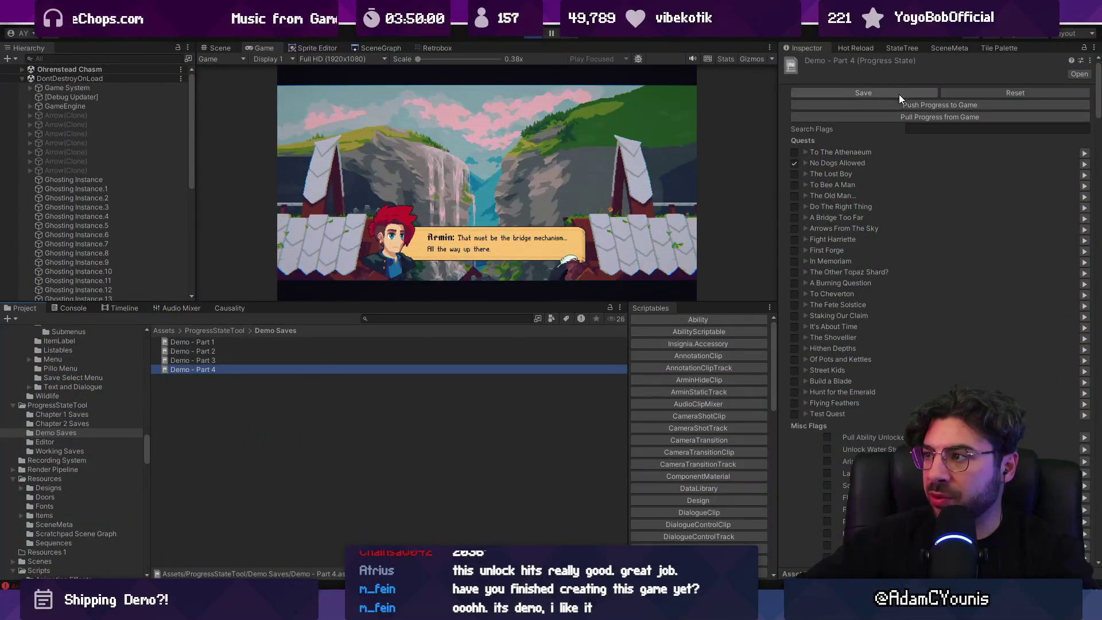
pyautogui.click(934, 116)
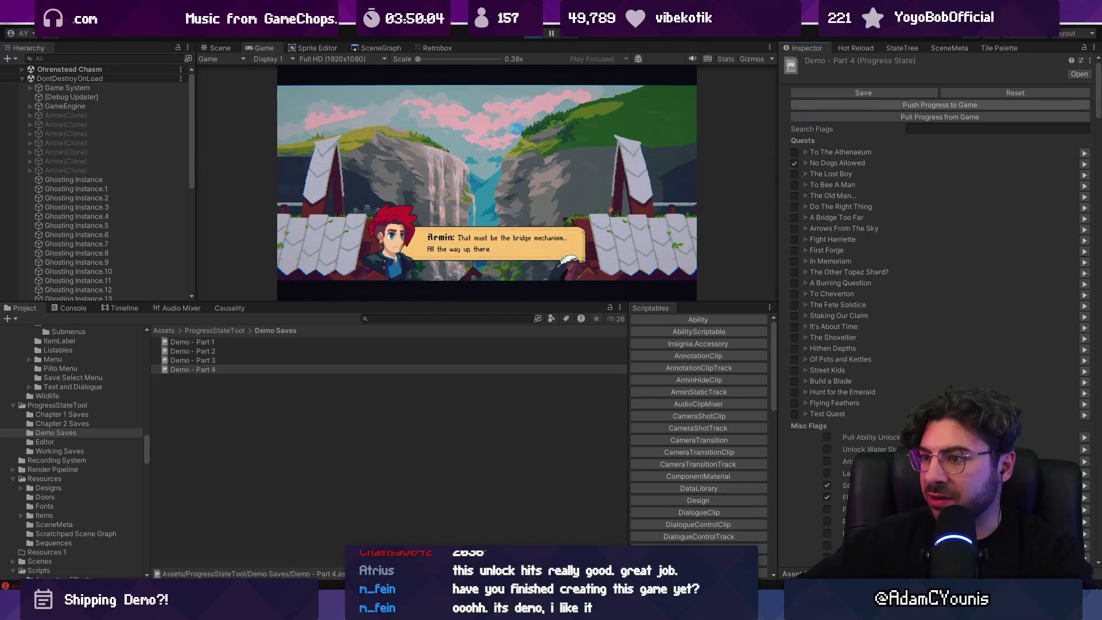
pyautogui.click(943, 128)
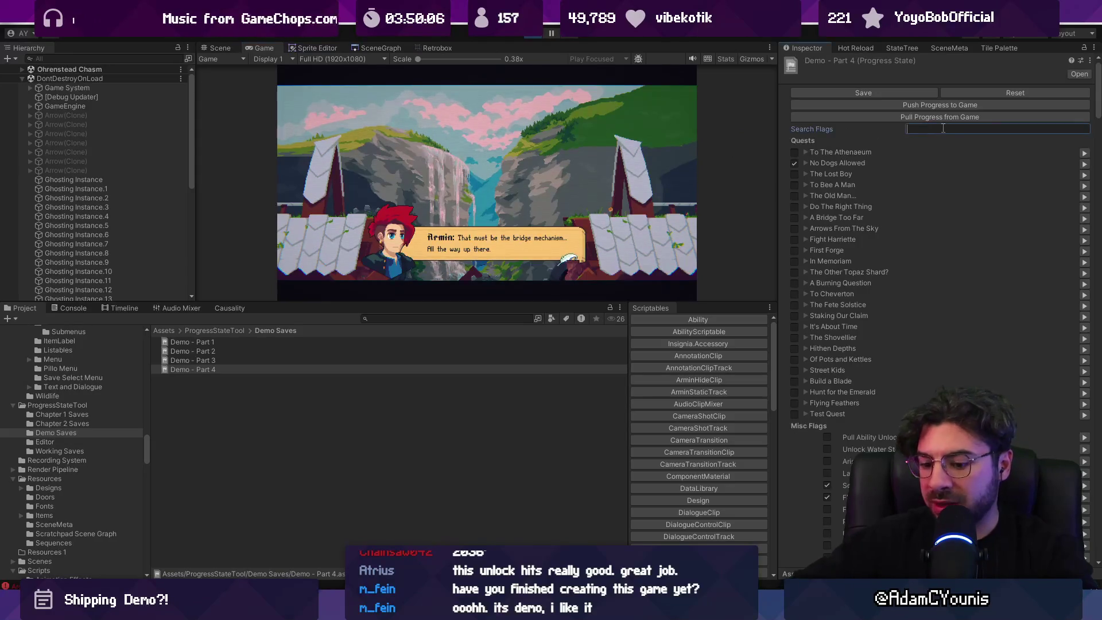
pyautogui.write('bri')
pyautogui.press('BackSpace')
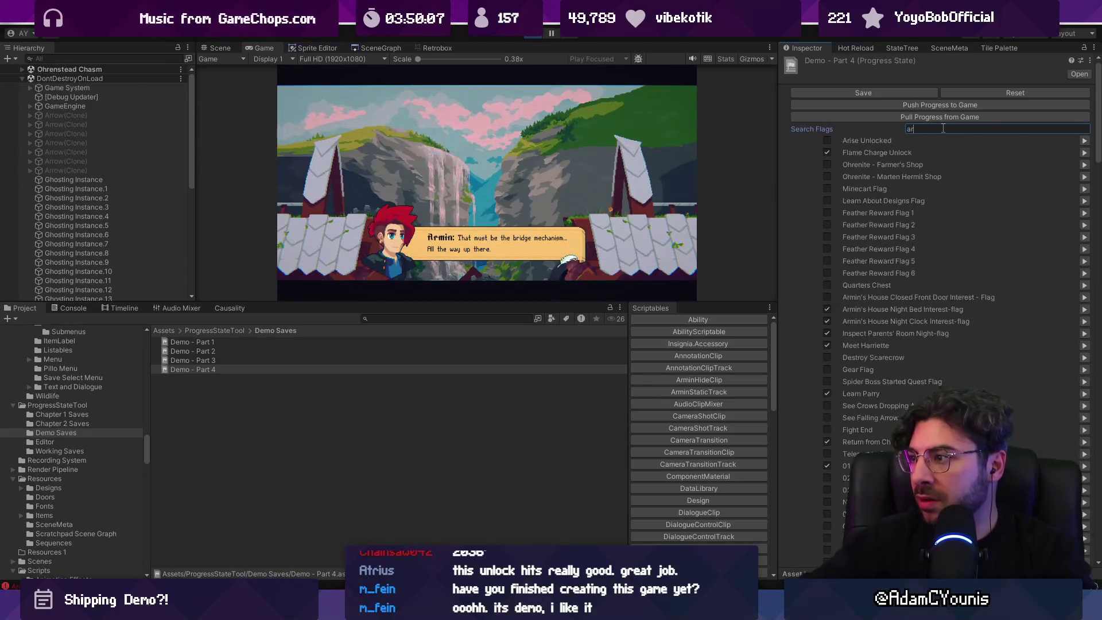
pyautogui.write('spied')
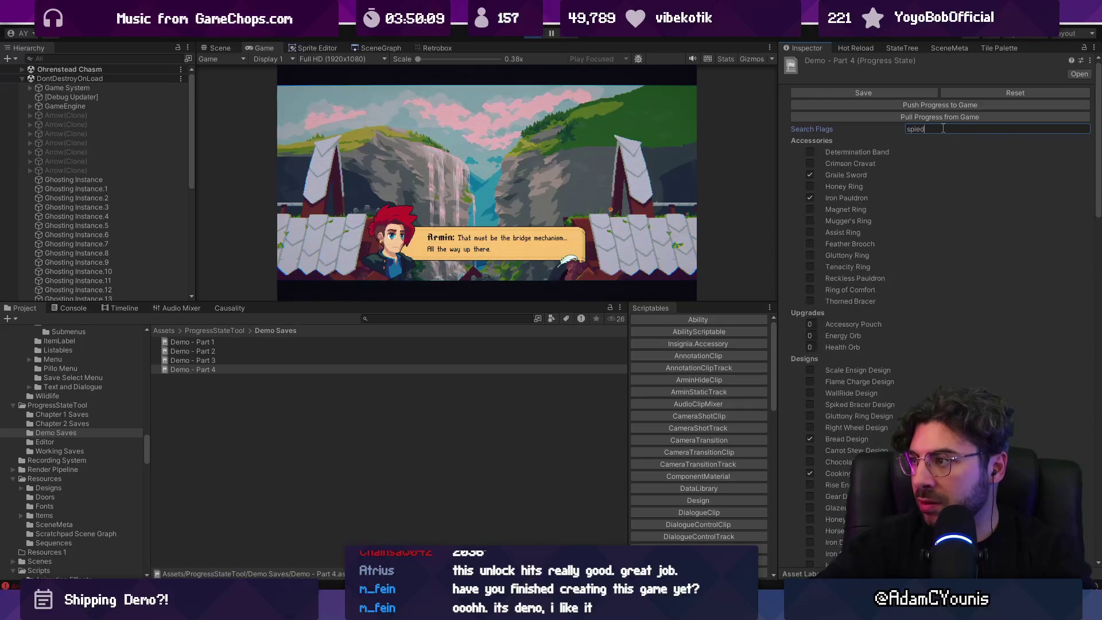
pyautogui.press('BackSpace')
pyautogui.press('BackSpace')
pyautogui.press('BackSpace')
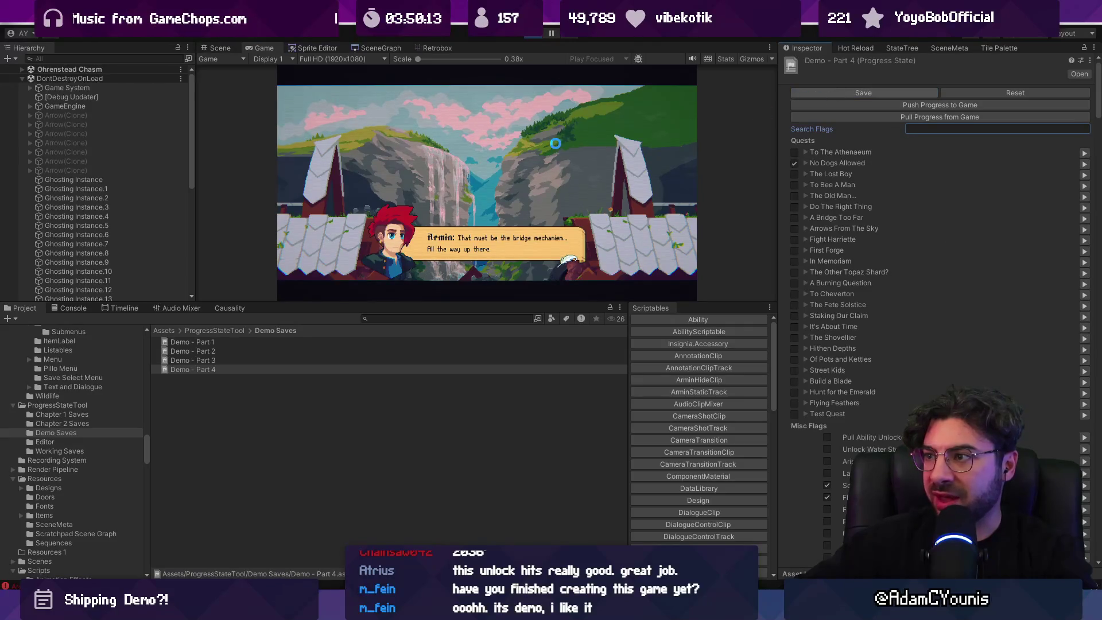
pyautogui.hotkey('shift', 'space')
# Finish Armin's chasm dialogue, move him briefly, and restore the full editor layout
pyautogui.press('space')
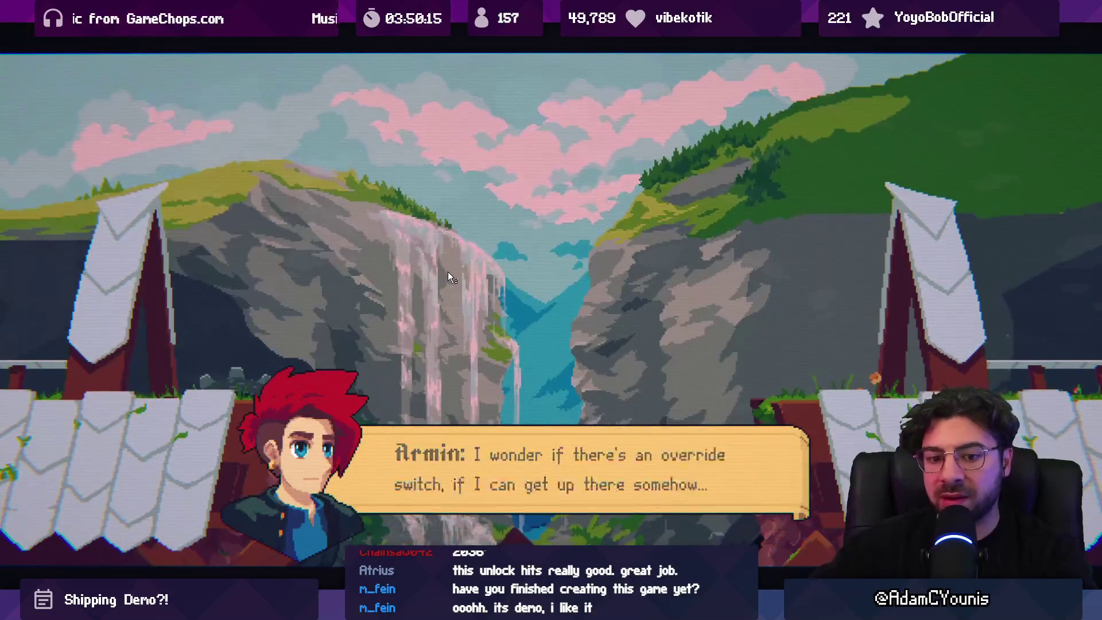
pyautogui.press('space')
pyautogui.press('Right')
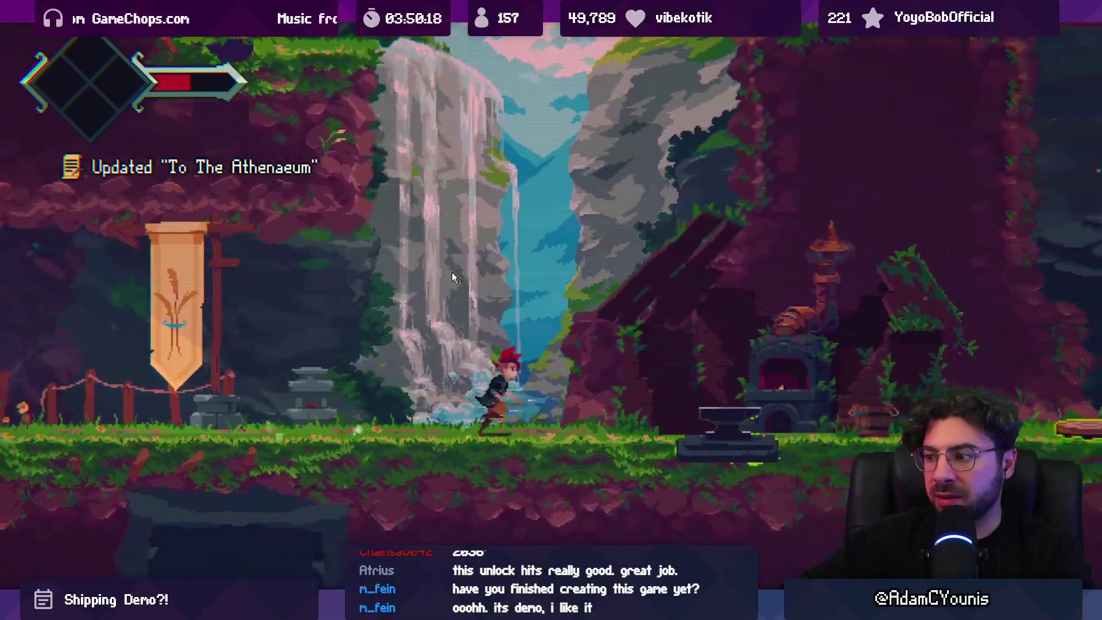
pyautogui.press('Left')
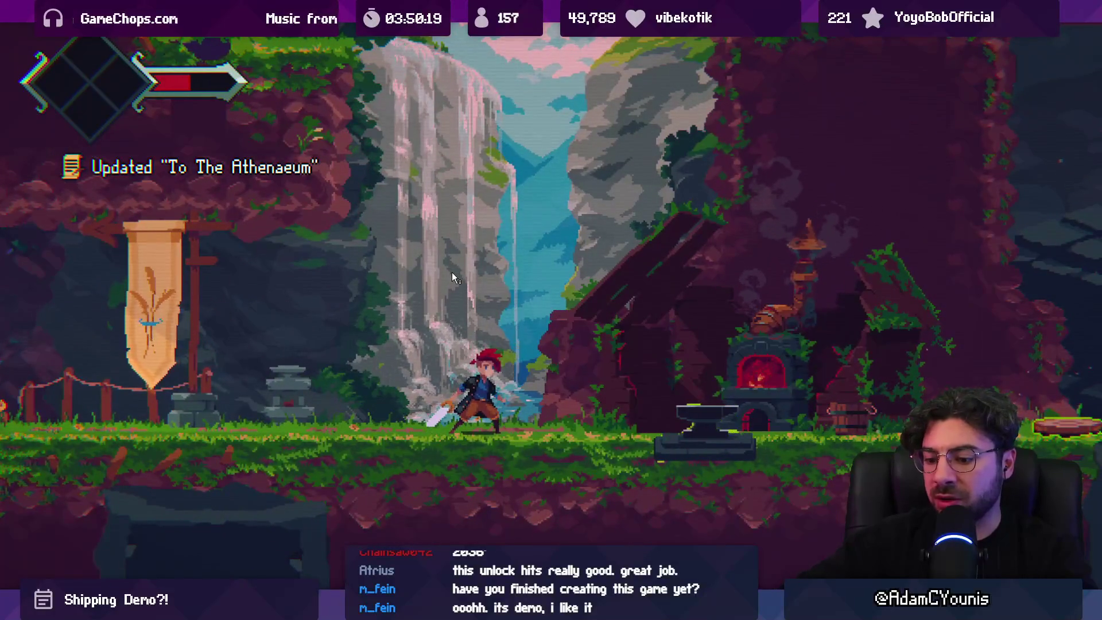
pyautogui.hotkey('shift', 'space')
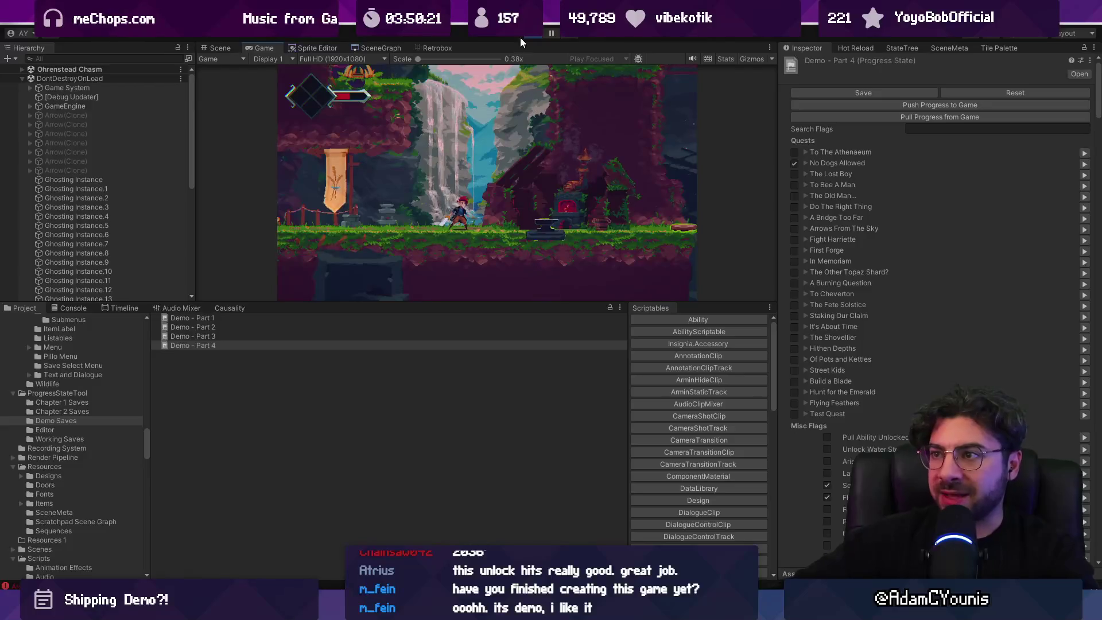
# Stop the game and replay it from Save Select in a maximized Game view
pyautogui.click(525, 34)
pyautogui.click(525, 34)
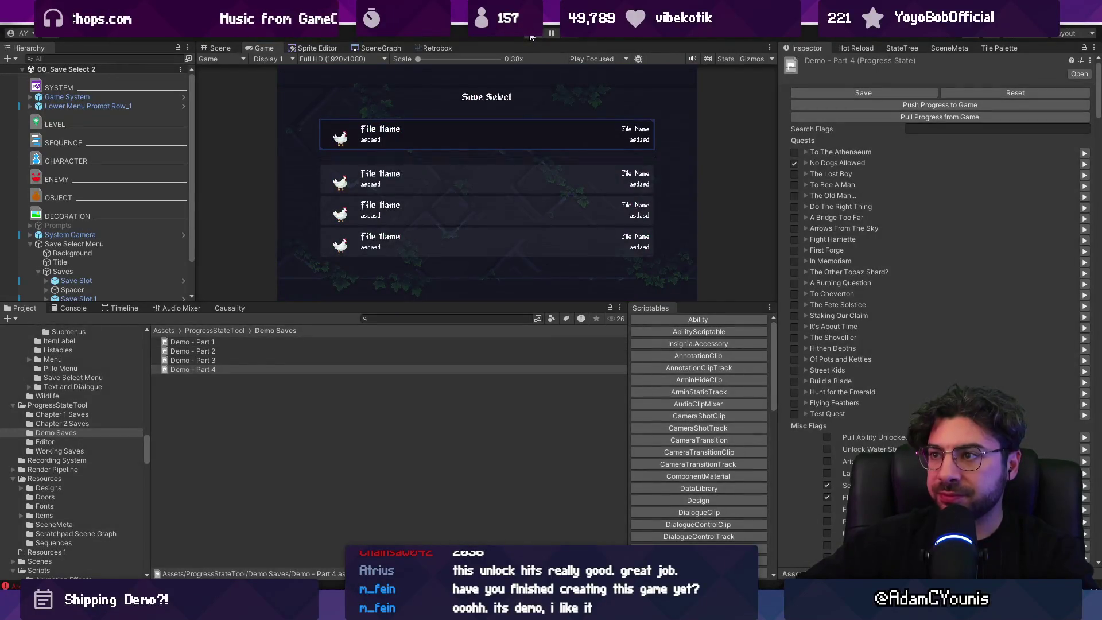
pyautogui.hotkey('shift', 'space')
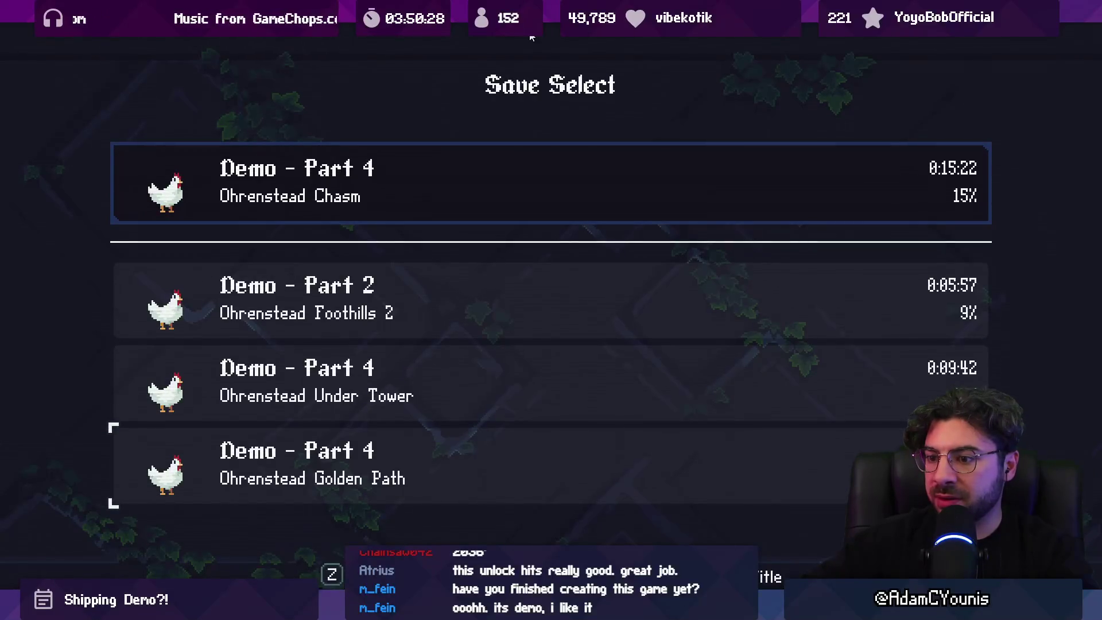
# Load Demo - Part 4, clear the plant on the ledge and defeat the hedgehog
pyautogui.press('z')
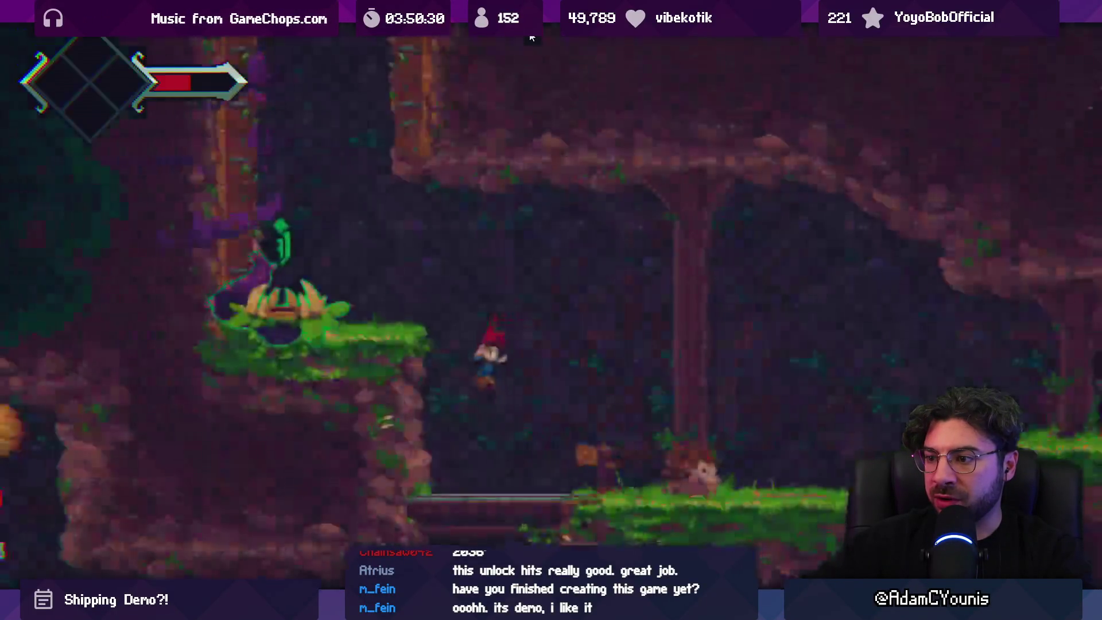
pyautogui.press('Left')
pyautogui.press('z')
pyautogui.press('x')
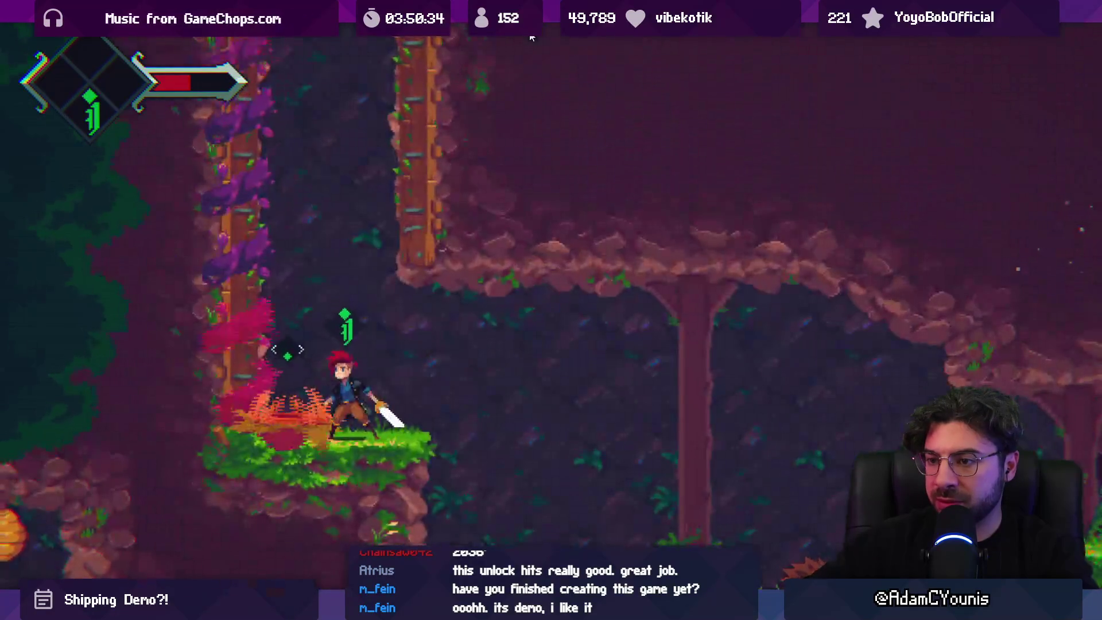
pyautogui.press('Right')
pyautogui.press('x')
pyautogui.press('x')
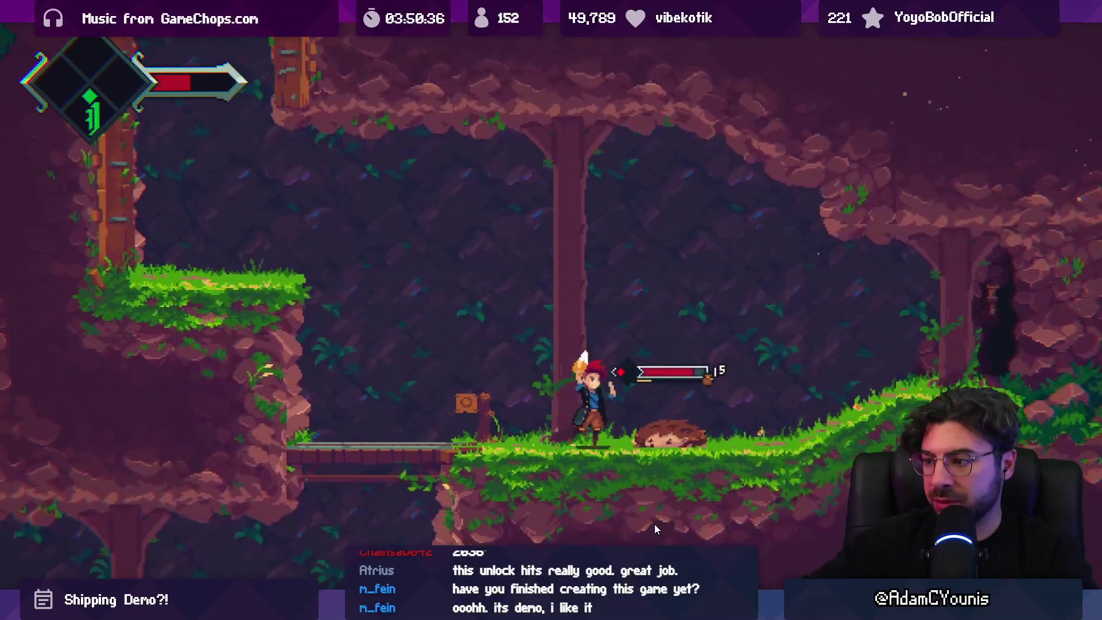
pyautogui.press('x')
pyautogui.press('x')
pyautogui.press('x')
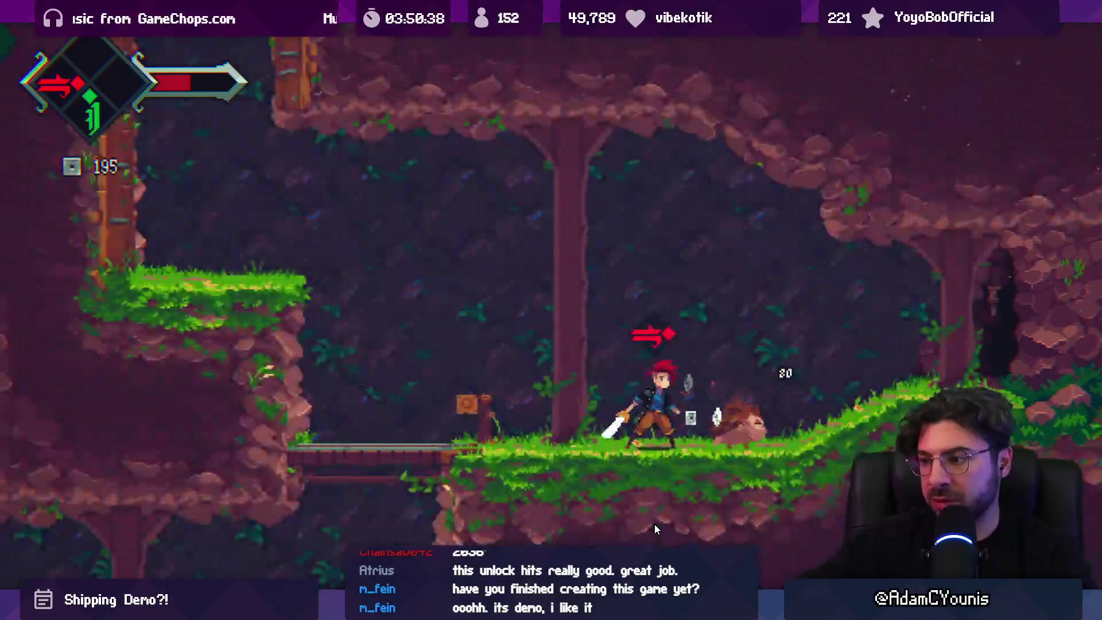
# Check the world map, travel through the shaft to the banner room, then restore the layout
pyautogui.press('m')
pyautogui.press('m')
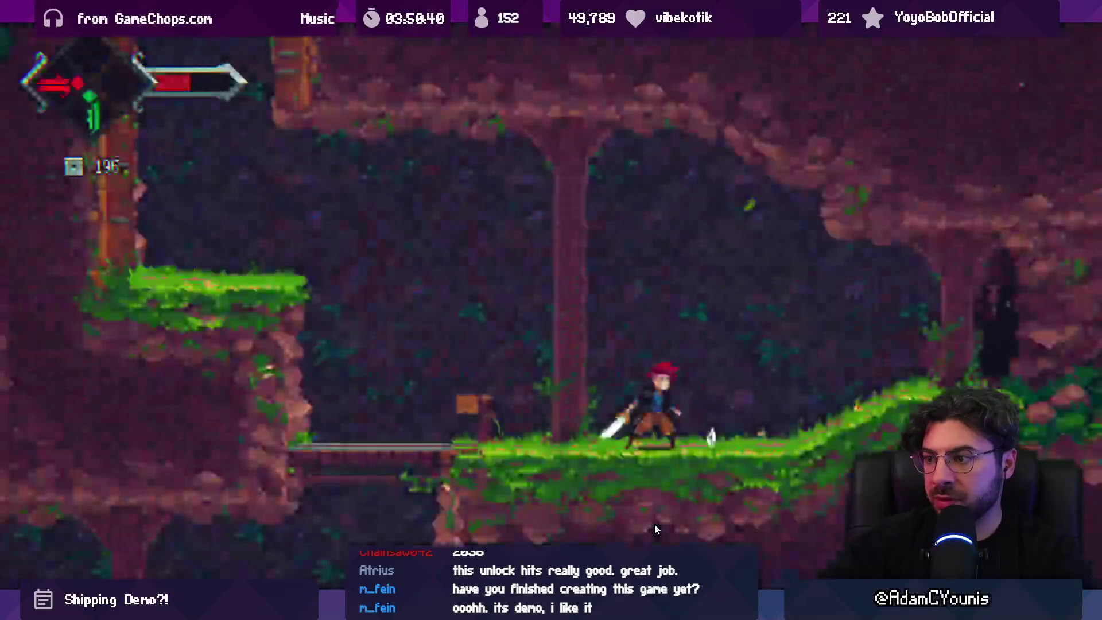
pyautogui.press('Right')
pyautogui.press('m')
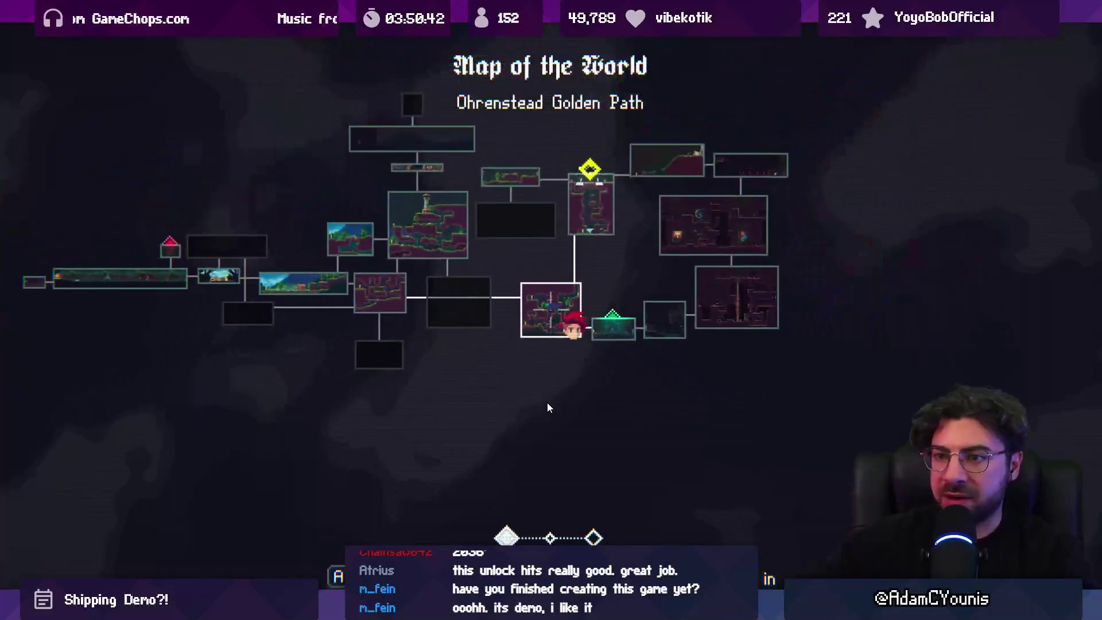
pyautogui.press('m')
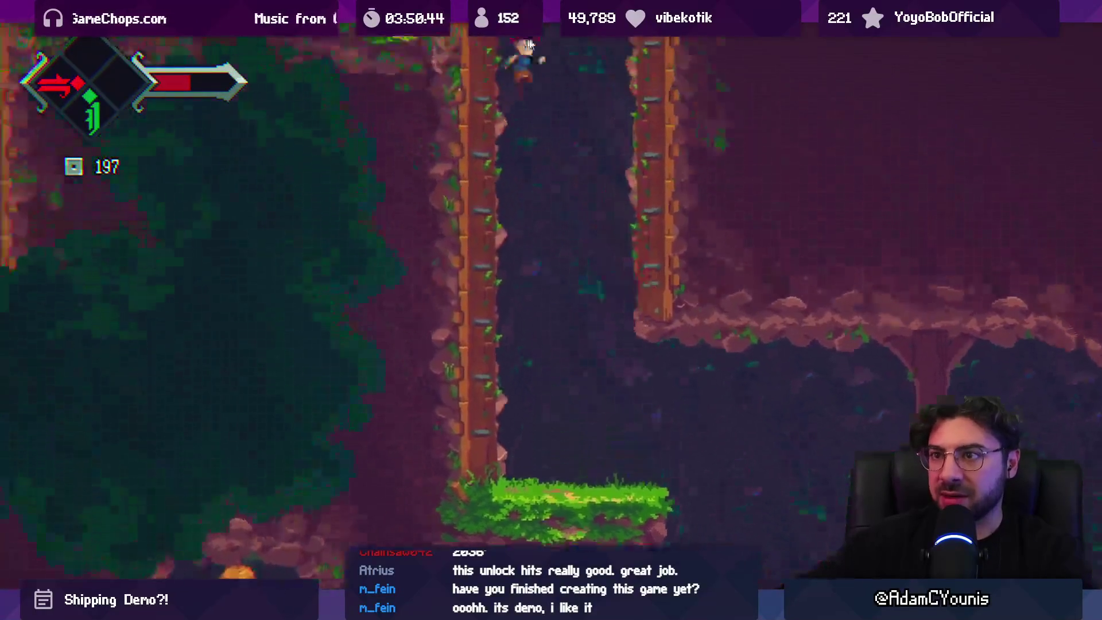
pyautogui.press('space')
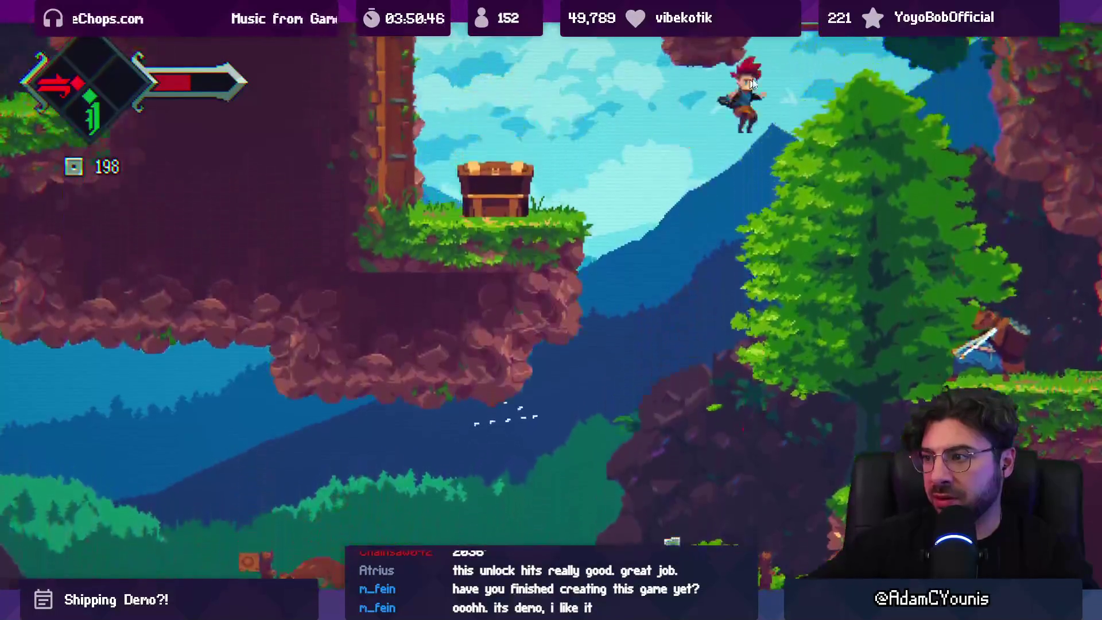
pyautogui.press('Right')
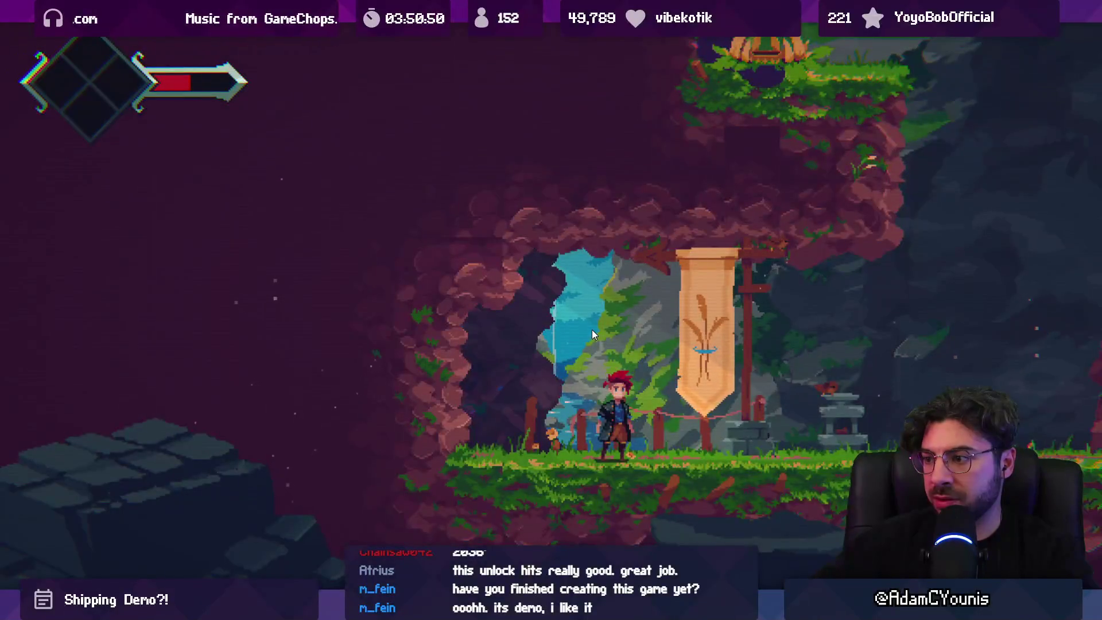
pyautogui.press('Left')
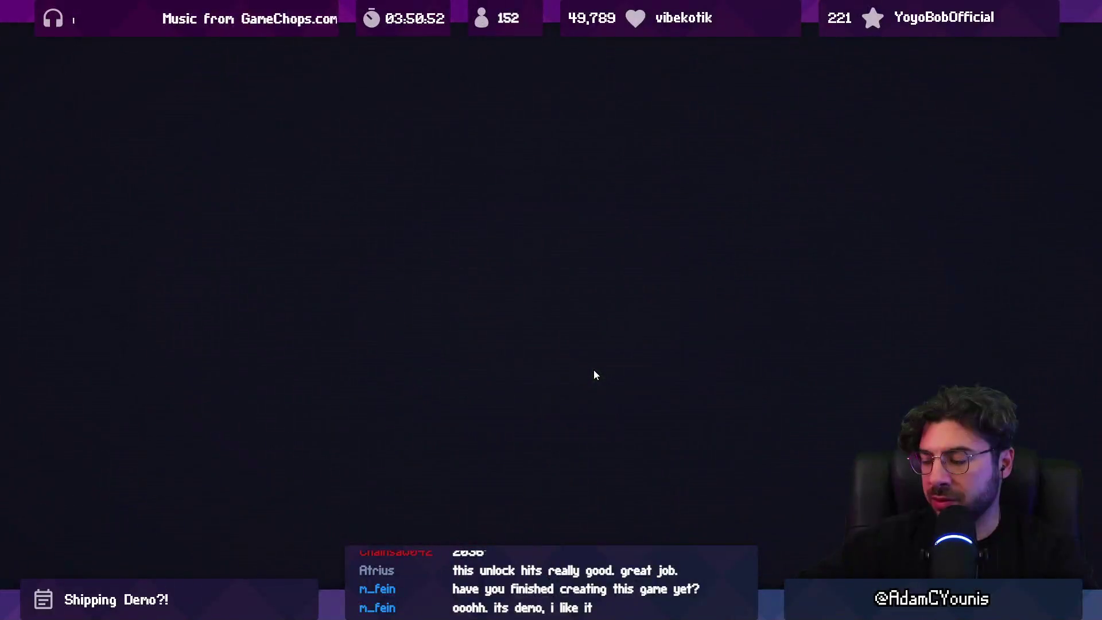
pyautogui.press('Up')
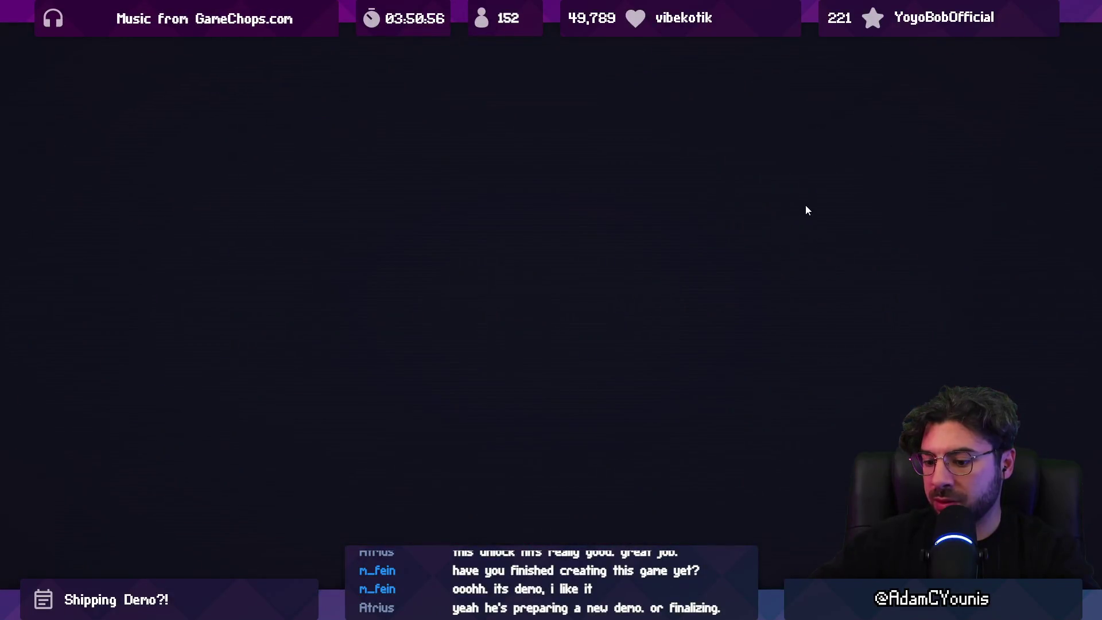
pyautogui.hotkey('shift', 'space')
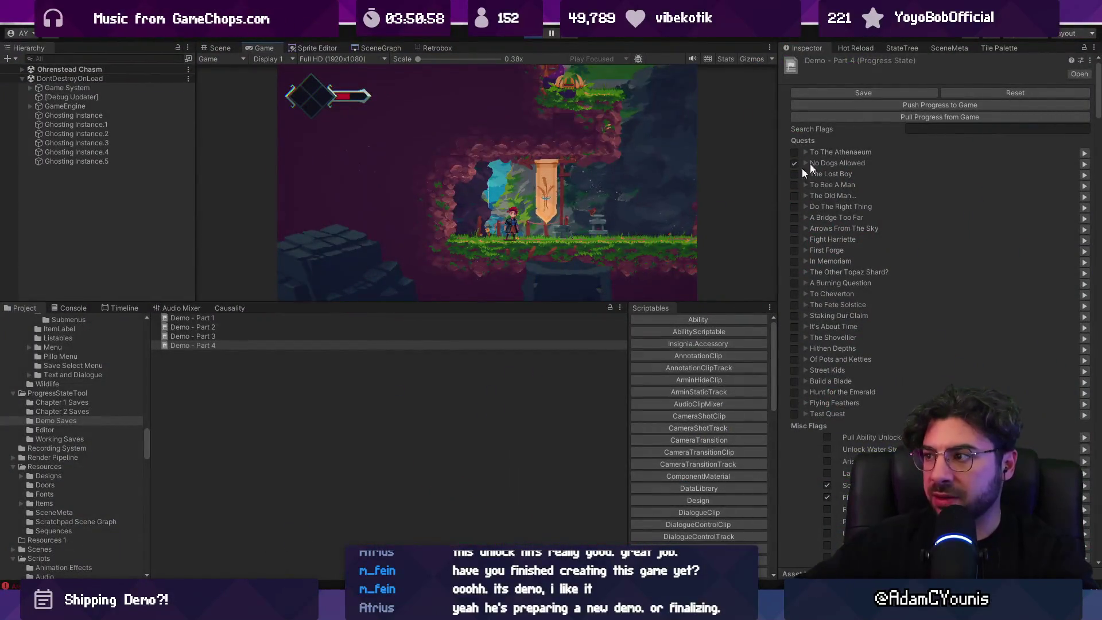
# Load the Ohrenstead Under Tower save, stop play, and open Demo - Part 3 in VS Code
pyautogui.click(914, 118)
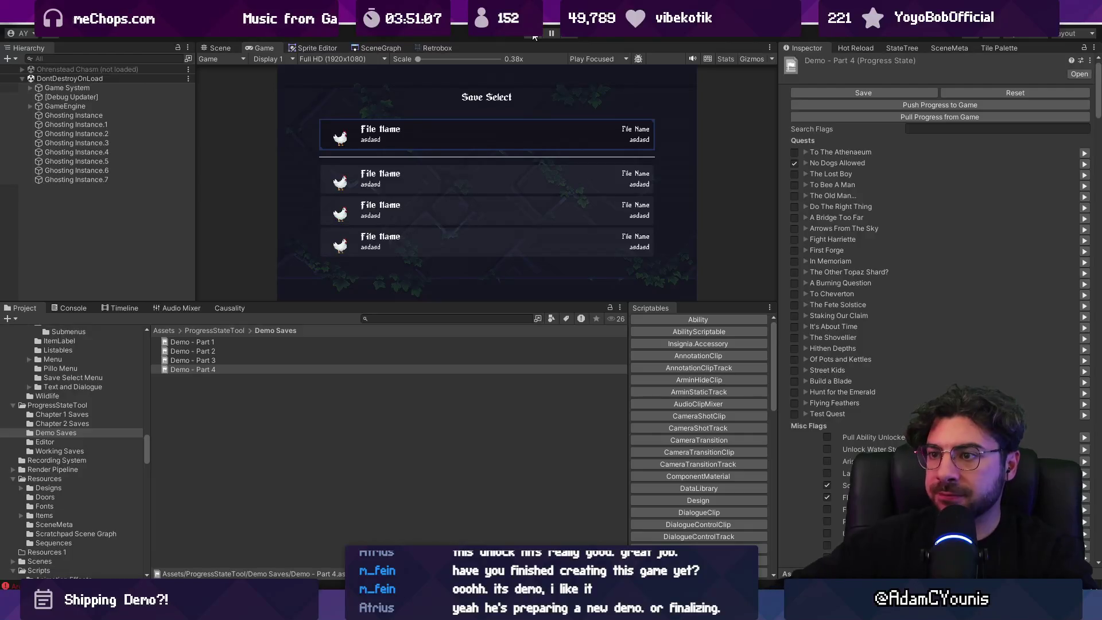
pyautogui.press('z')
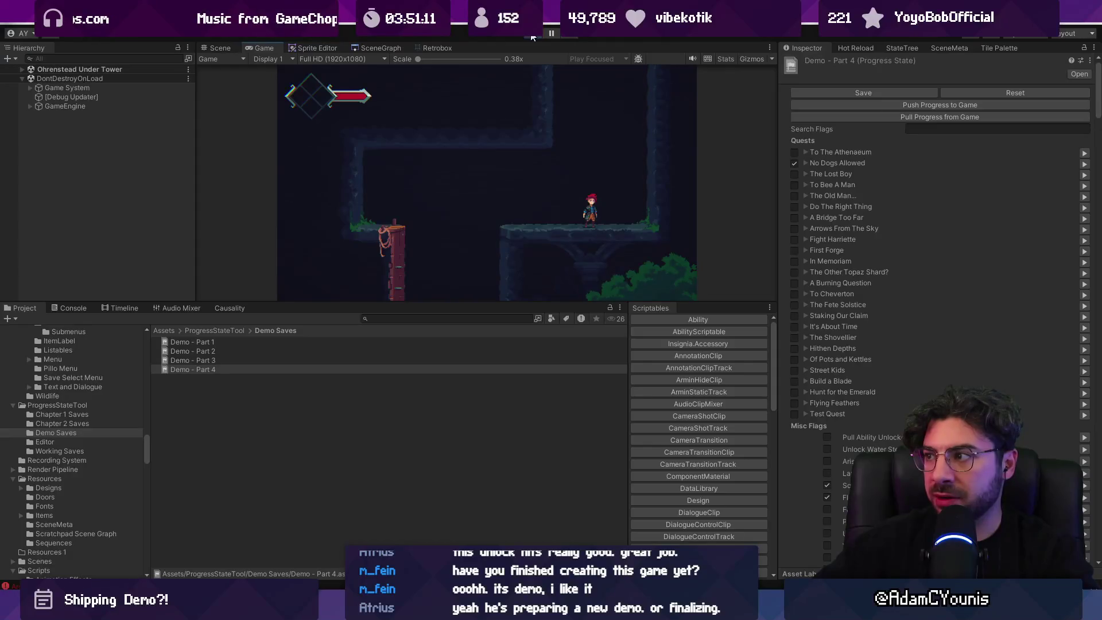
pyautogui.click(531, 34)
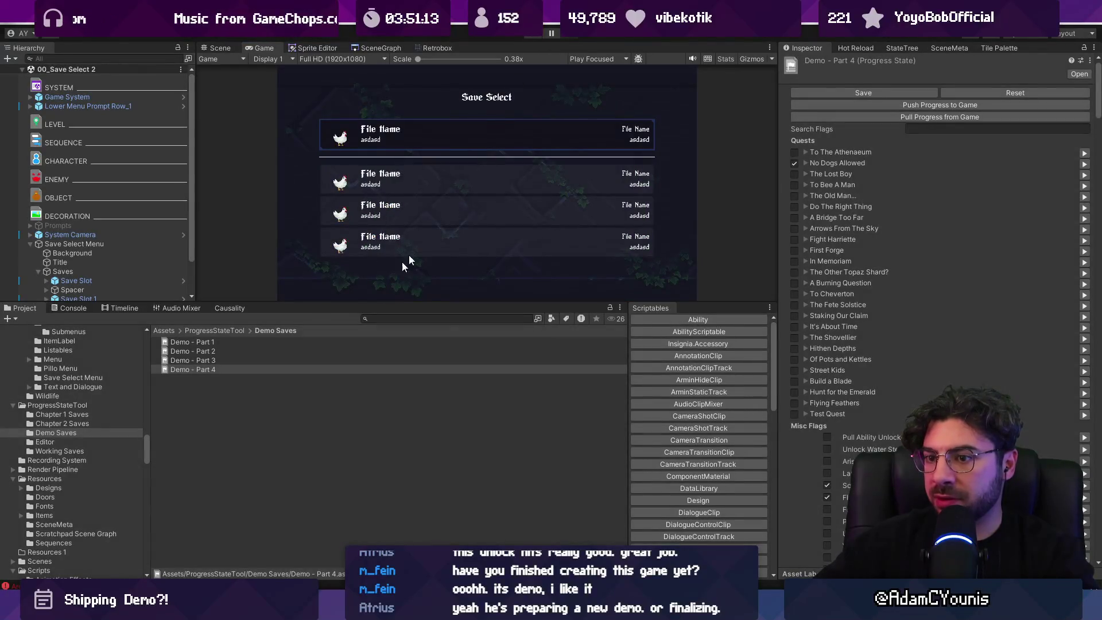
pyautogui.rightClick(264, 359)
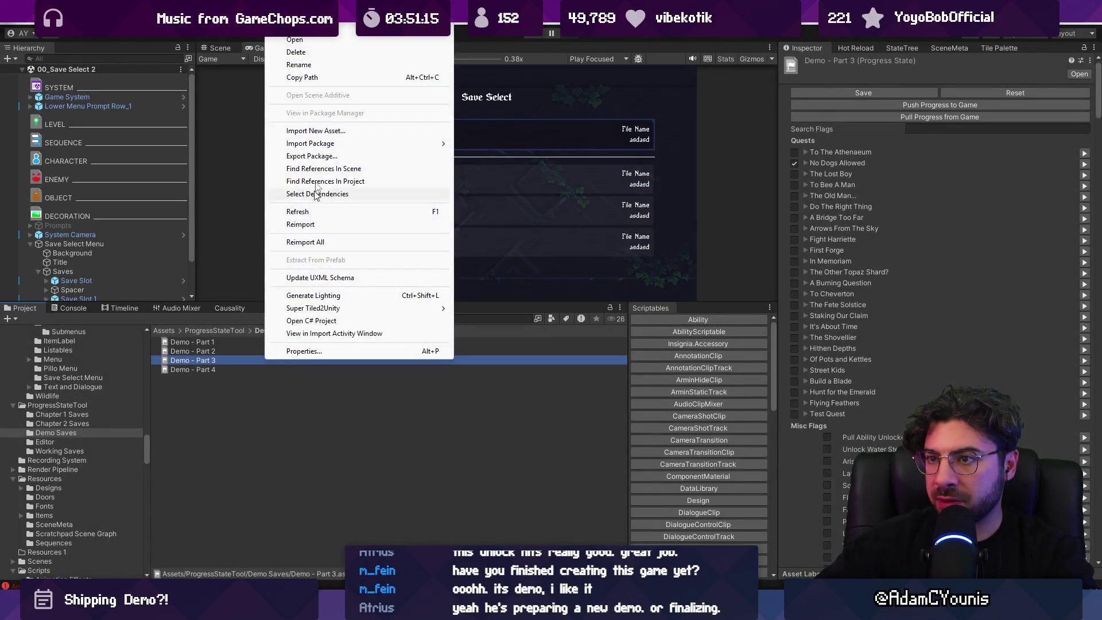
pyautogui.click(342, 40)
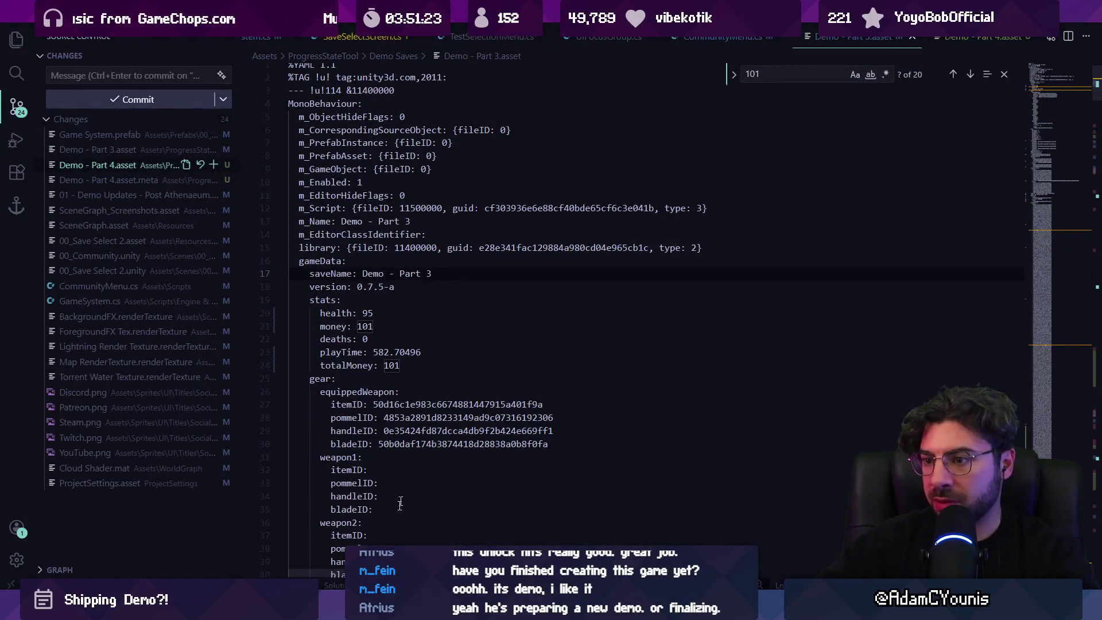
pyautogui.hotkey('alt', 'Tab')
# Play again in a maximized Game view and select the last Demo - Part 4 slot
pyautogui.click(530, 36)
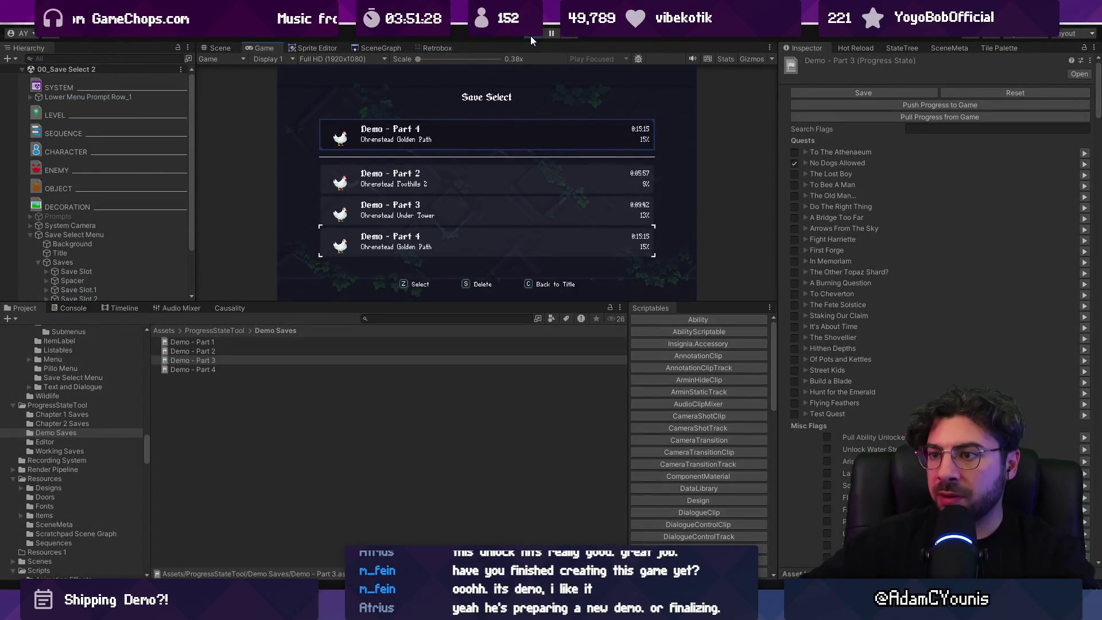
pyautogui.hotkey('ctrl', 'shift', 'F7')
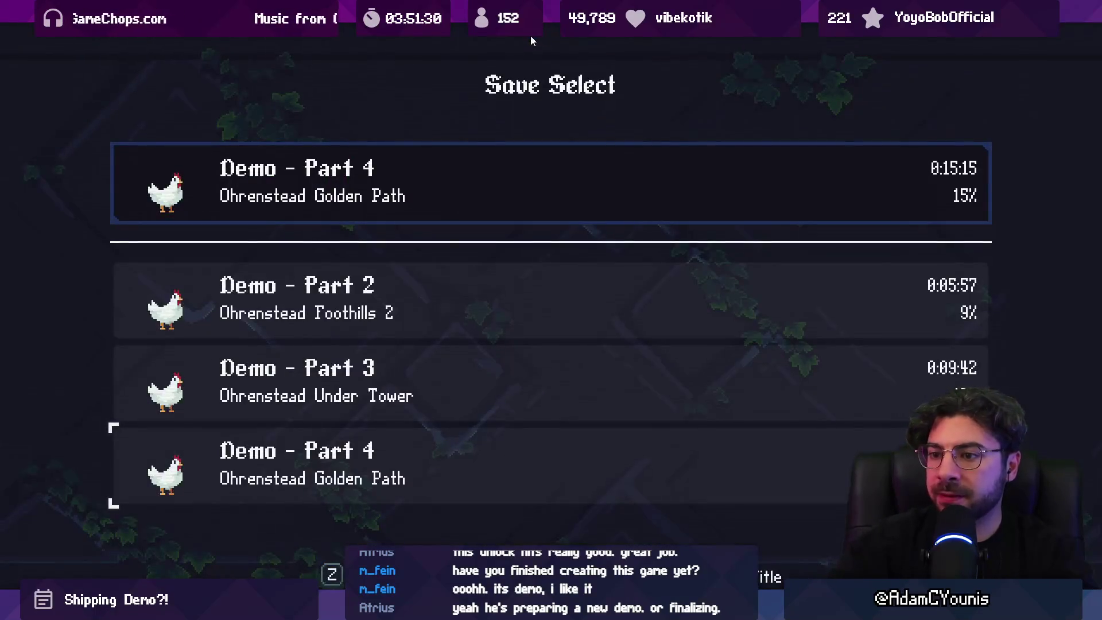
pyautogui.press('Down')
pyautogui.press('Down')
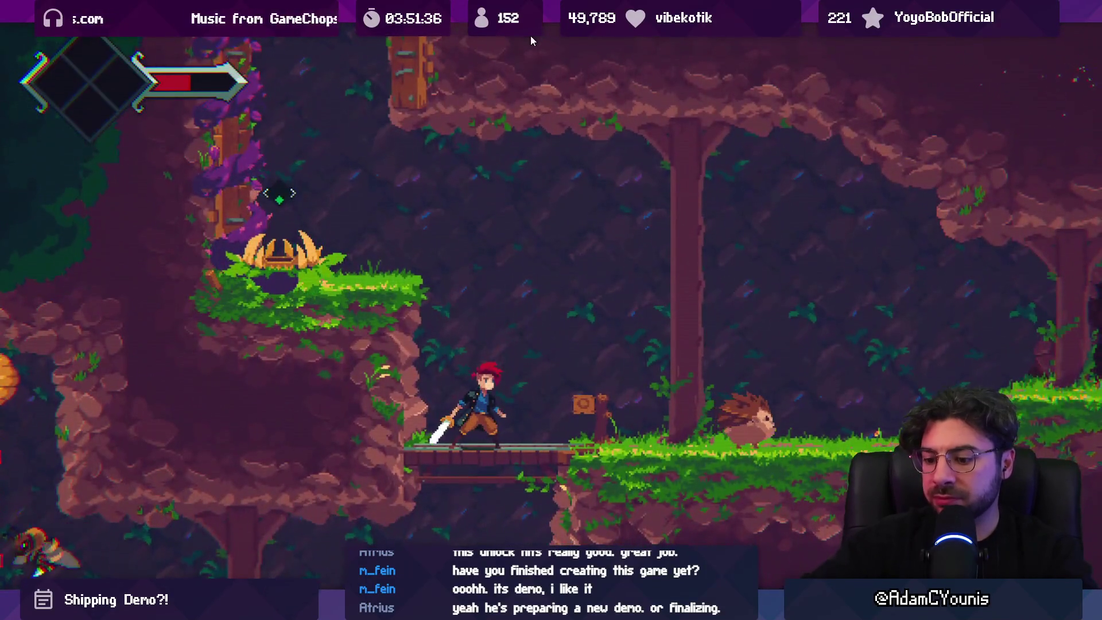
pyautogui.click(530, 36)
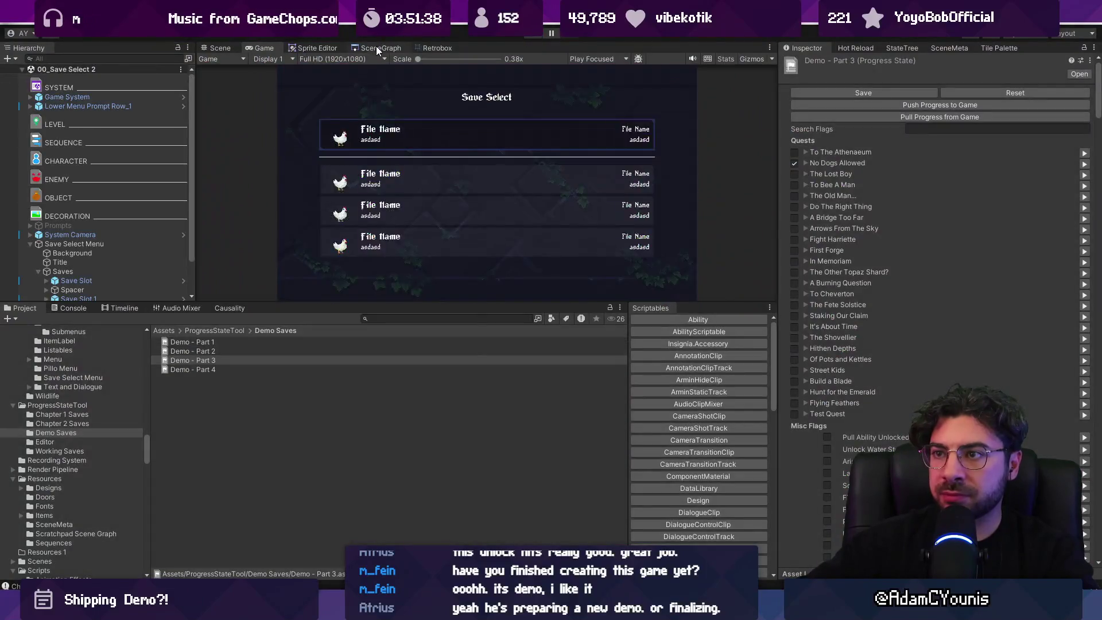
# Open the Ohrenstead Chasm room from the room graph and frame 01 - Switch Sequence
pyautogui.click(377, 49)
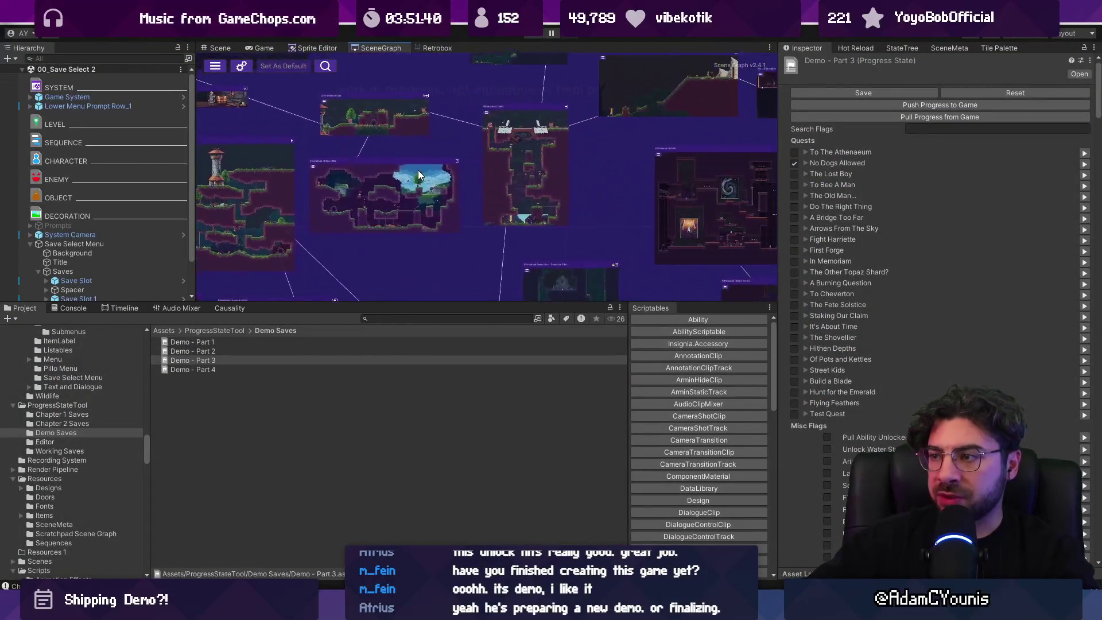
pyautogui.doubleClick(546, 185)
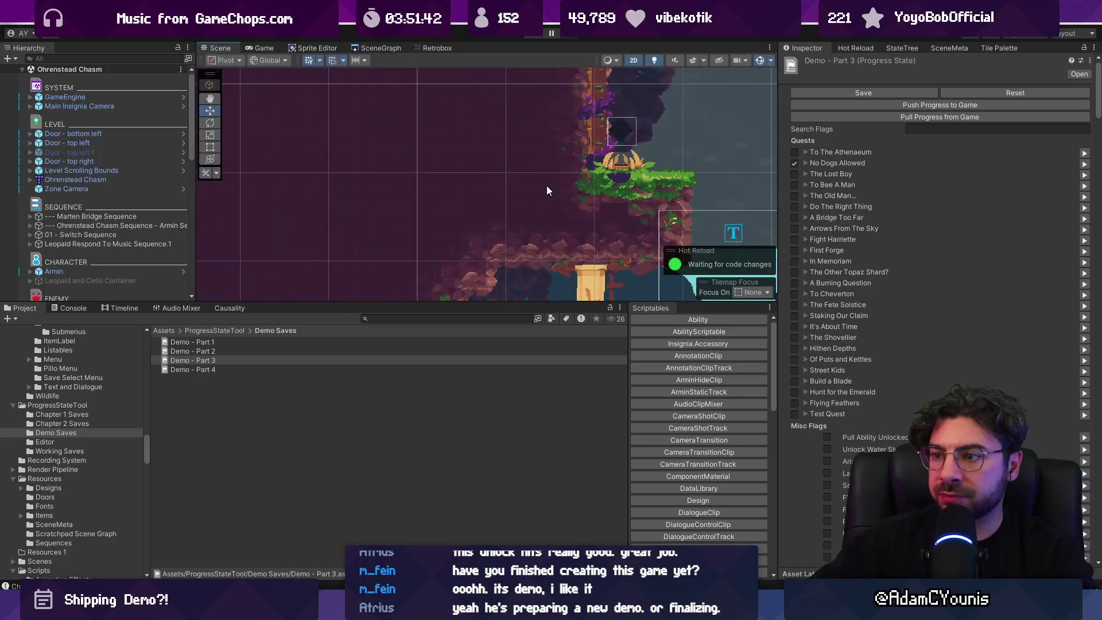
pyautogui.click(114, 225)
pyautogui.click(116, 236)
pyautogui.press('f')
pyautogui.scroll(-2, 402, 201)
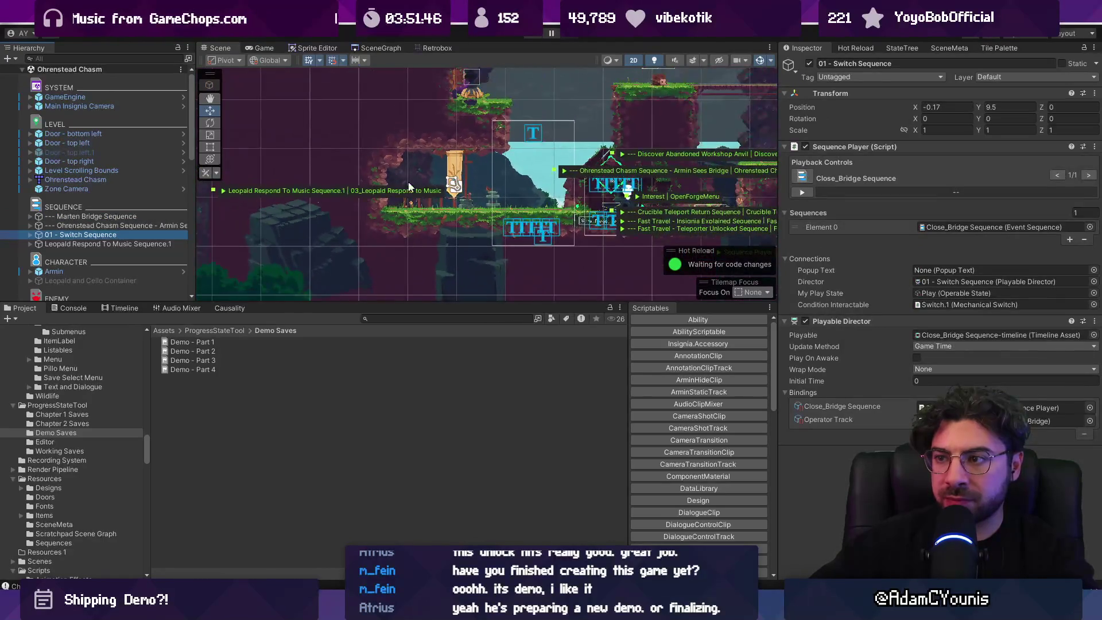
# Move Armin down from the bridge to stand beside the banner
pyautogui.click(116, 271)
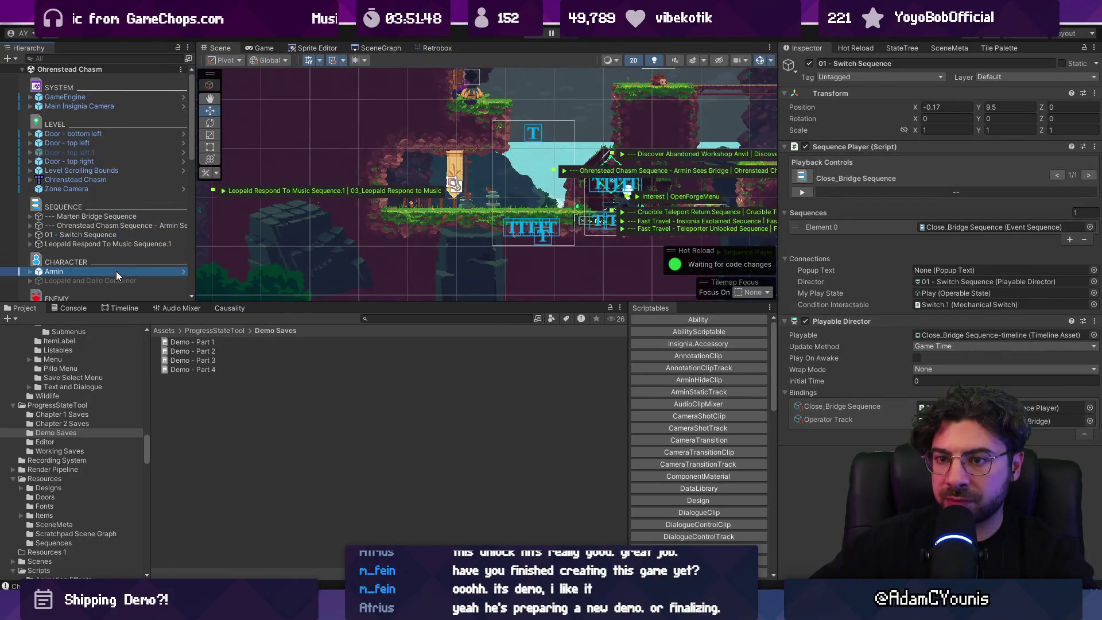
pyautogui.scroll(-1, 392, 187)
pyautogui.press('f')
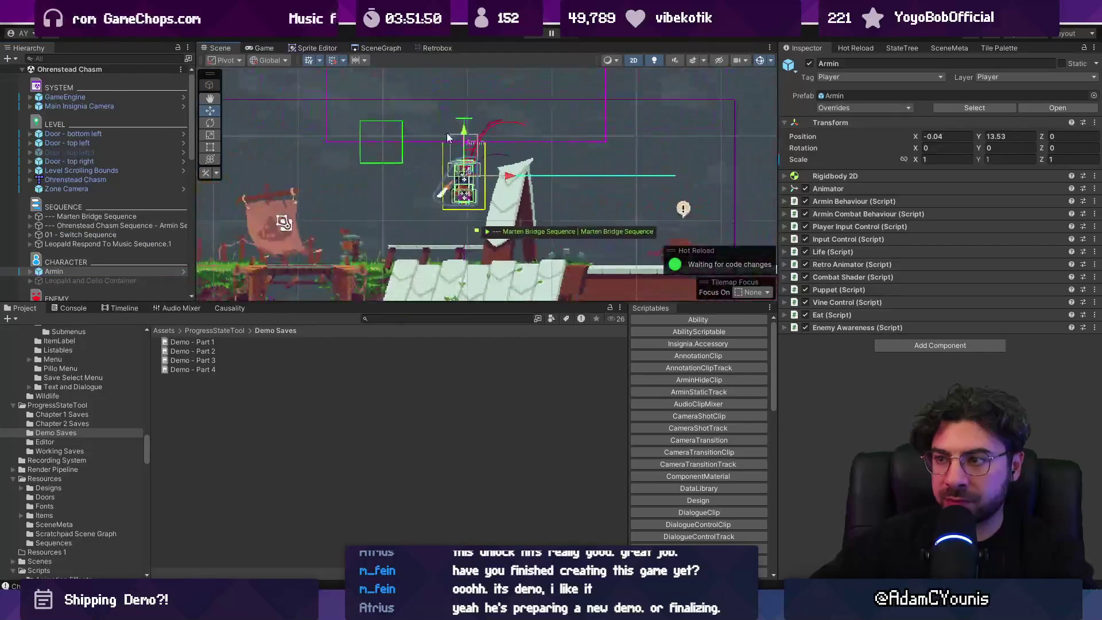
pyautogui.scroll(-3, 454, 92)
pyautogui.moveTo(462, 73); pyautogui.dragTo(469, 243)
pyautogui.scroll(3, 469, 244)
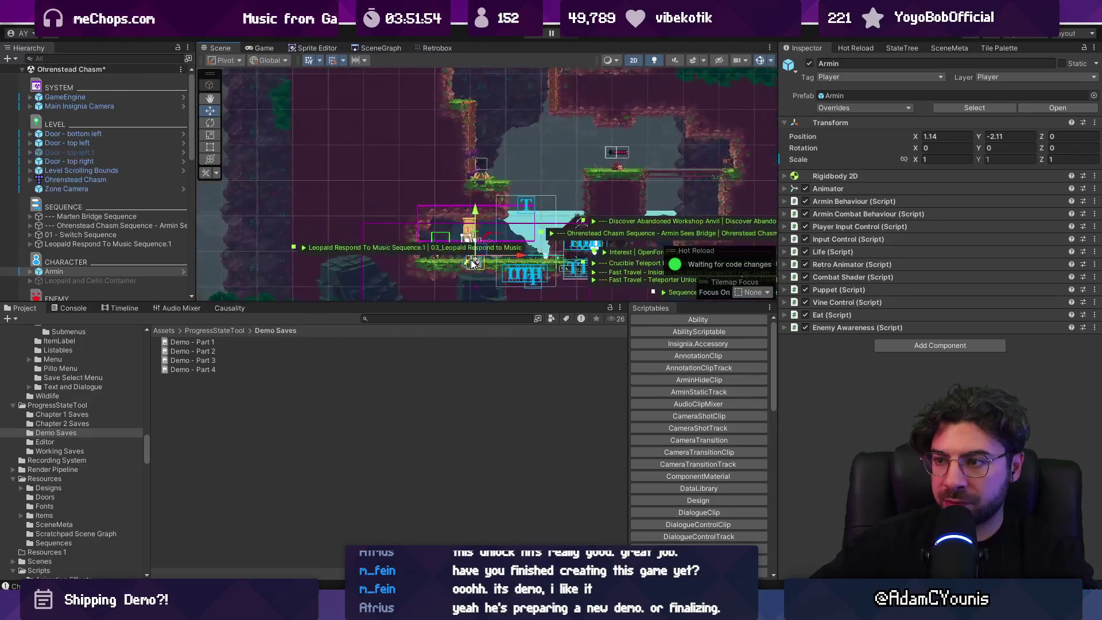
pyautogui.scroll(3, 472, 263)
pyautogui.moveTo(472, 263); pyautogui.dragTo(422, 240)
pyautogui.scroll(-2, 444, 188)
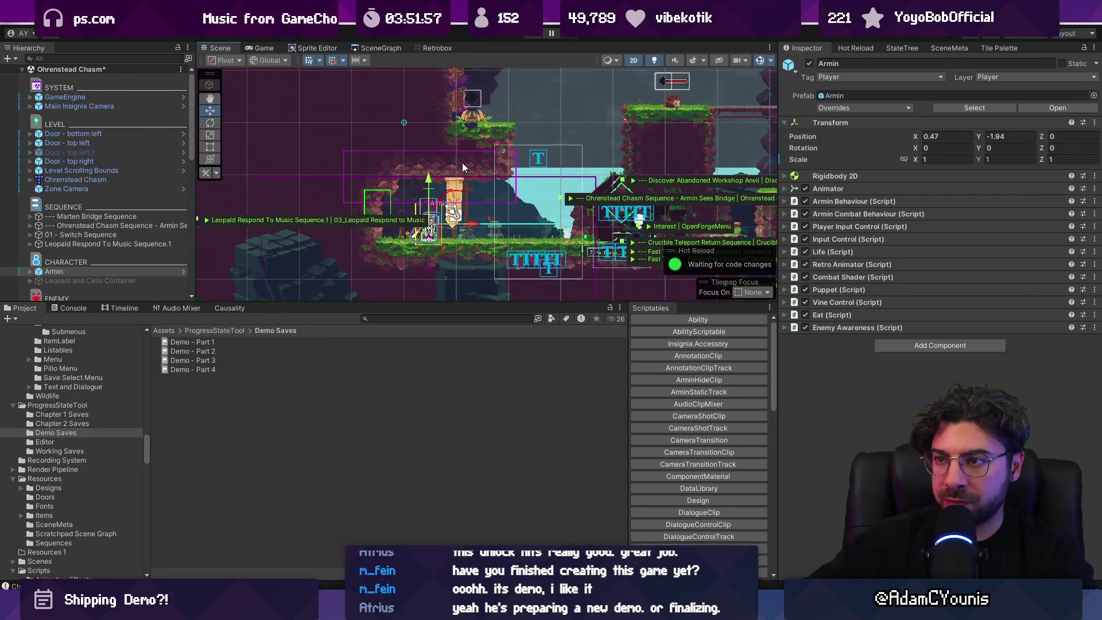
# In Ohrenstead Excavation Entrance, shift Armin slightly right and negate his Scale X to -1
pyautogui.click(378, 48)
pyautogui.scroll(-3, 505, 123)
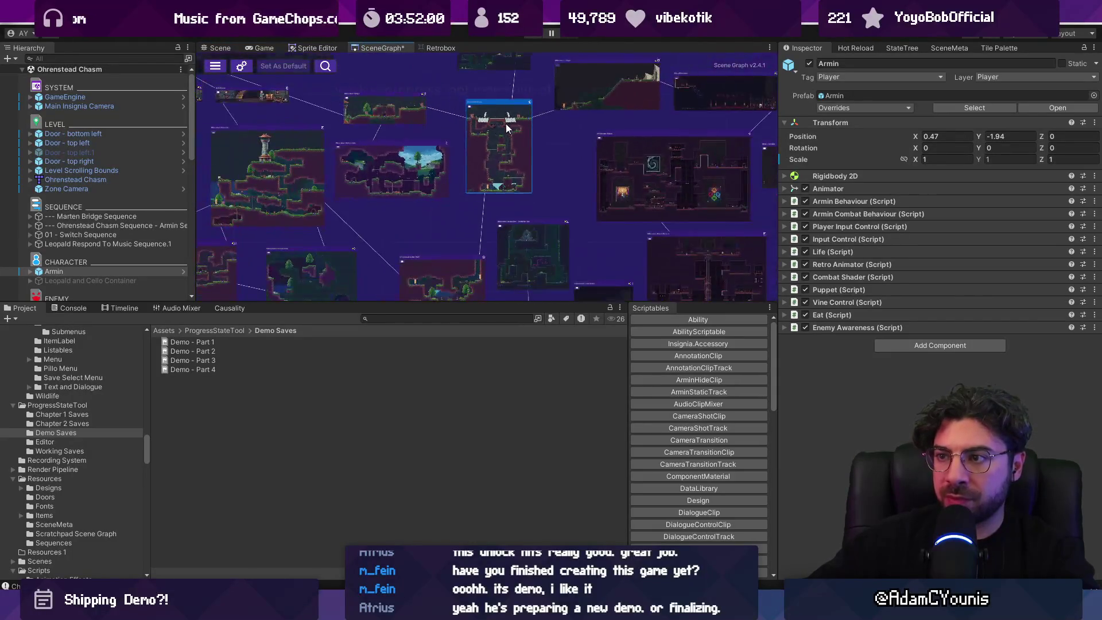
pyautogui.scroll(2, 511, 200)
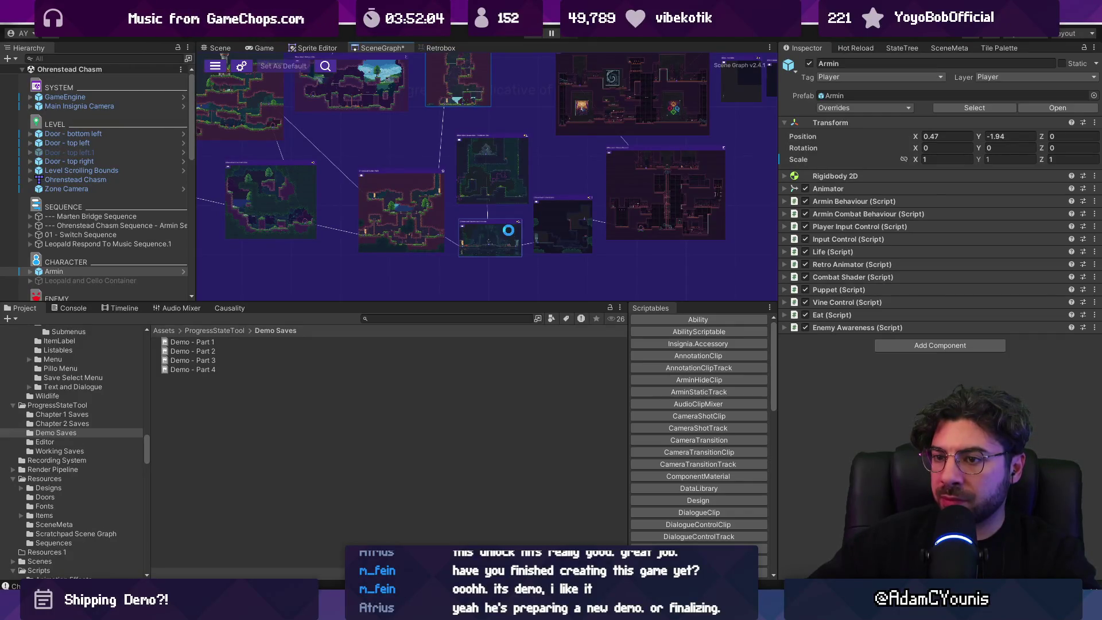
pyautogui.doubleClick(114, 286)
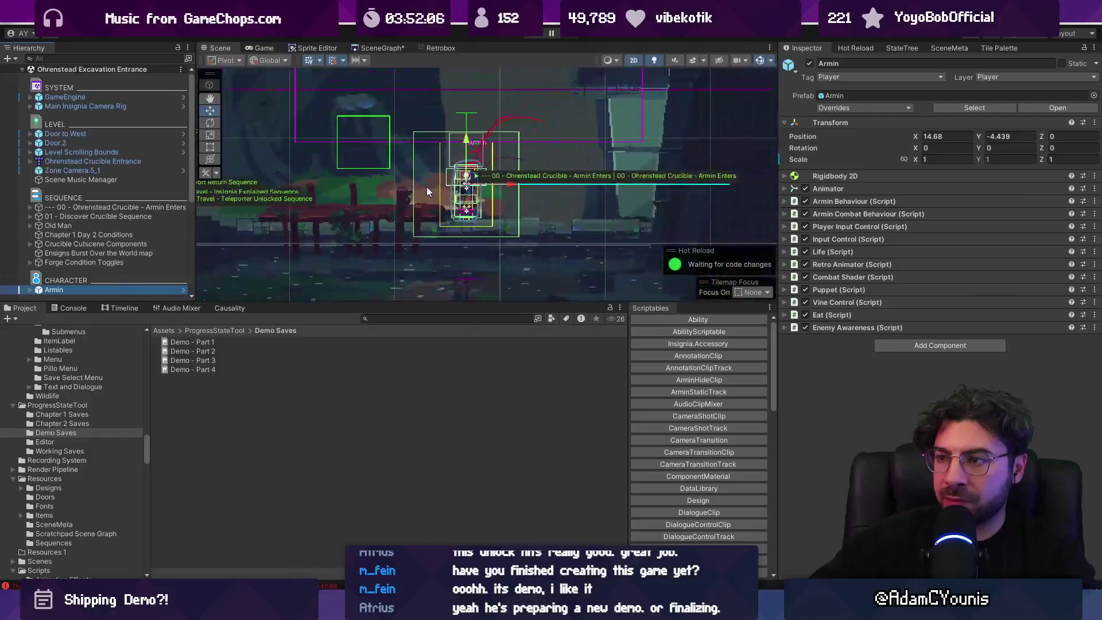
pyautogui.moveTo(509, 180); pyautogui.dragTo(542, 178)
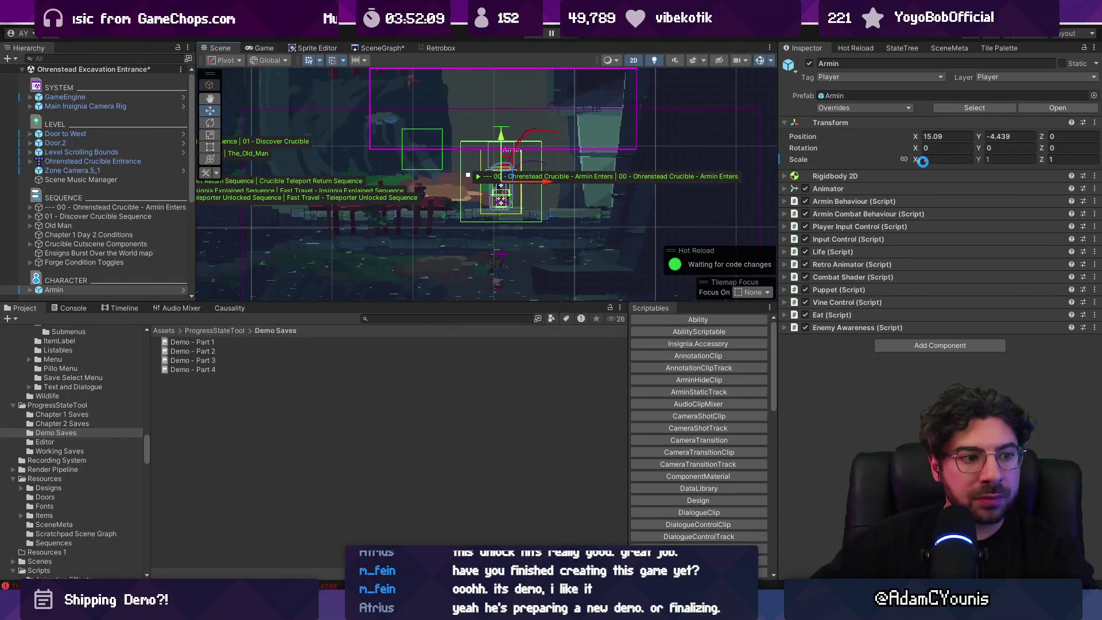
pyautogui.write('-')
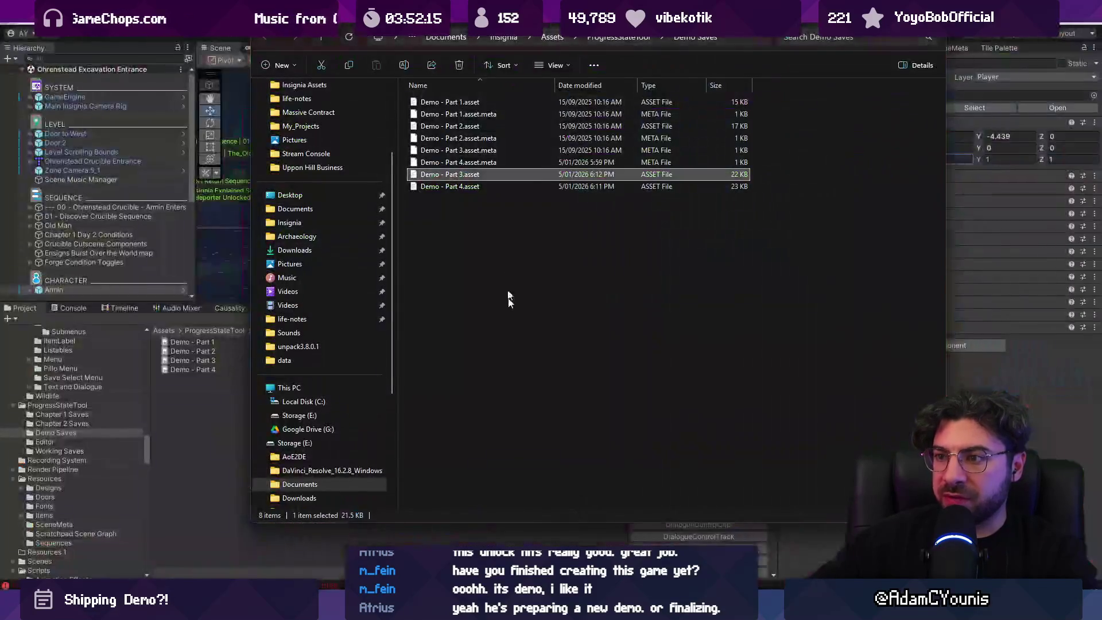
# Open Demo - Part 3.asset in VS Code and find its 'scene' line
pyautogui.doubleClick(458, 175)
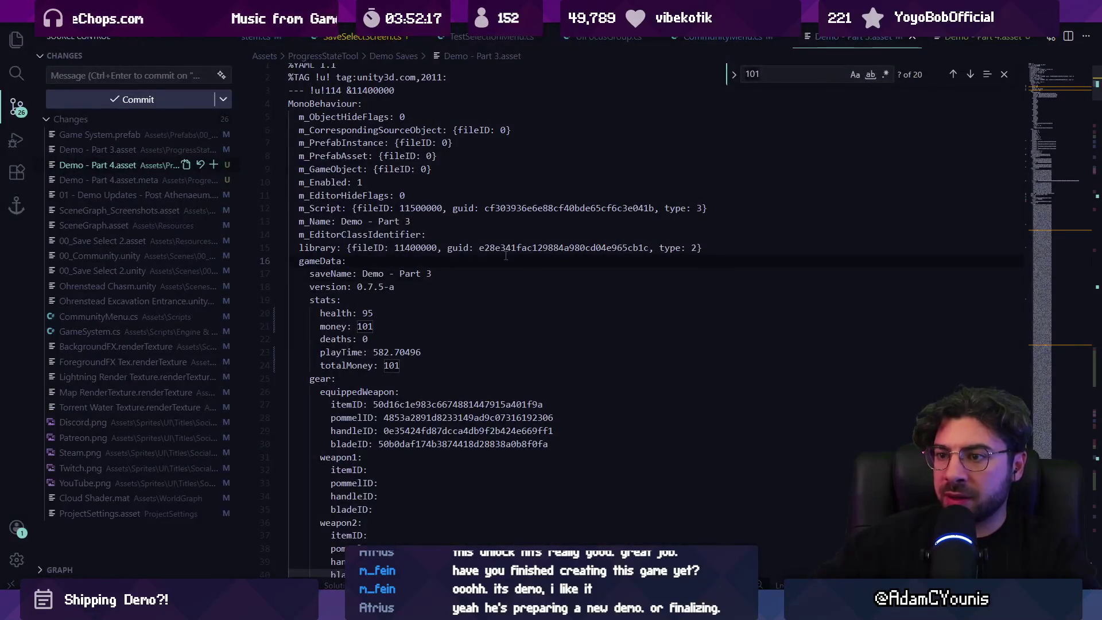
pyautogui.write('previous')
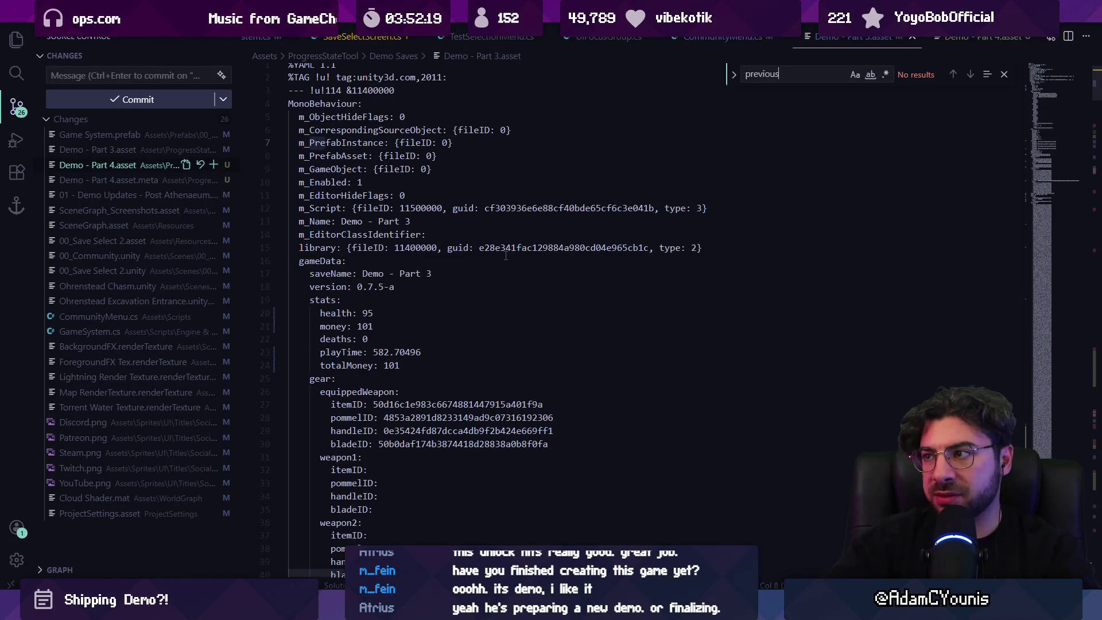
pyautogui.press('BackSpace')
pyautogui.press('BackSpace')
pyautogui.press('BackSpace')
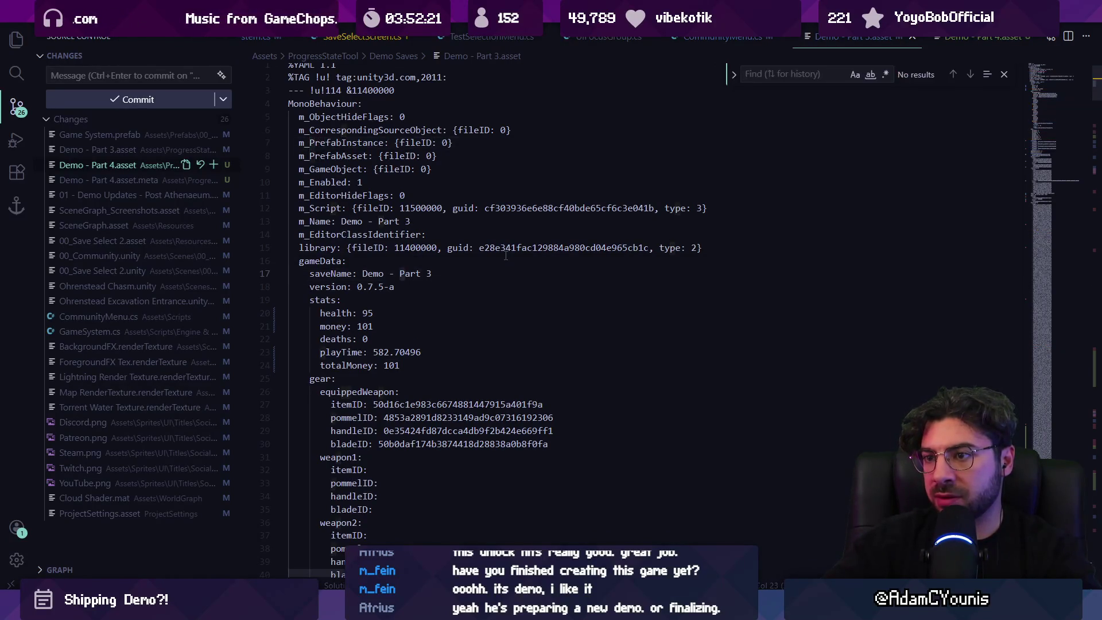
pyautogui.write('scen')
pyautogui.press('Return')
pyautogui.press('Return')
pyautogui.press('Return')
pyautogui.press('Return')
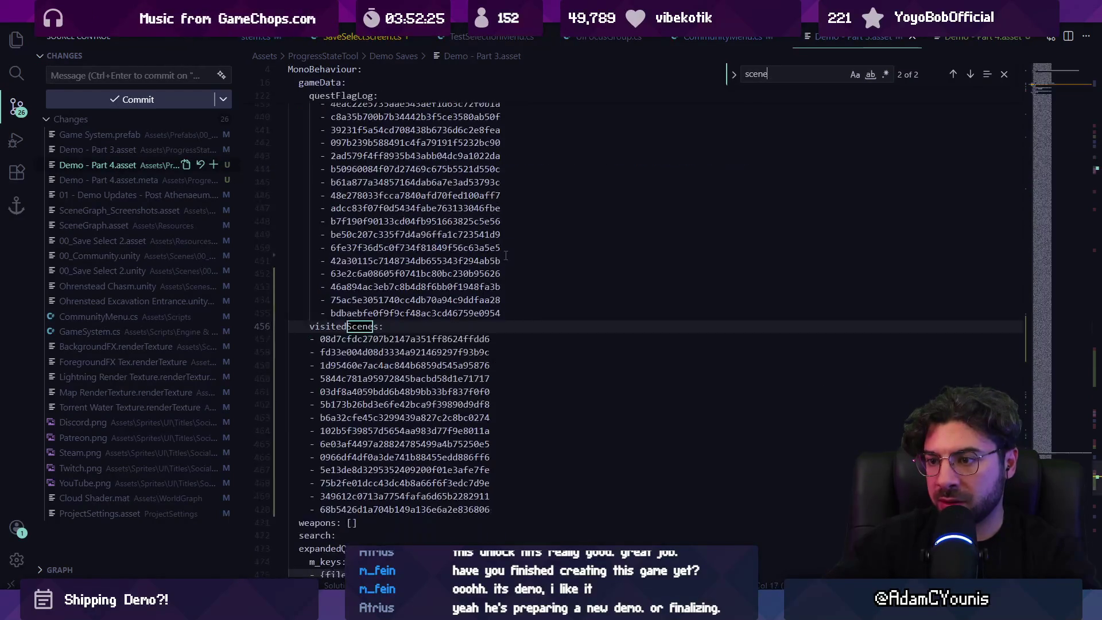
pyautogui.press('Return')
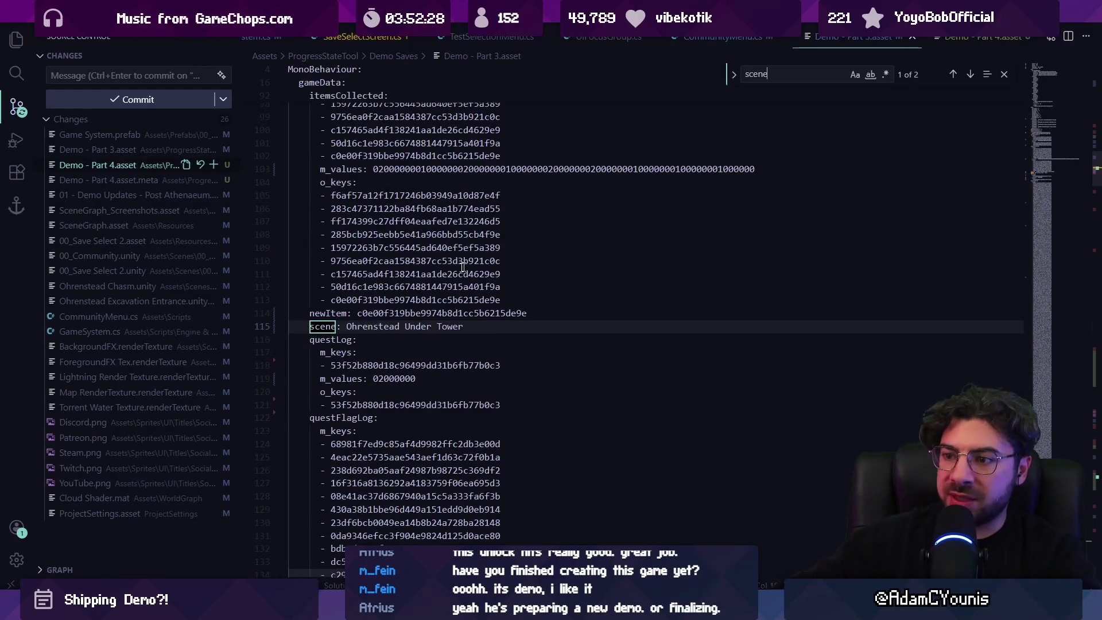
# Check the room name in Unity's scene graph, then change the scene to Excavation Entrance
pyautogui.hotkey('alt', 'Tab')
pyautogui.click(374, 48)
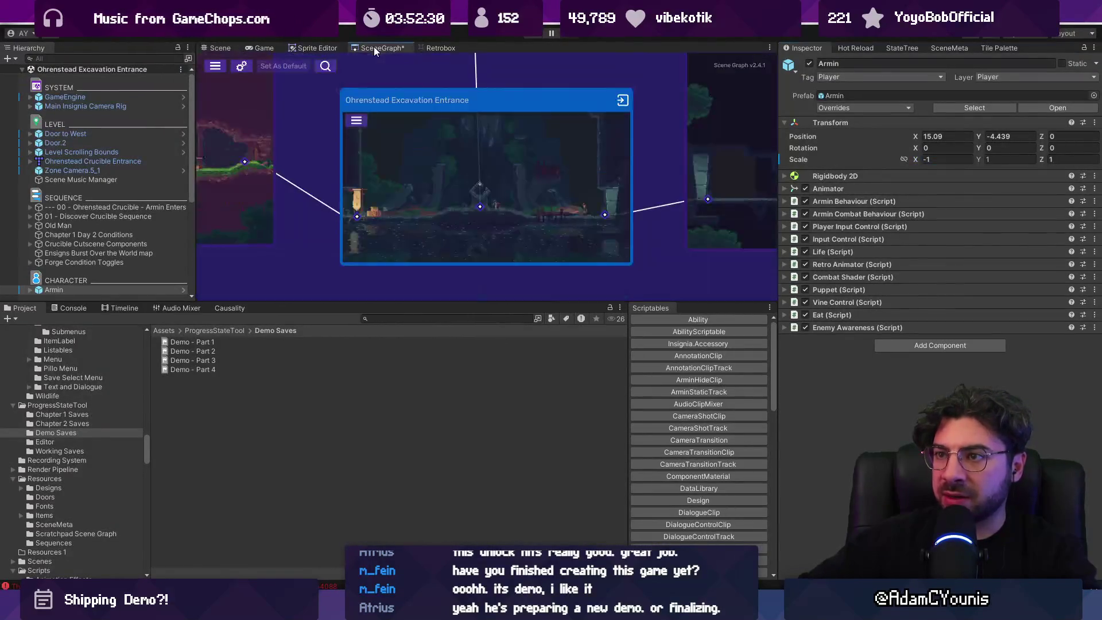
pyautogui.scroll(-2, 505, 221)
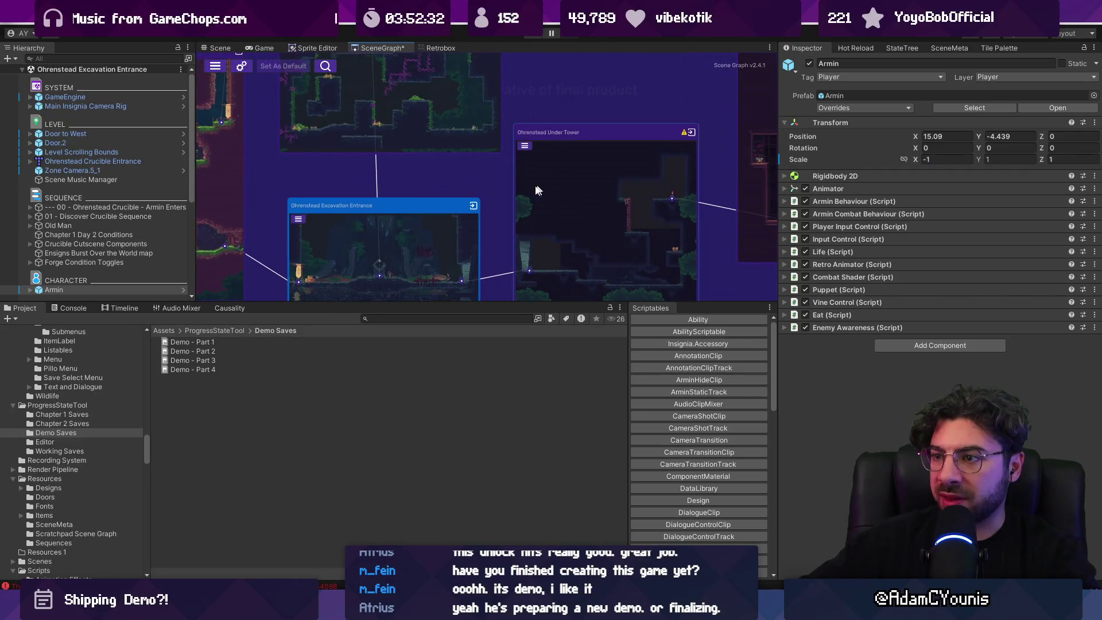
pyautogui.scroll(4, 339, 220)
pyautogui.hotkey('alt', 'Tab')
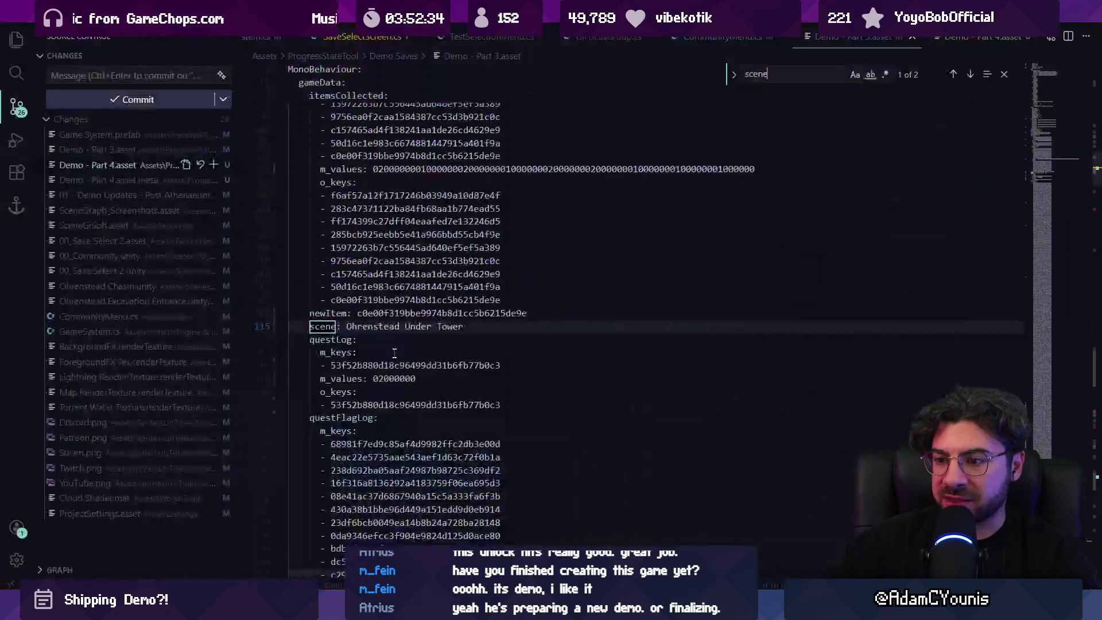
pyautogui.write('Excavatio')
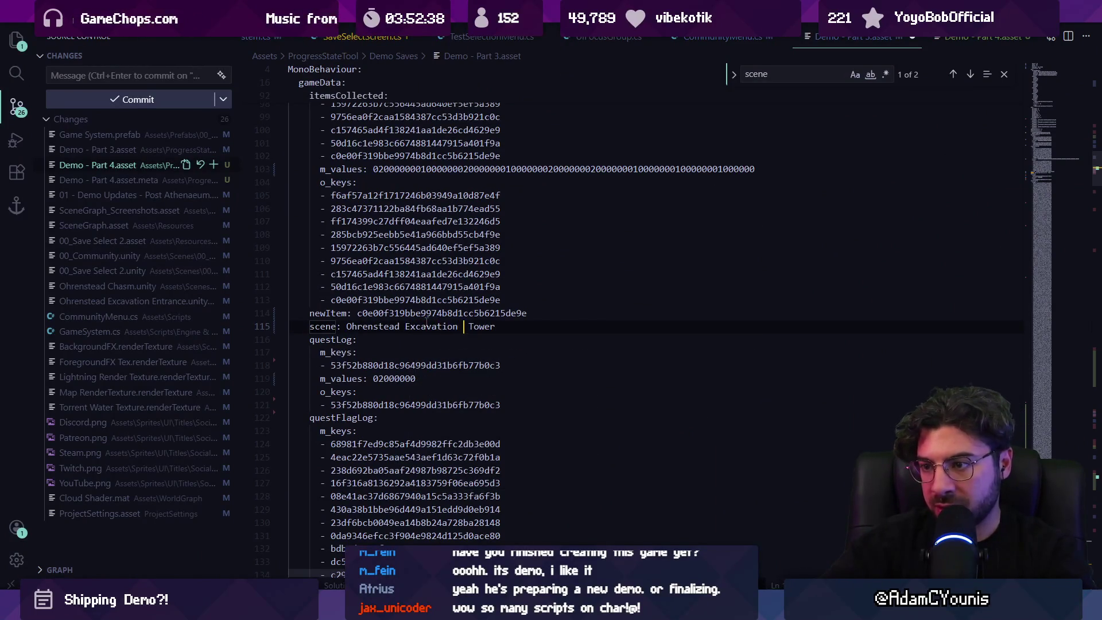
pyautogui.write('Entranc')
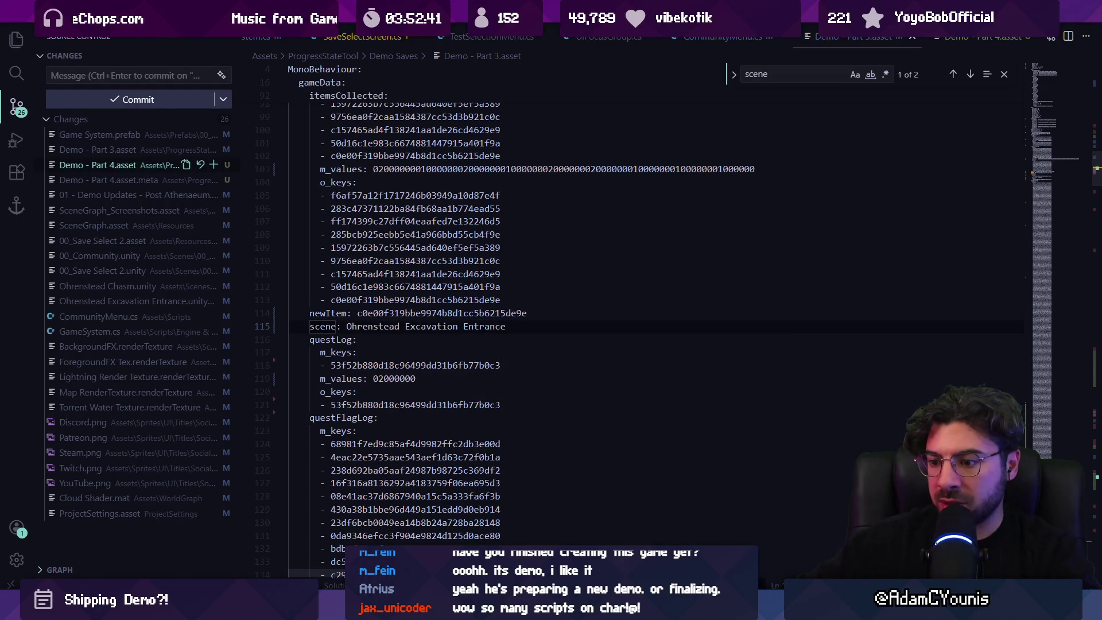
pyautogui.hotkey('alt', 'Tab')
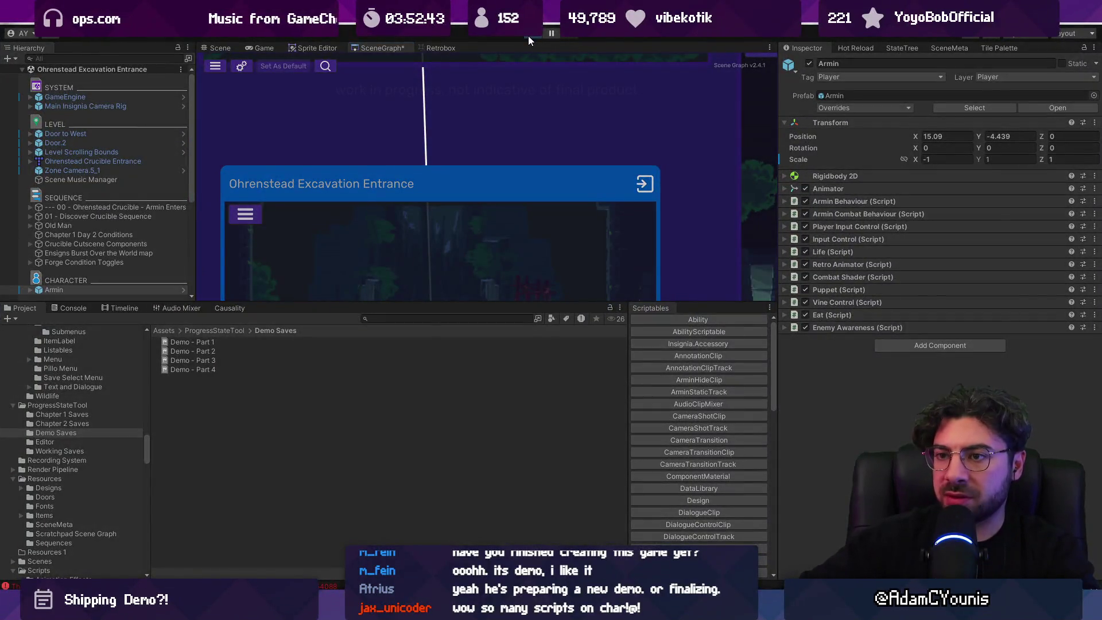
# Run the game, quit to title, and load Demo - Part 3 from Story Mode's Save Select
pyautogui.click(528, 36)
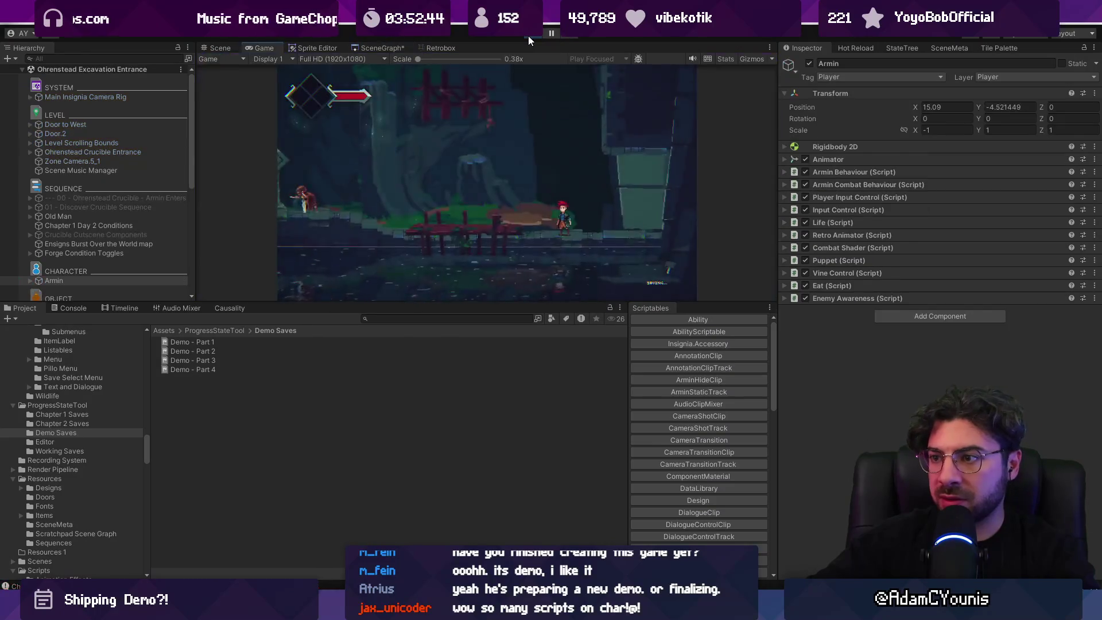
pyautogui.press('Down')
pyautogui.press('Left')
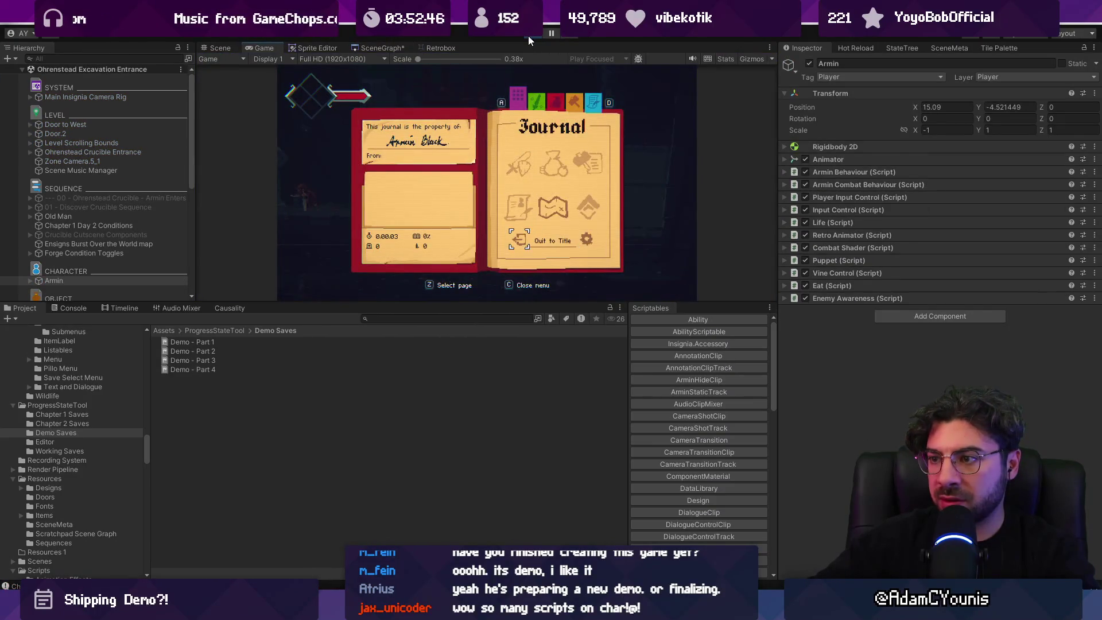
pyautogui.press('z')
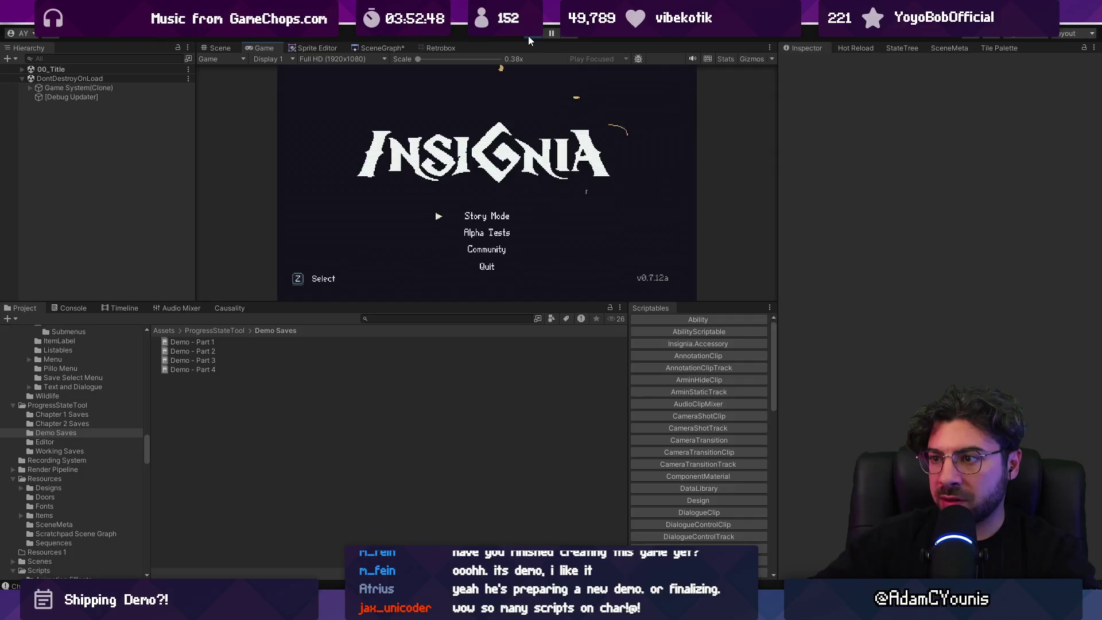
pyautogui.press('z')
pyautogui.press('Down')
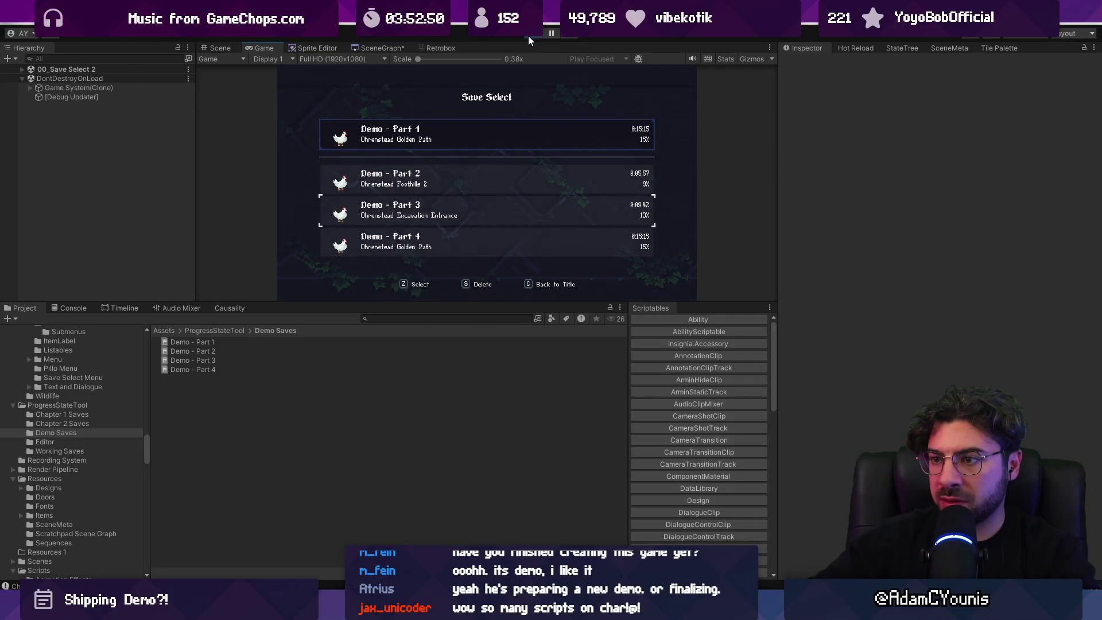
pyautogui.press('z')
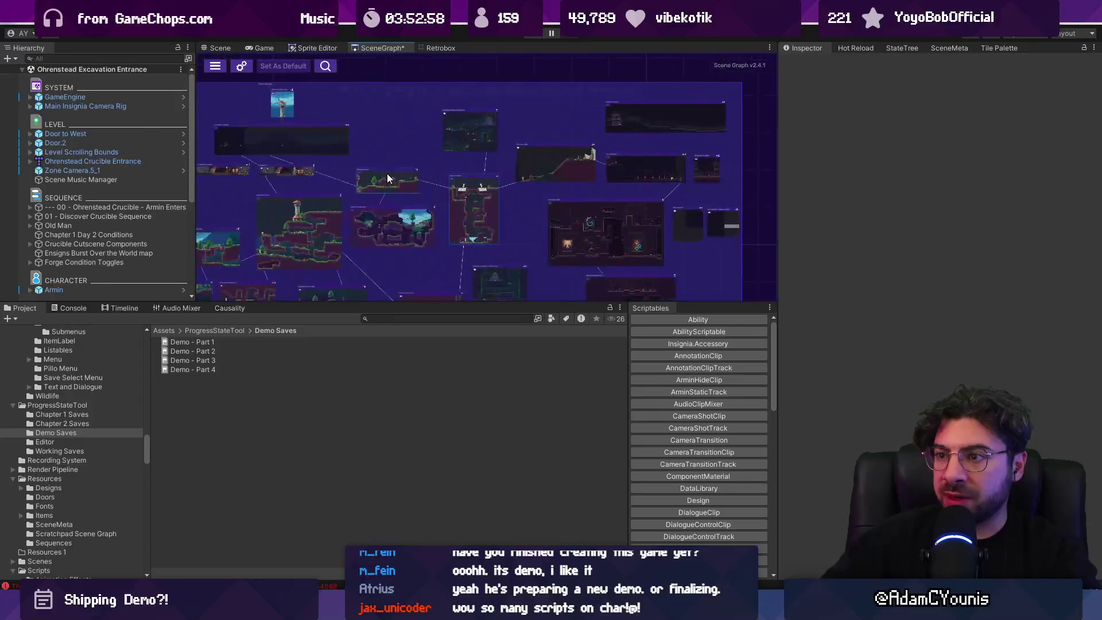
pyautogui.hotkey('alt', 'Tab')
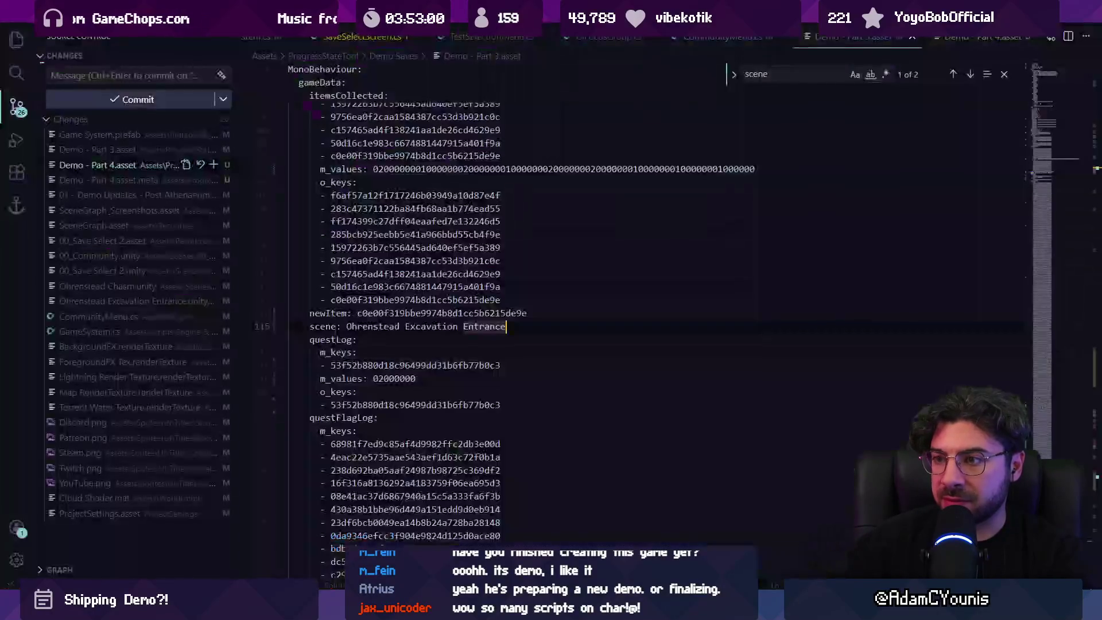
# Locate the scene entry in the Demo - Part 4.asset file in Visual Studio Code
pyautogui.click(972, 37)
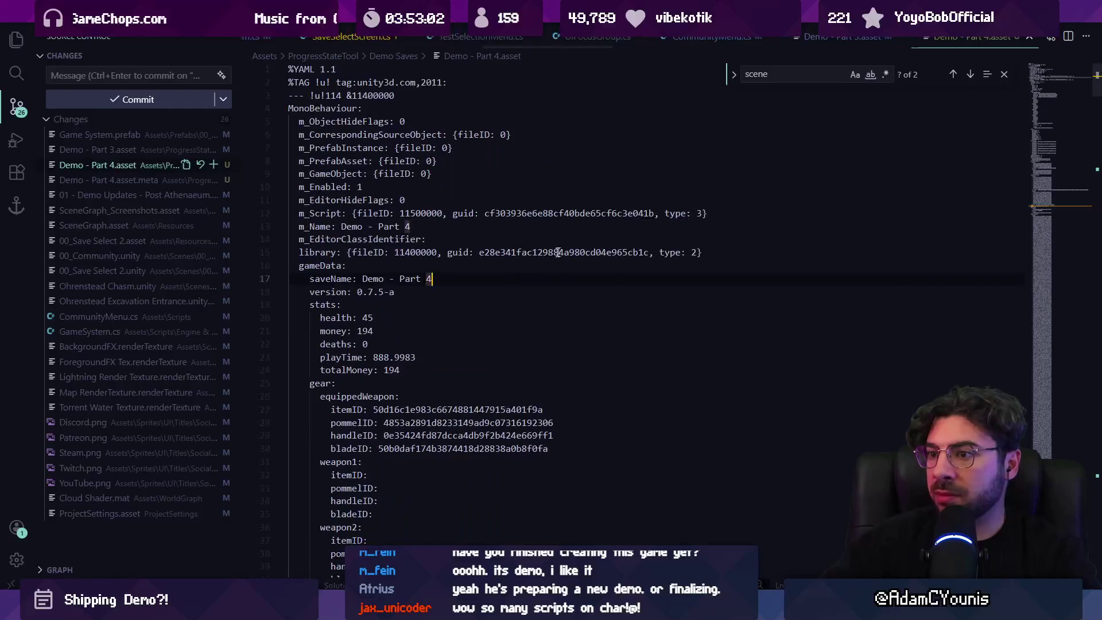
pyautogui.hotkey('ctrl', 'f')
pyautogui.press('Return')
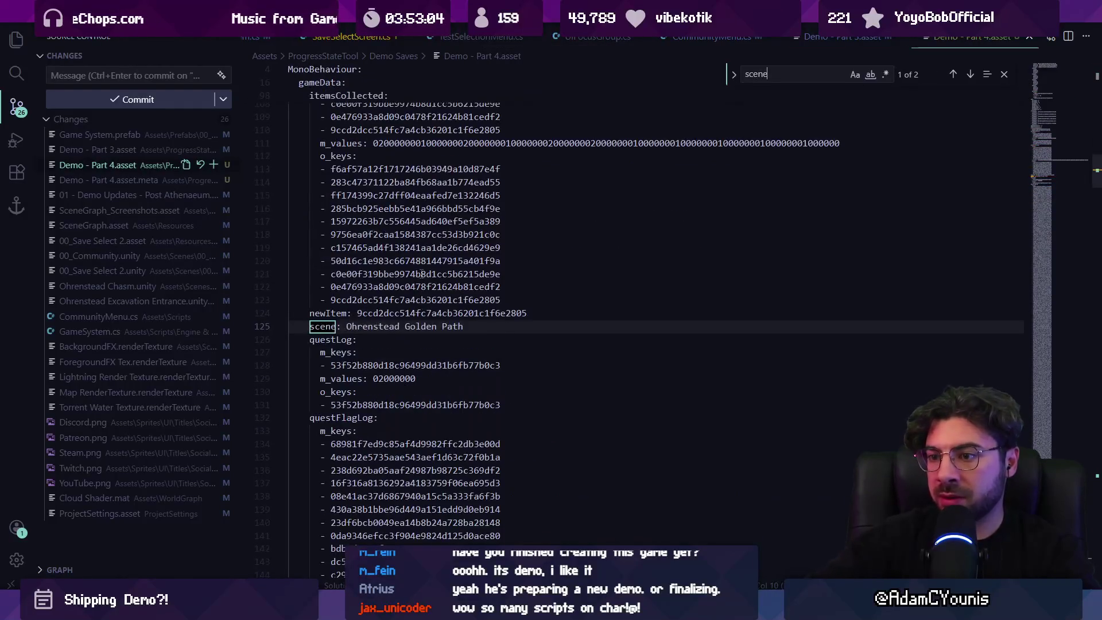
pyautogui.press('Escape')
# Replace 'Golden Path' with 'Chasm' in the scene name, then start Play in Unity
pyautogui.hotkey('ctrl', 'Right')
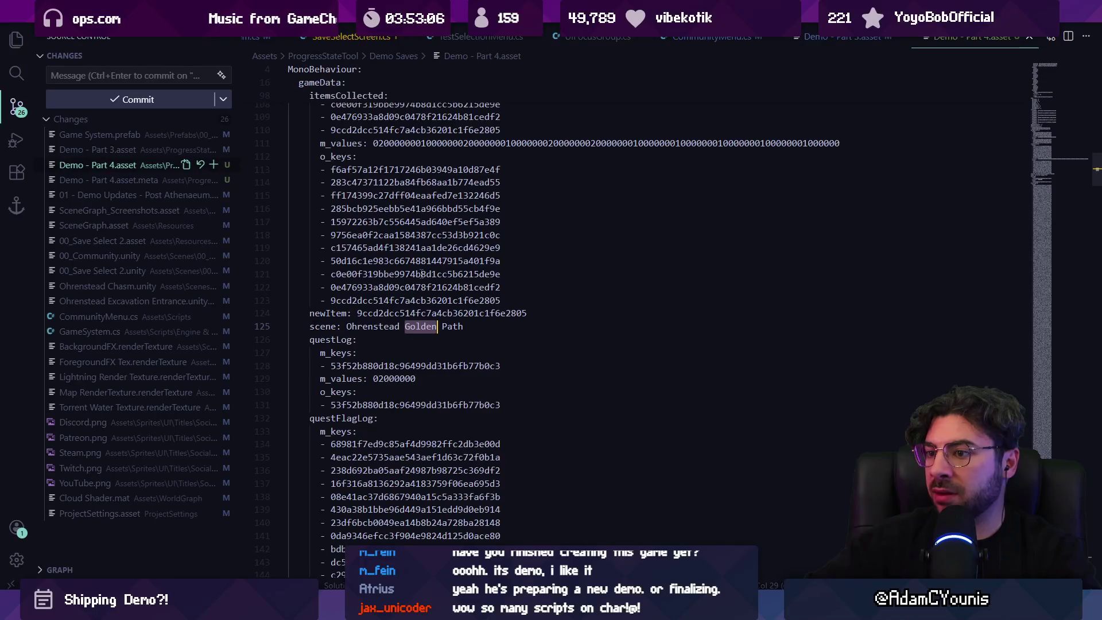
pyautogui.write('Chasm')
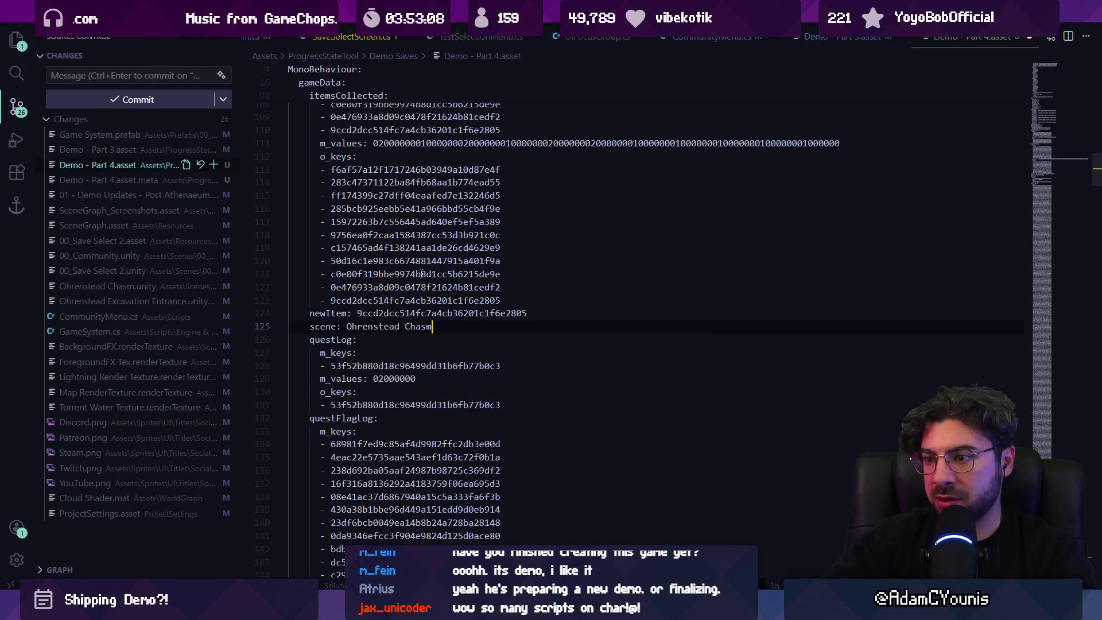
pyautogui.hotkey('alt', 'Tab')
pyautogui.click(529, 36)
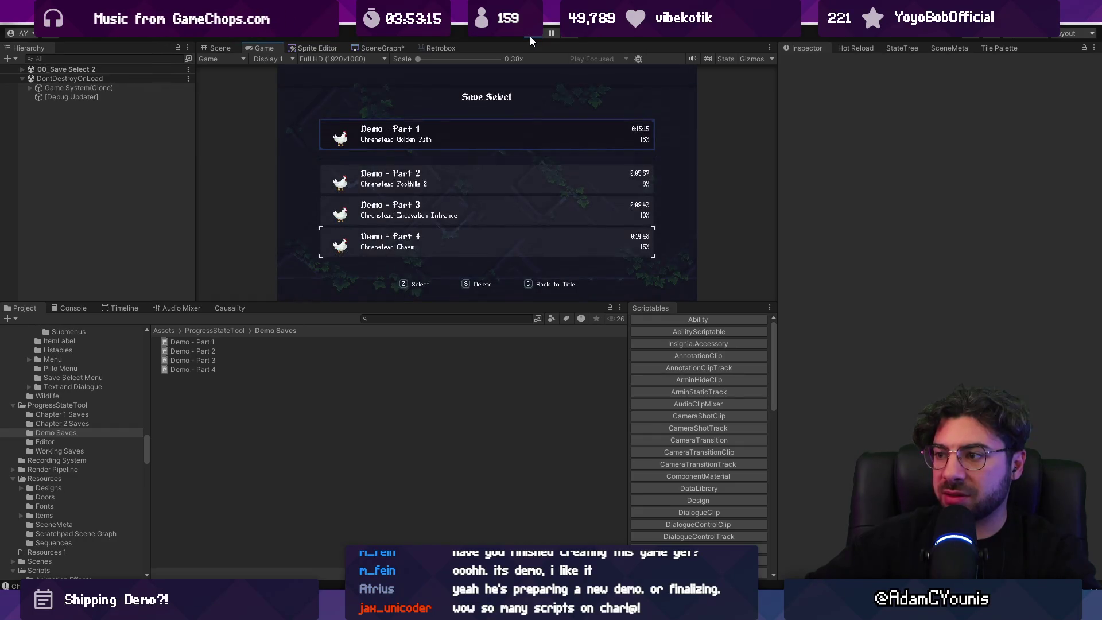
# Load Demo - Part 4, run Armin left through the cave, and exit the maximized Game view
pyautogui.press('z')
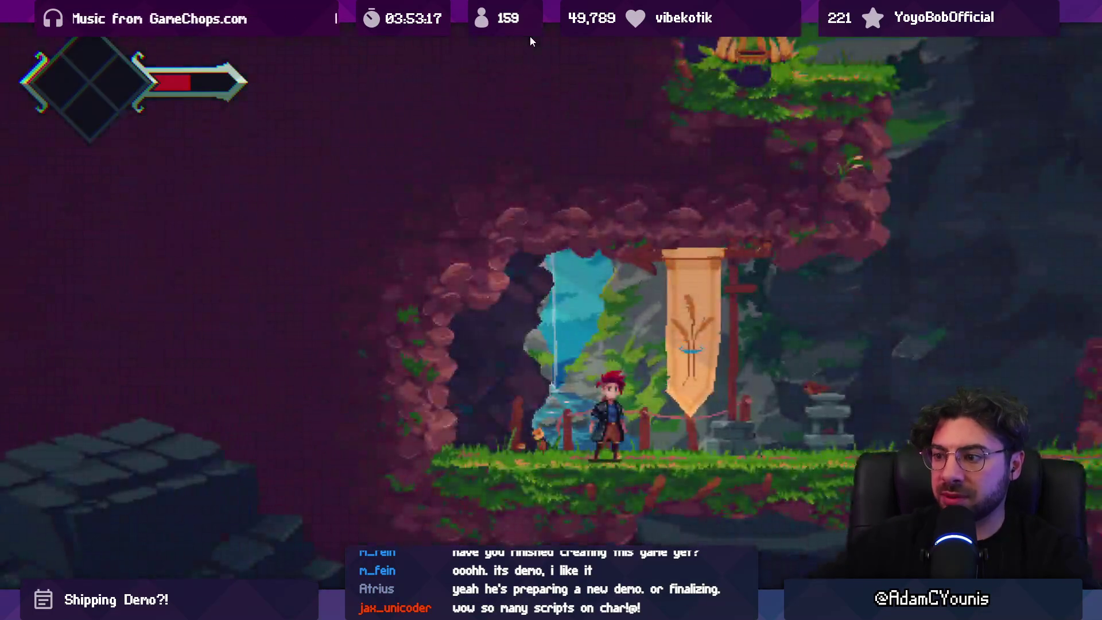
pyautogui.press('Left')
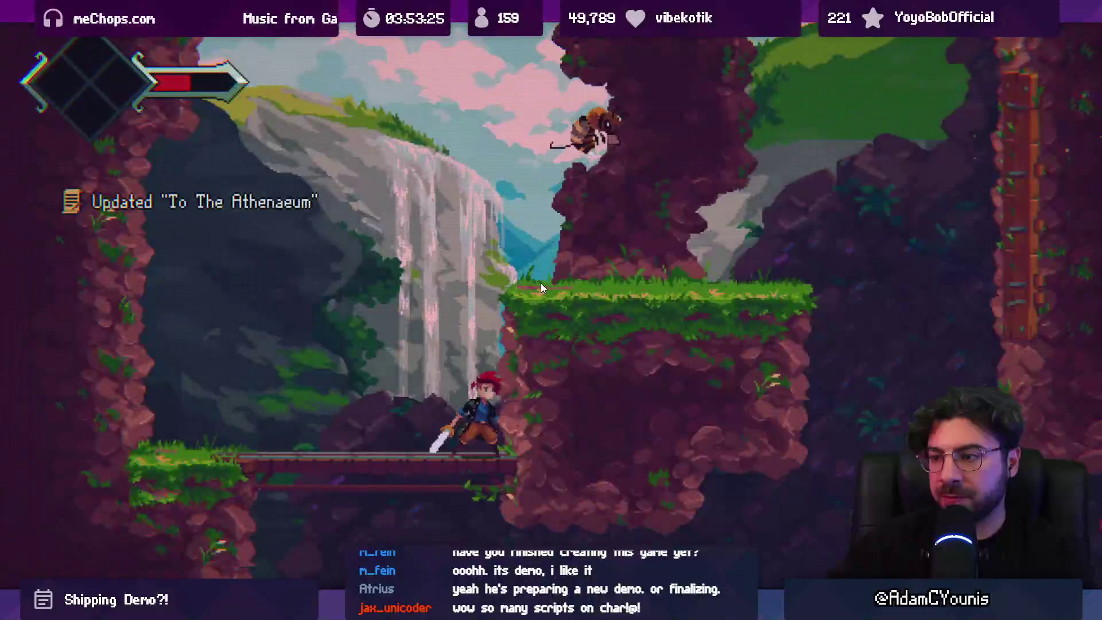
pyautogui.hotkey('shift', 'space')
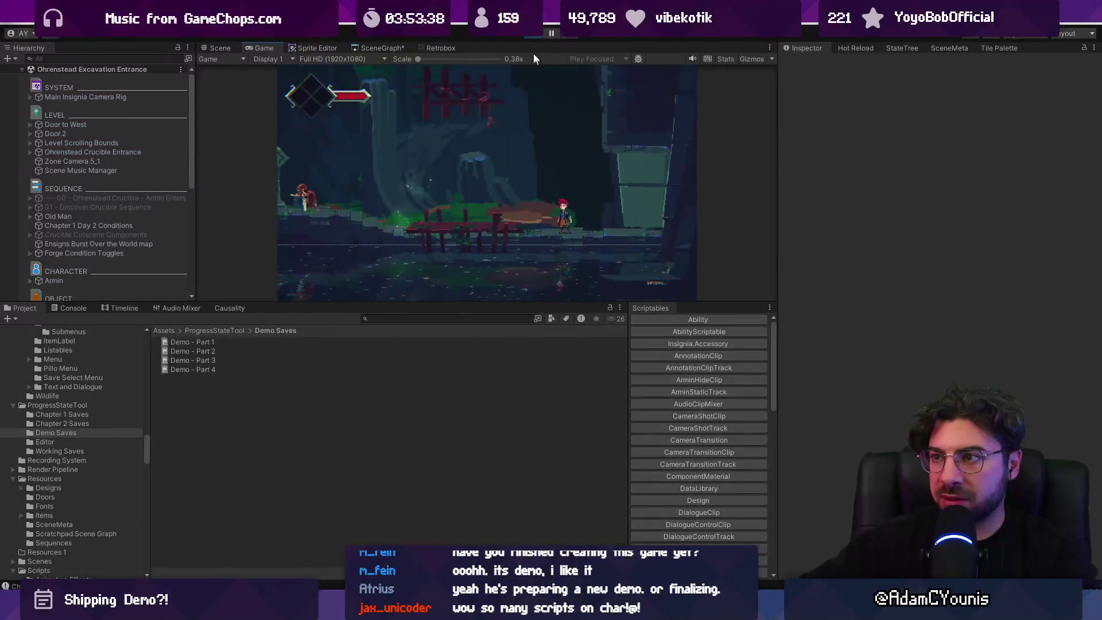
# Stop the game and check Ohrenstead Chasm in the SceneGraph
pyautogui.click(533, 36)
pyautogui.click(382, 48)
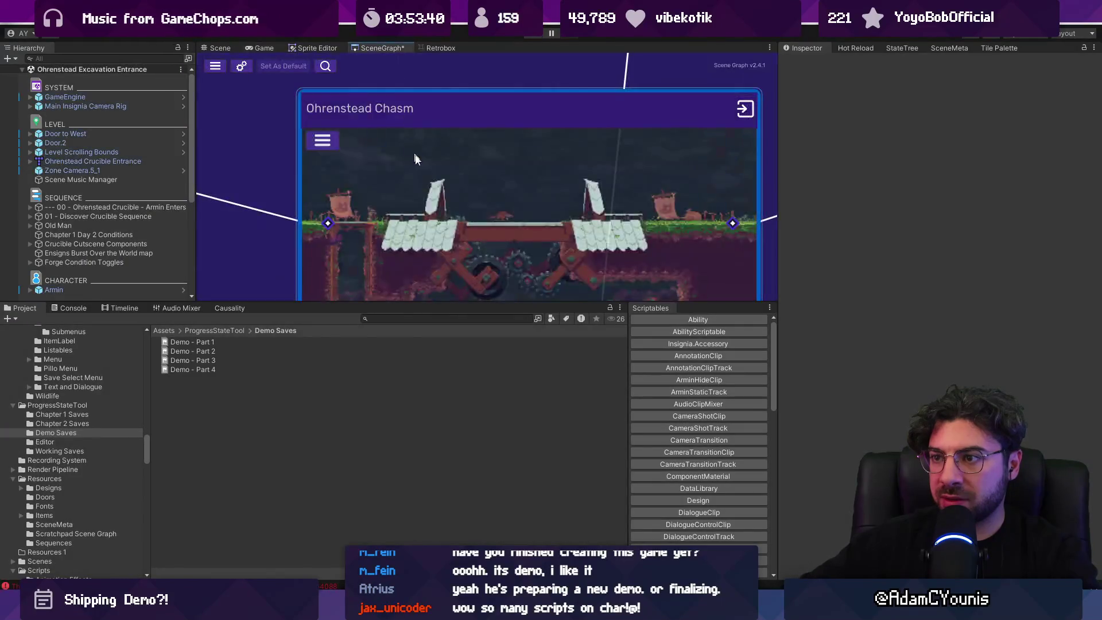
pyautogui.scroll(-3, 474, 216)
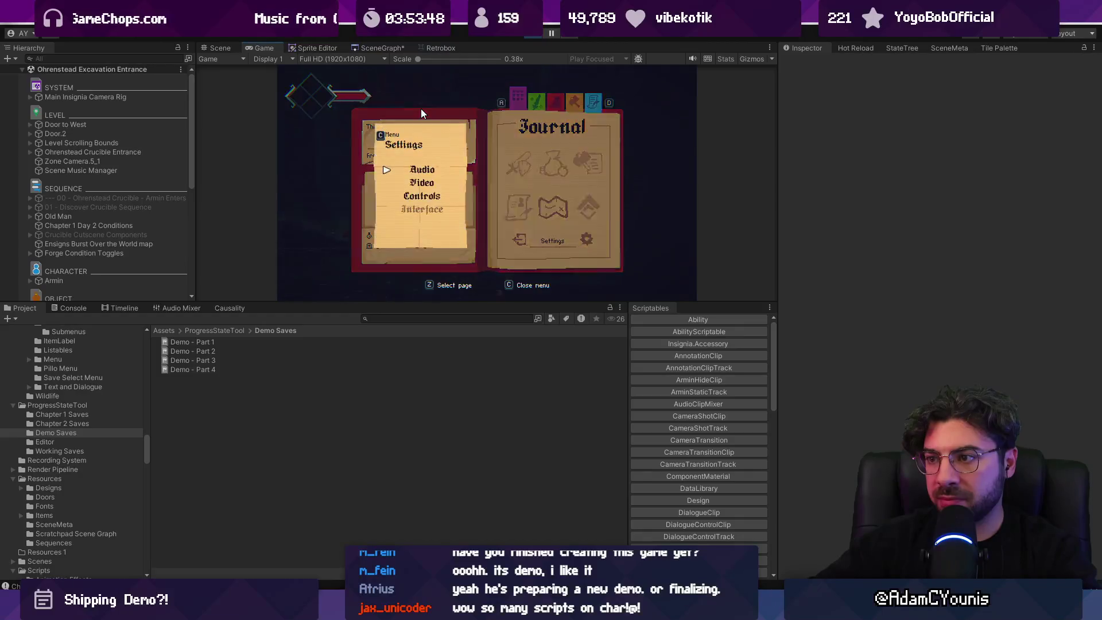
# Quit to the title and reopen Save Select with Demo - Part 4 selected
pyautogui.press('Down')
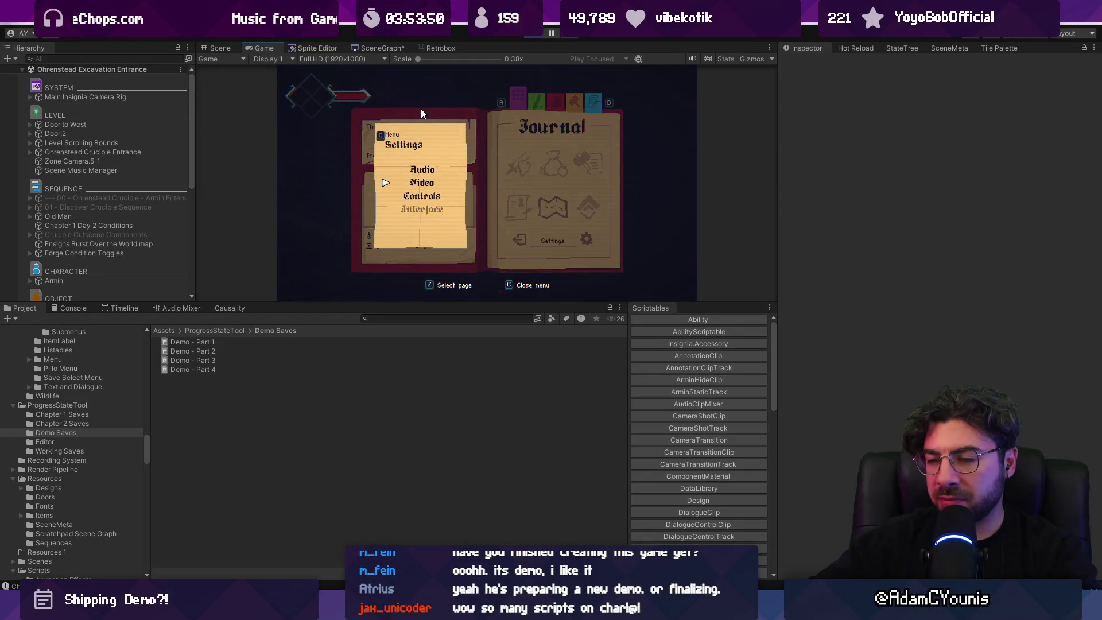
pyautogui.press('c')
pyautogui.press('z')
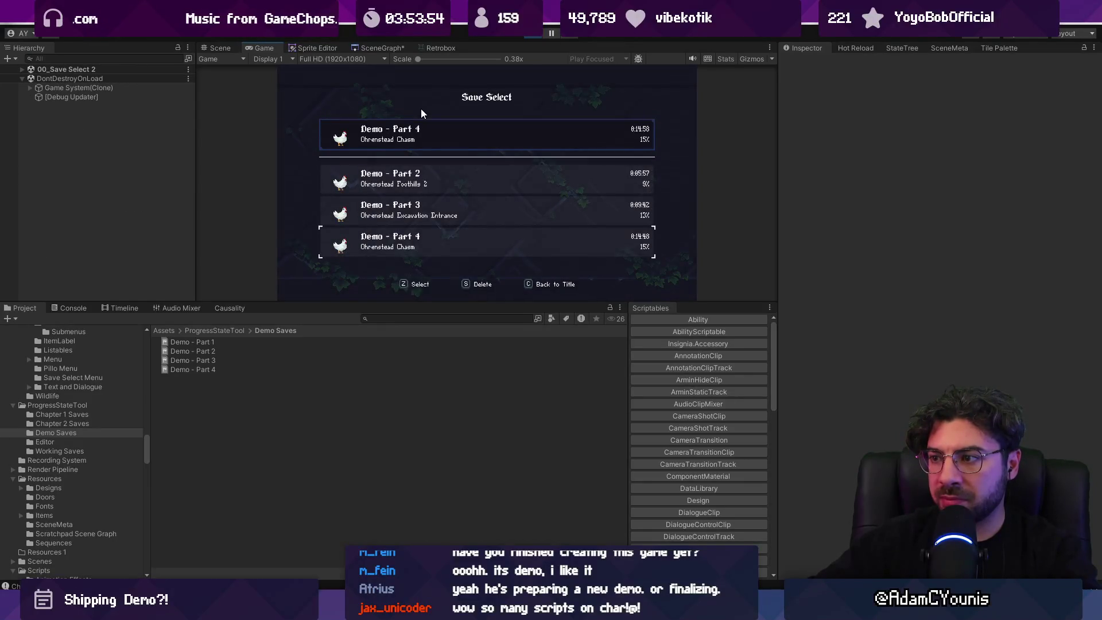
pyautogui.press('z')
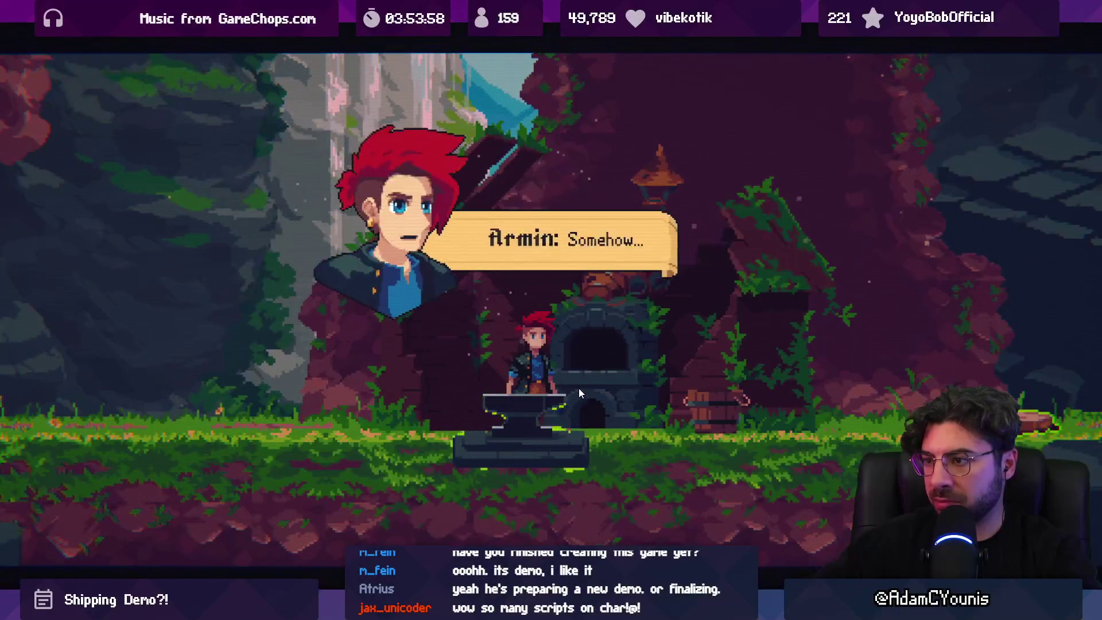
# Dismiss Armin's dialogue and the Arise Ensign tutorial, then attack the fox enemy
pyautogui.press('z')
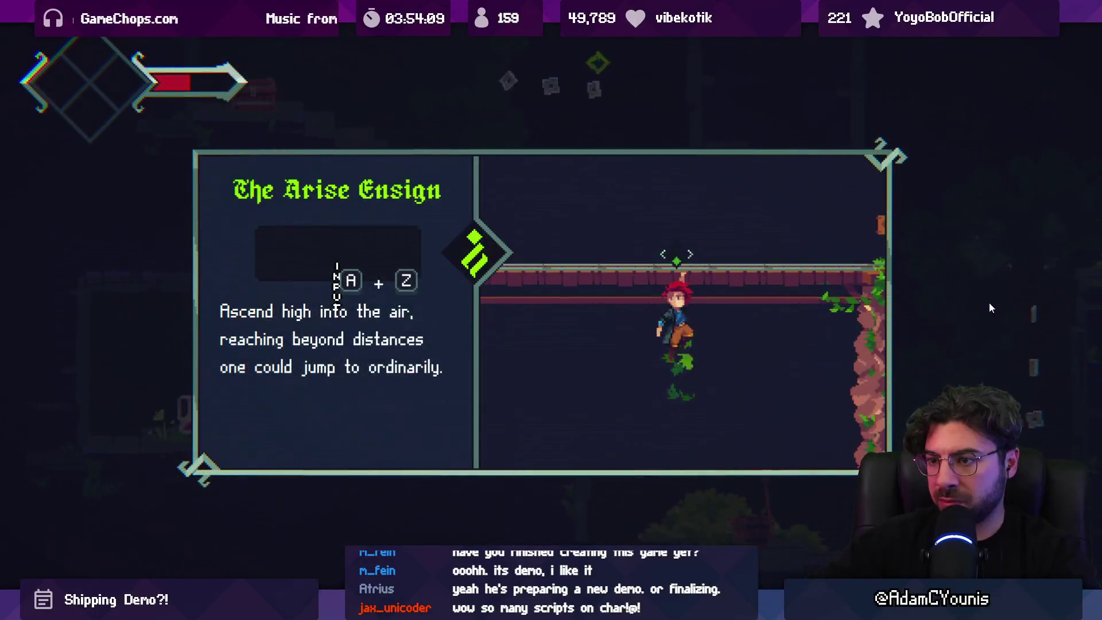
pyautogui.press('z')
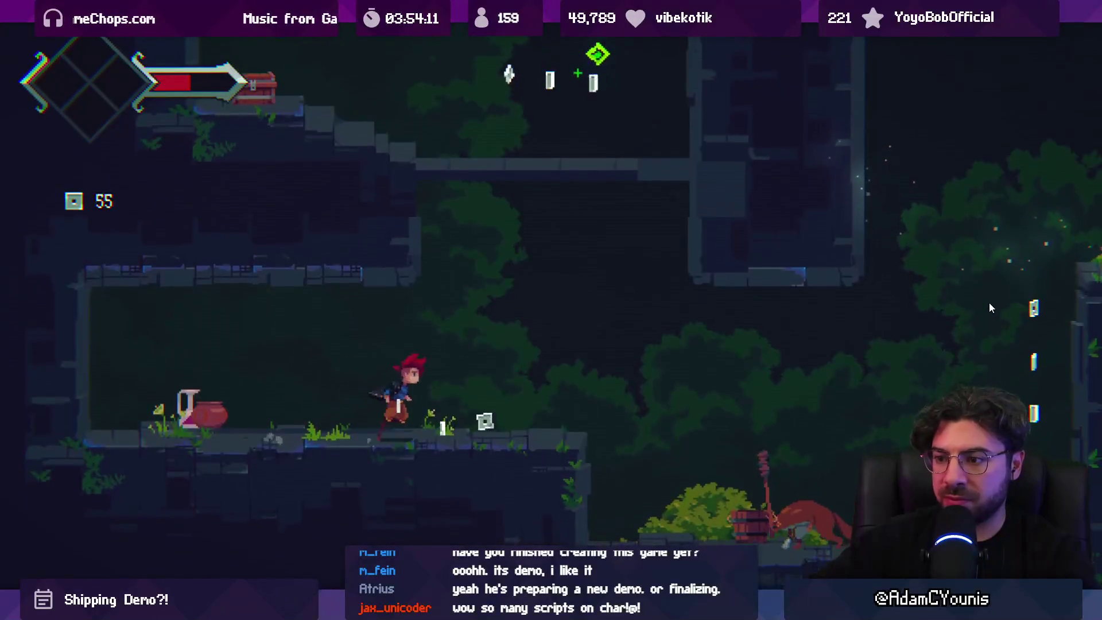
pyautogui.press('Left')
pyautogui.press('x')
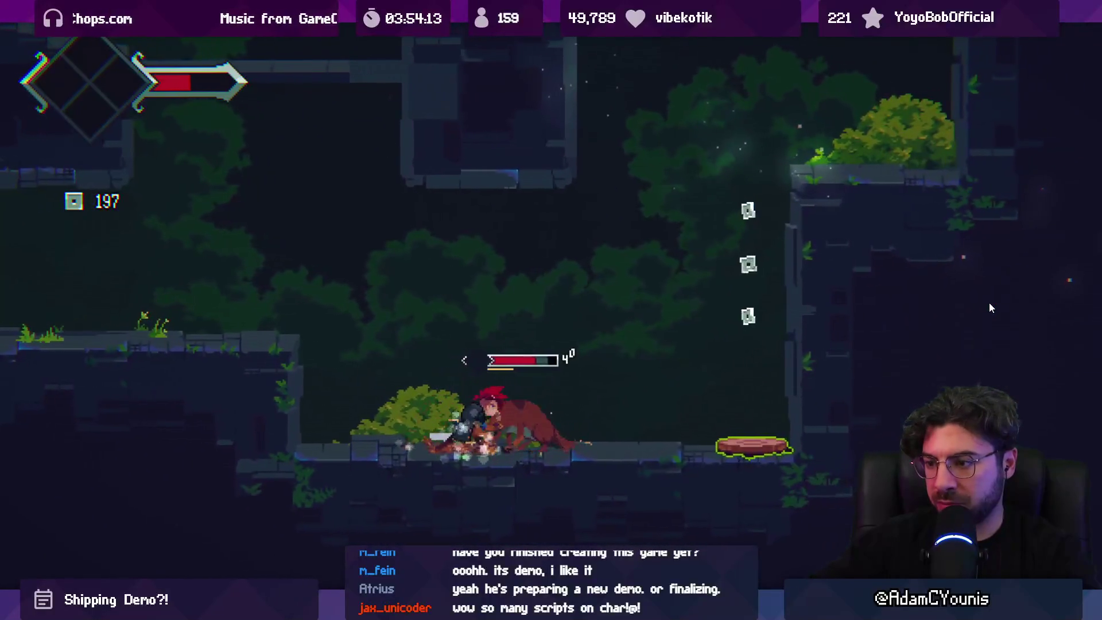
# Defeat the fox and plant, climb to the forge, collect the item, and exit full-screen play
pyautogui.press('Right')
pyautogui.press('x')
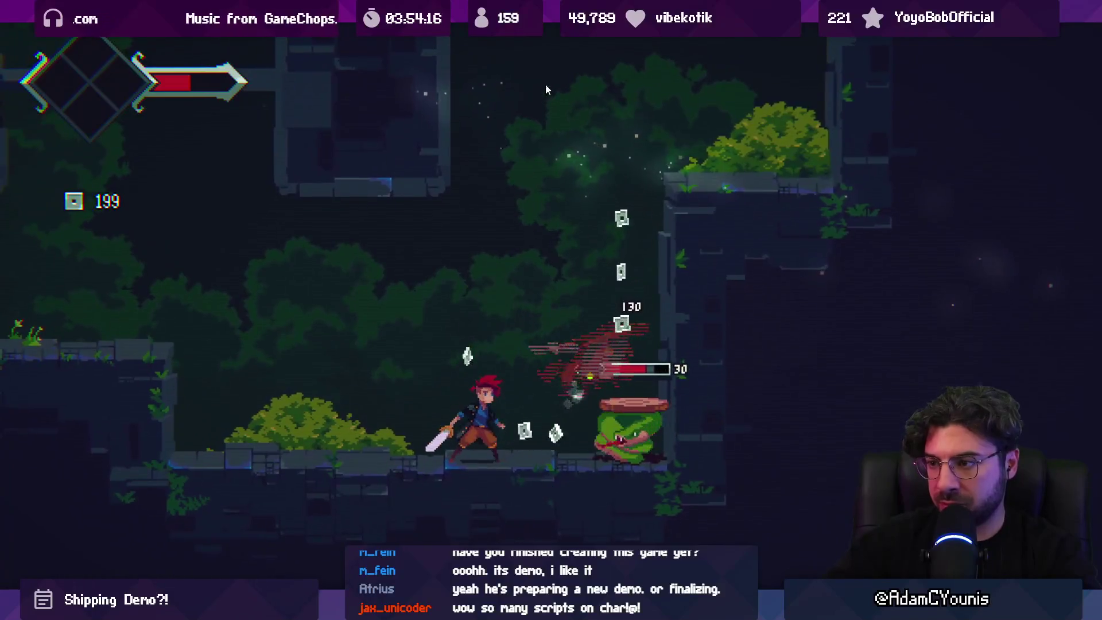
pyautogui.press('z')
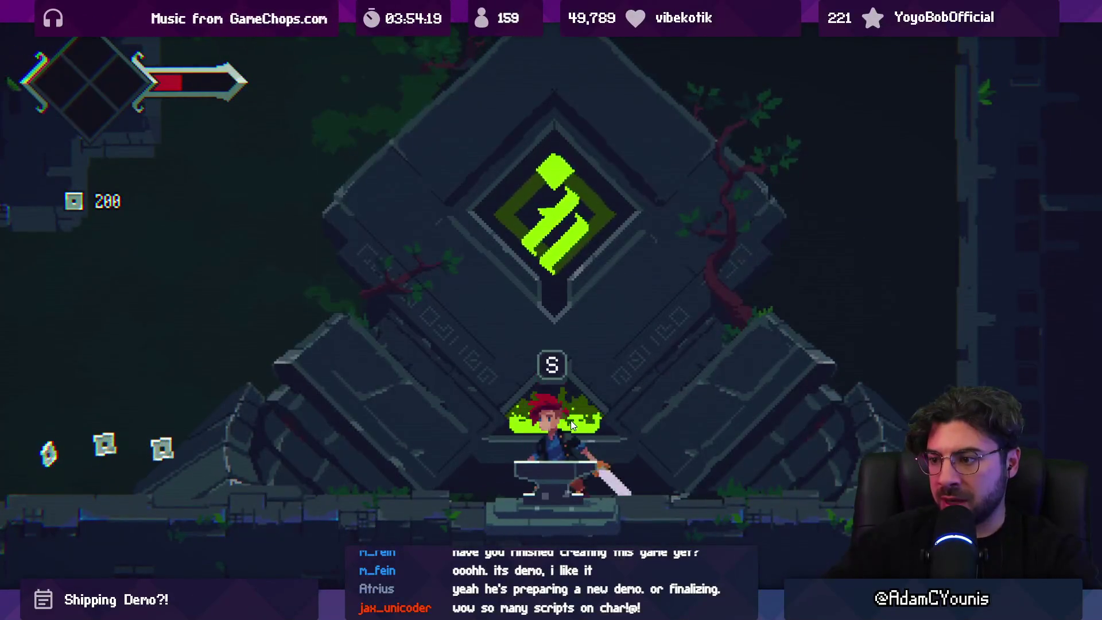
pyautogui.press('z')
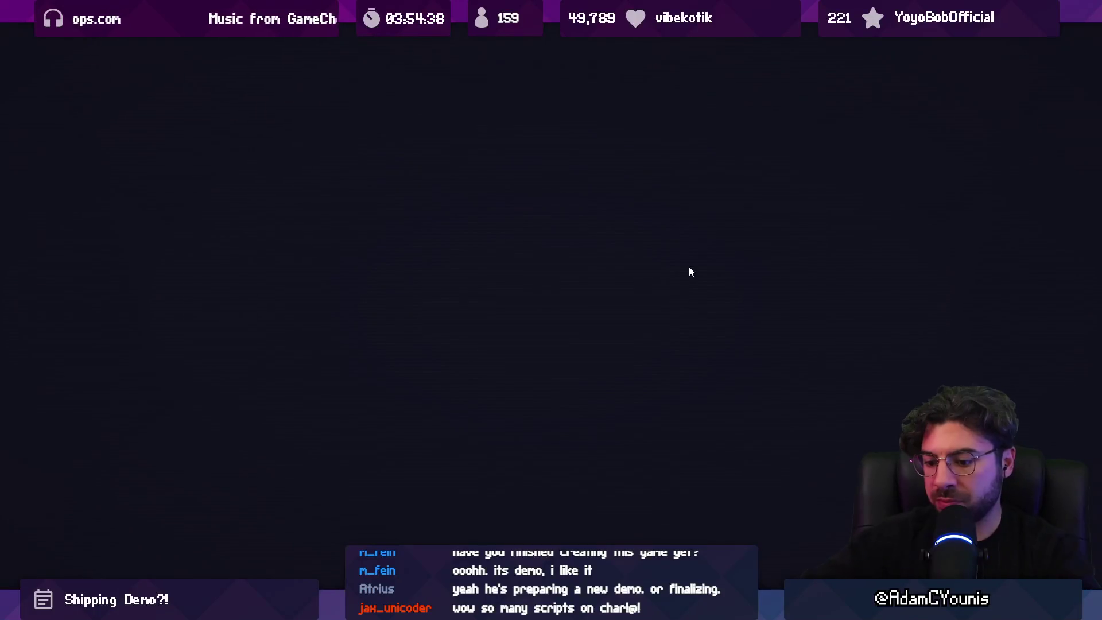
pyautogui.hotkey('shift', 'space')
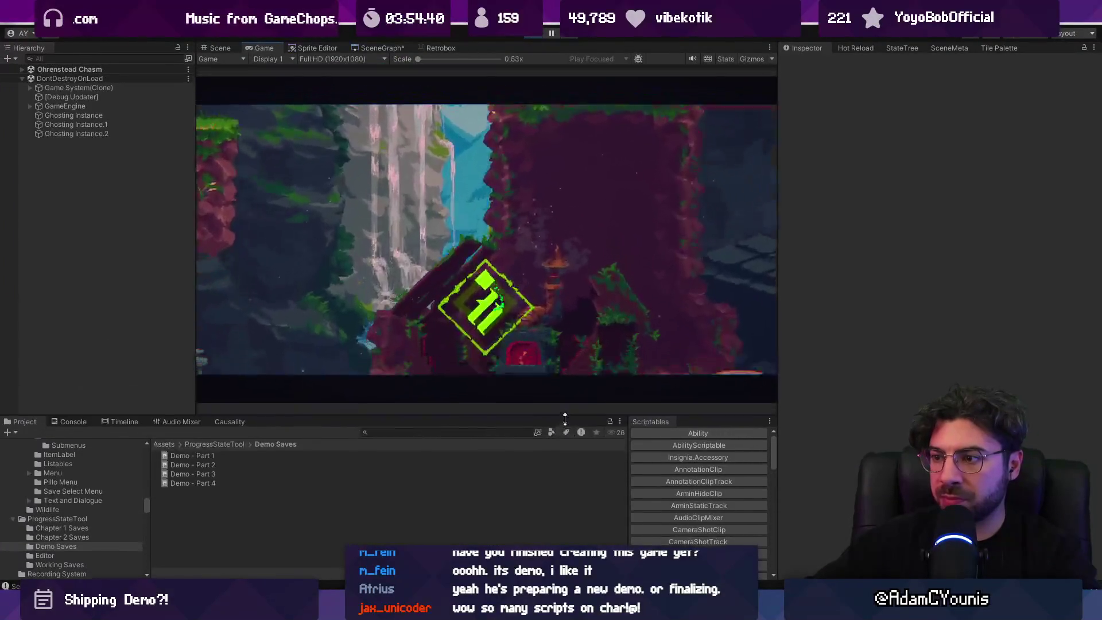
# Enlarge the Game view and look over the world map
pyautogui.moveTo(564, 419); pyautogui.dragTo(565, 437)
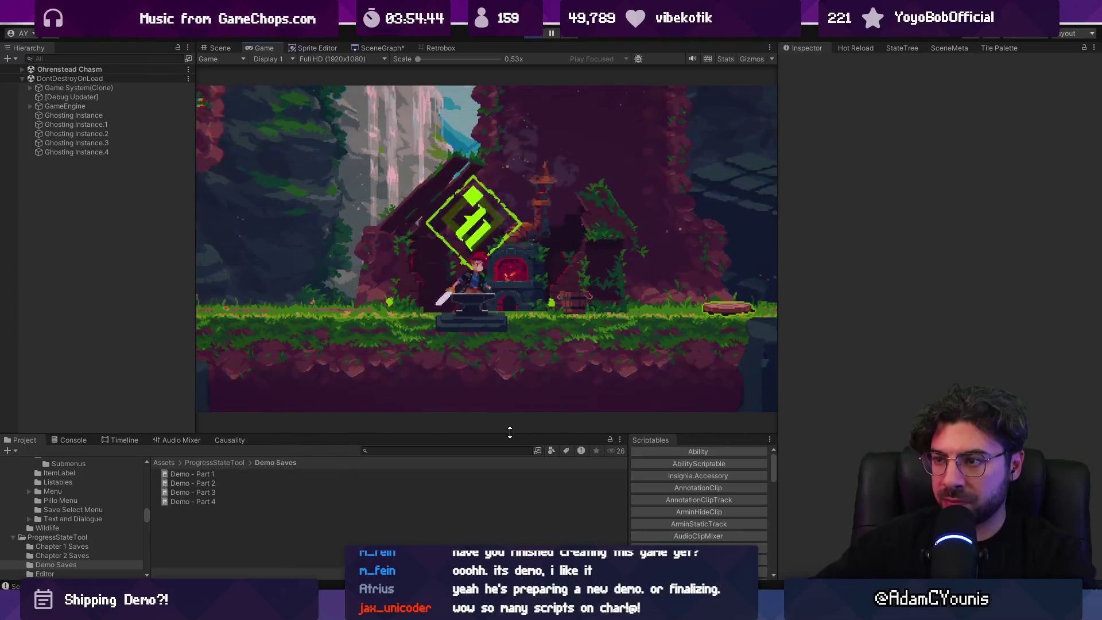
pyautogui.press('m')
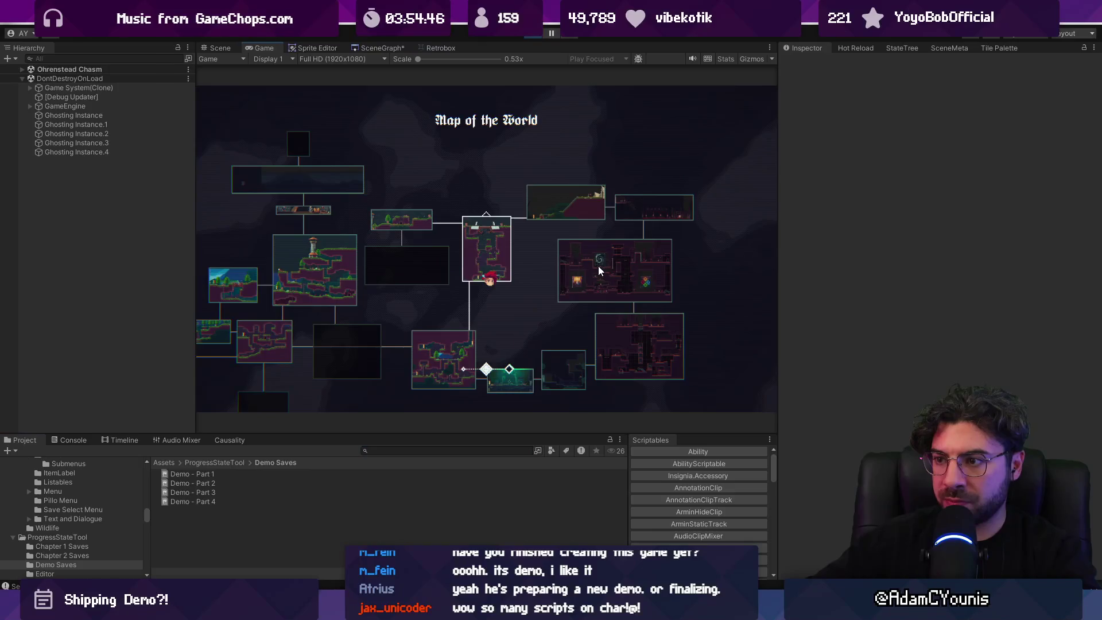
pyautogui.scroll(2, 599, 267)
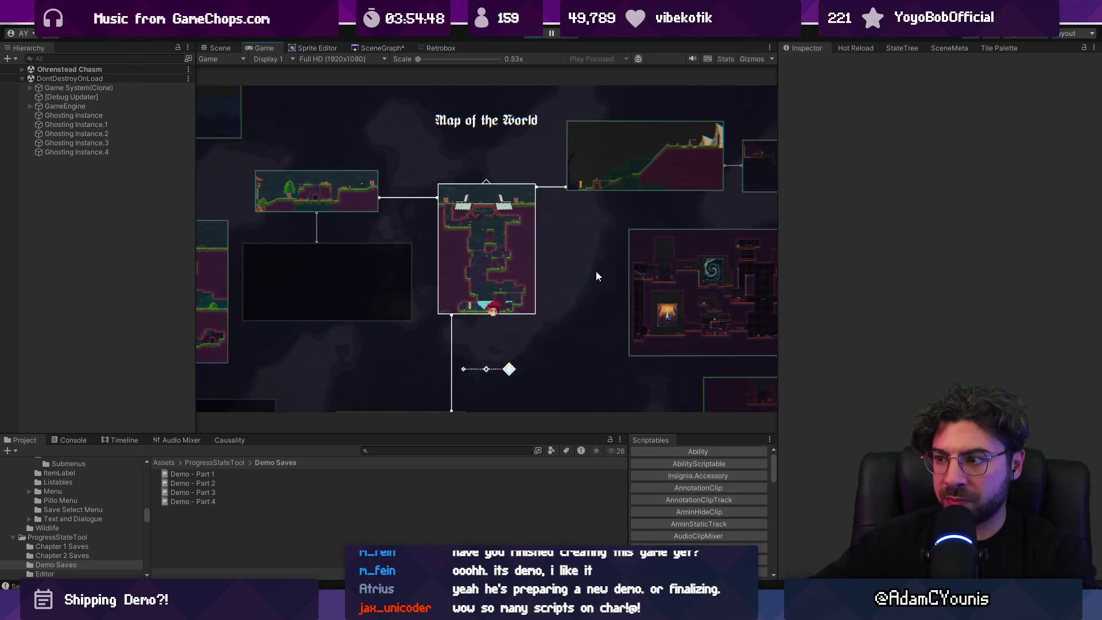
pyautogui.press('m')
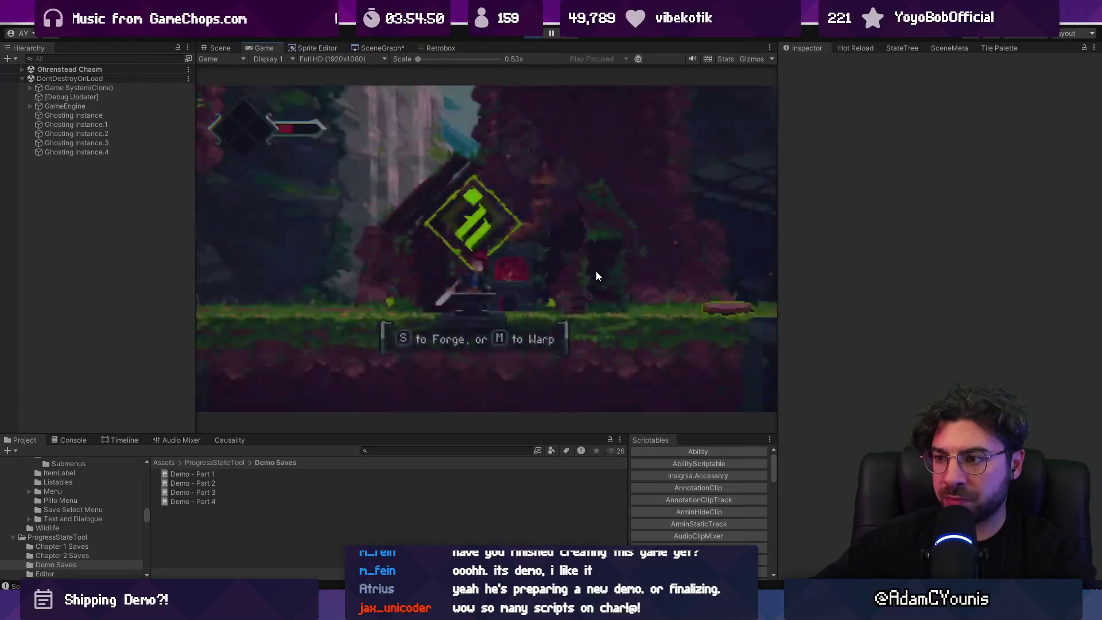
# Pull the current game progress into the Demo - Part 4 save and save it
pyautogui.click(222, 503)
pyautogui.click(898, 118)
pyautogui.click(886, 91)
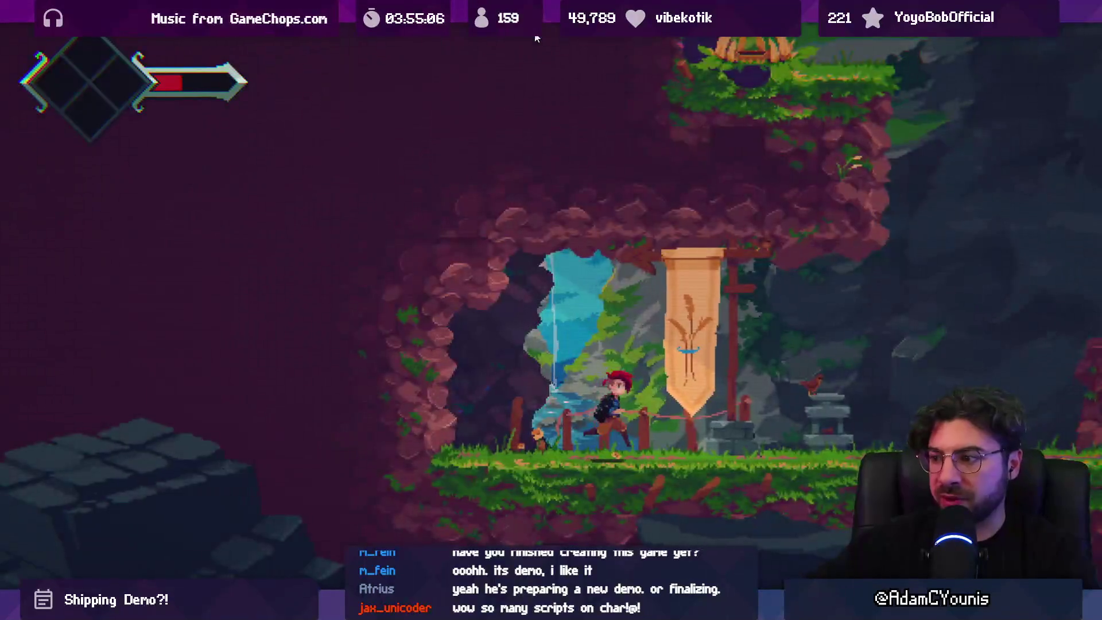
# Run Armin right past the forge to the waterfall bridge, then exit full-screen play
pyautogui.press('Right')
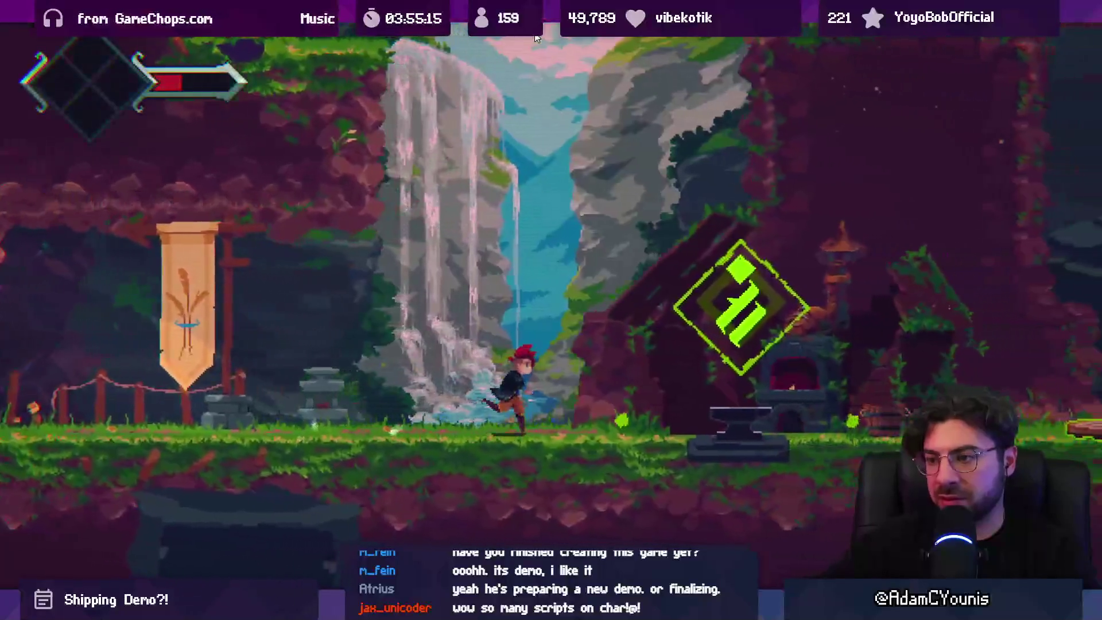
pyautogui.press('Right')
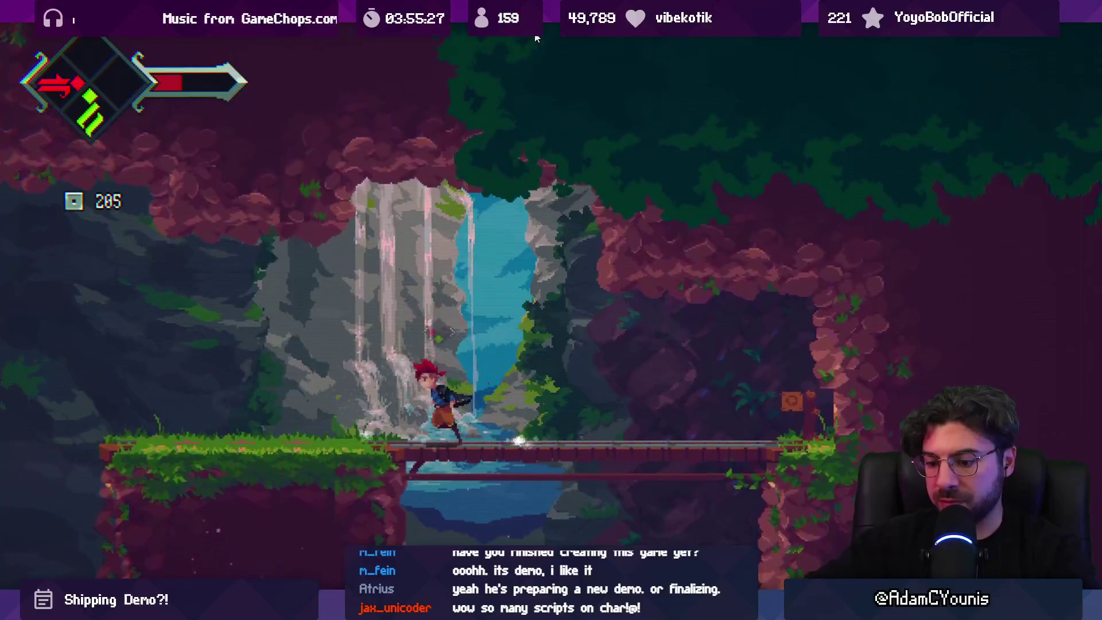
pyautogui.hotkey('shift', 'space')
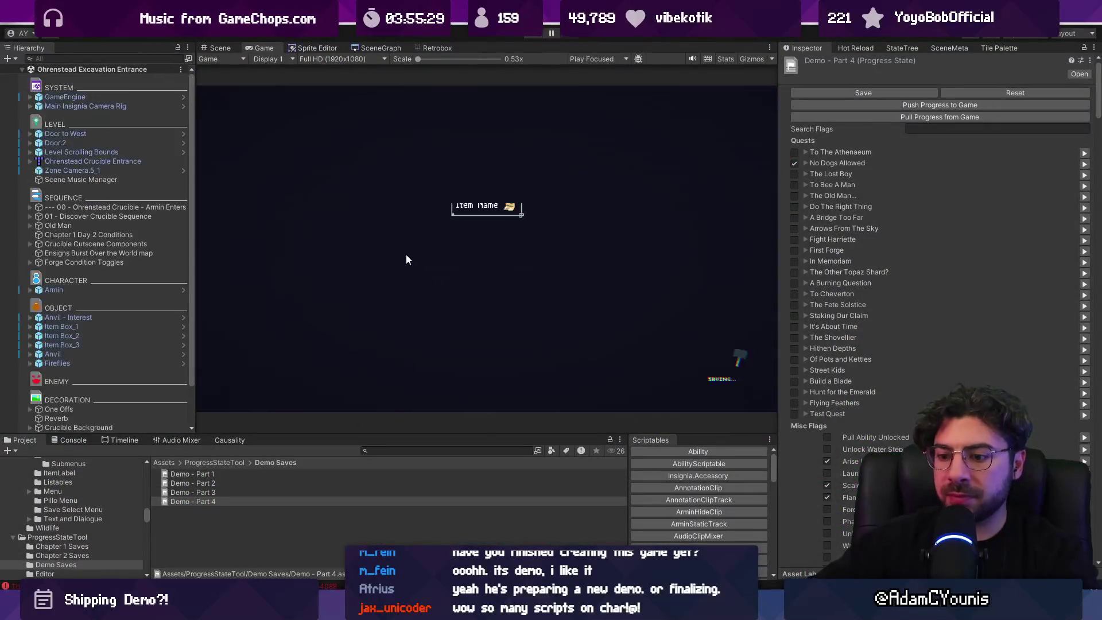
# Clear all Console messages, shrink the Console panel back, and return to the Scene view
pyautogui.click(79, 428)
pyautogui.click(72, 440)
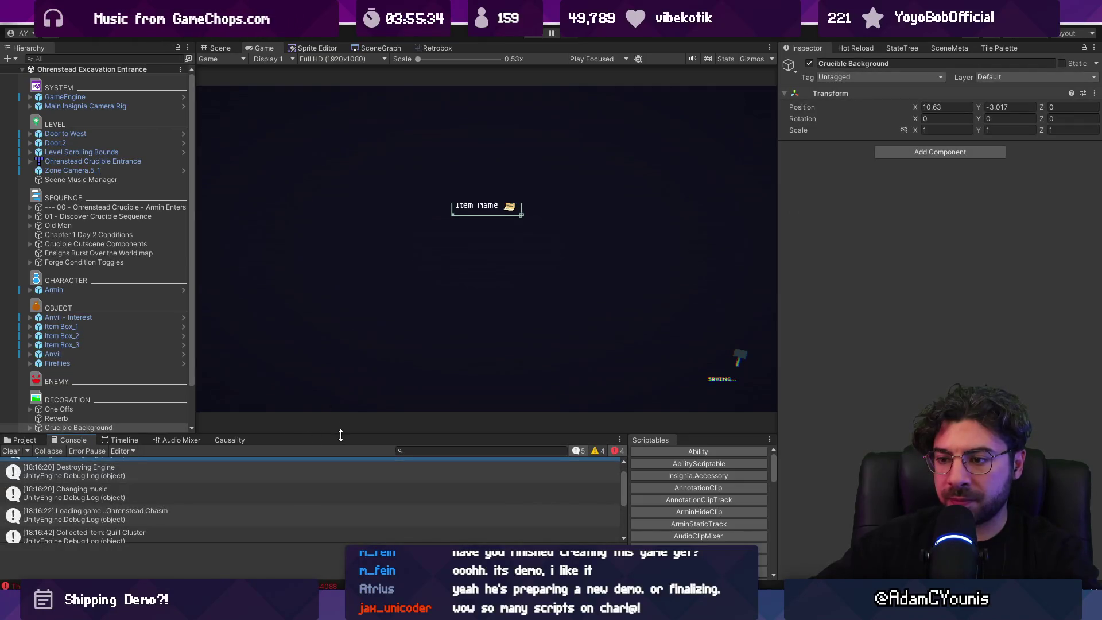
pyautogui.moveTo(340, 435); pyautogui.dragTo(333, 316)
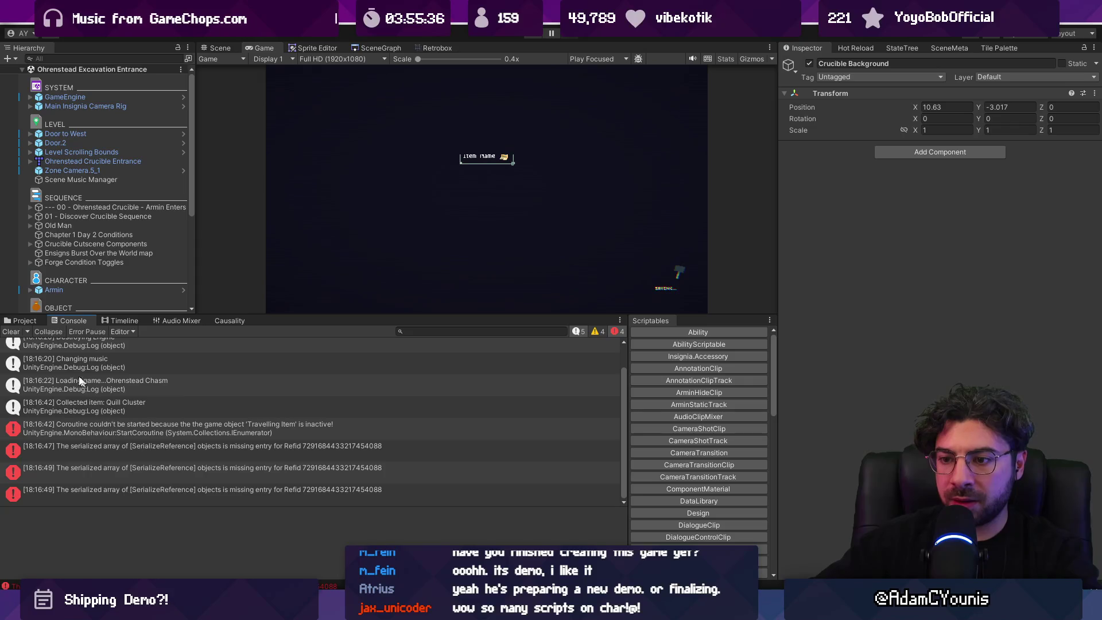
pyautogui.click(12, 332)
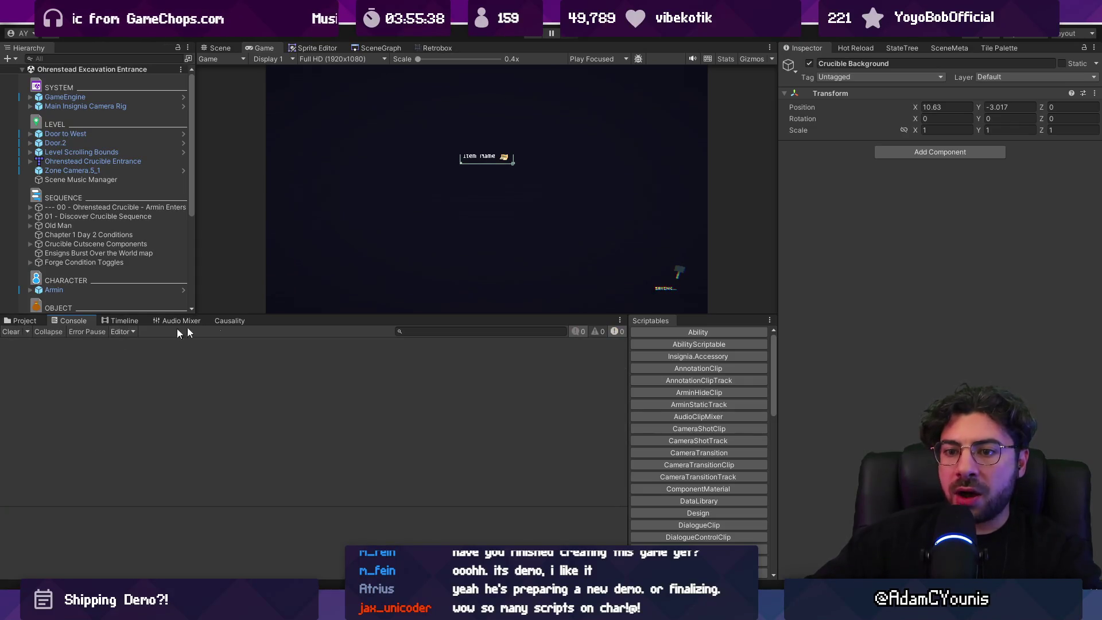
pyautogui.moveTo(308, 313); pyautogui.dragTo(327, 440)
pyautogui.click(230, 49)
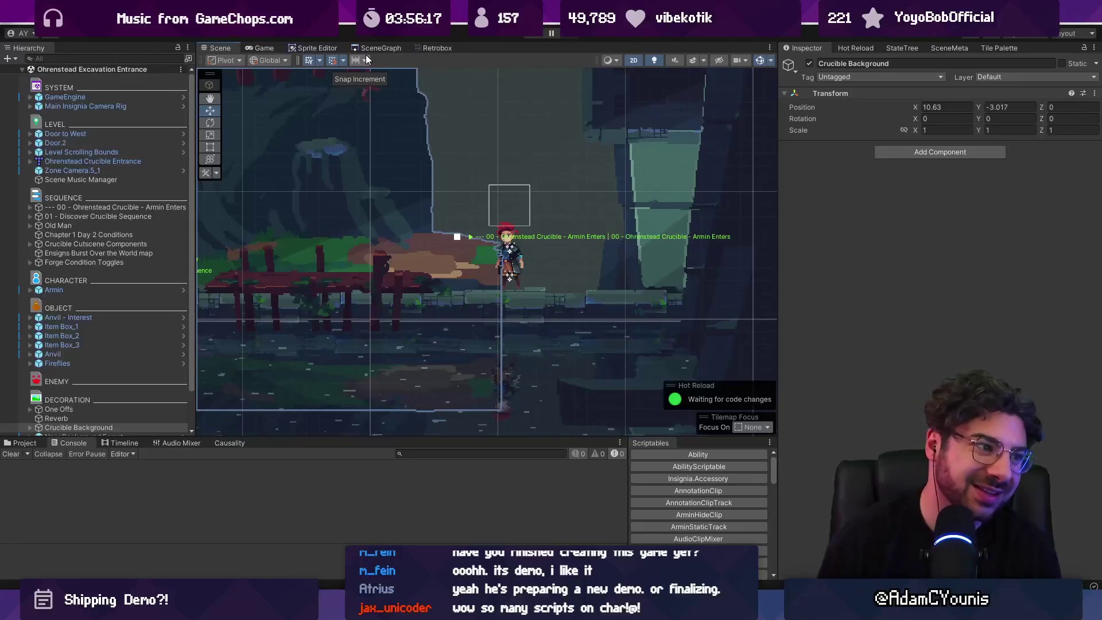
# Zoom the Scene view, inspect the SceneGraph room graph, and return to the level scene
pyautogui.scroll(-2, 695, 274)
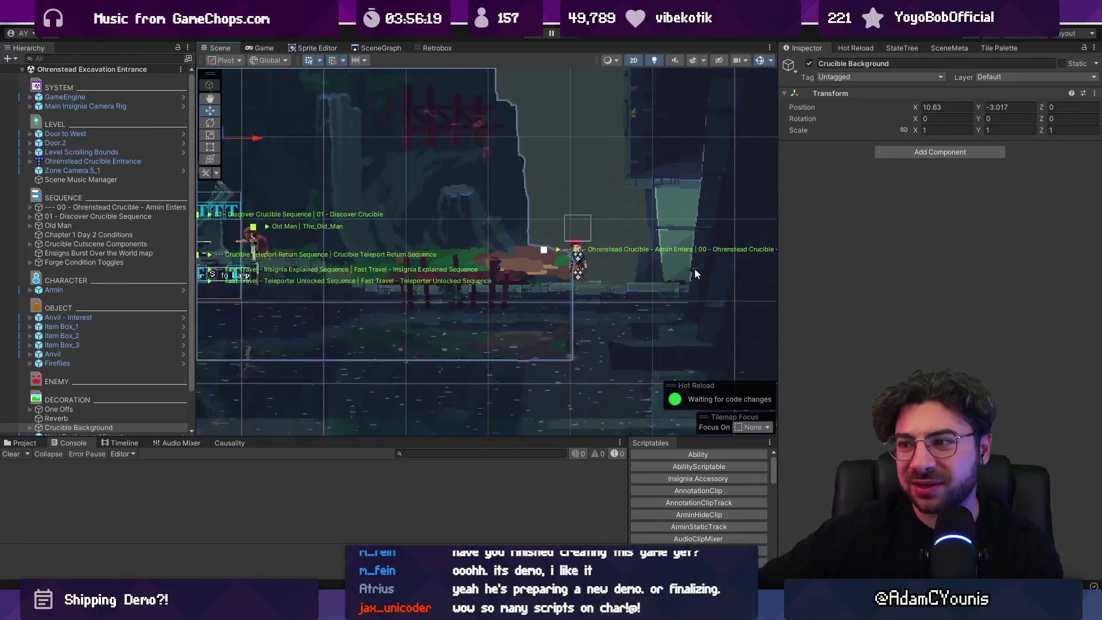
pyautogui.scroll(-5, 695, 274)
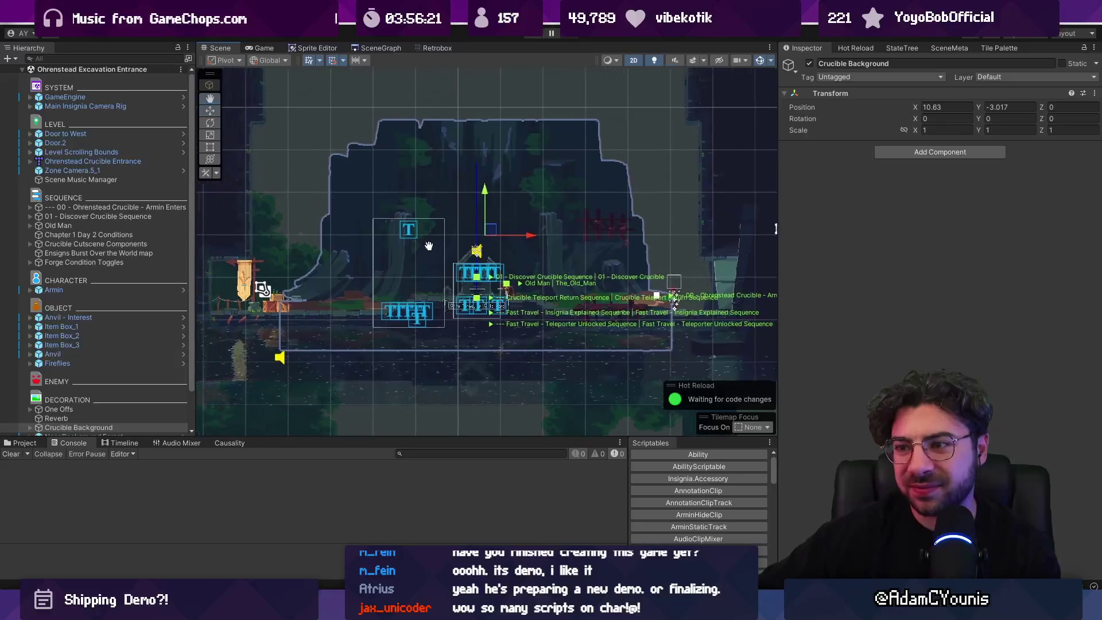
pyautogui.scroll(3, 459, 248)
pyautogui.click(376, 47)
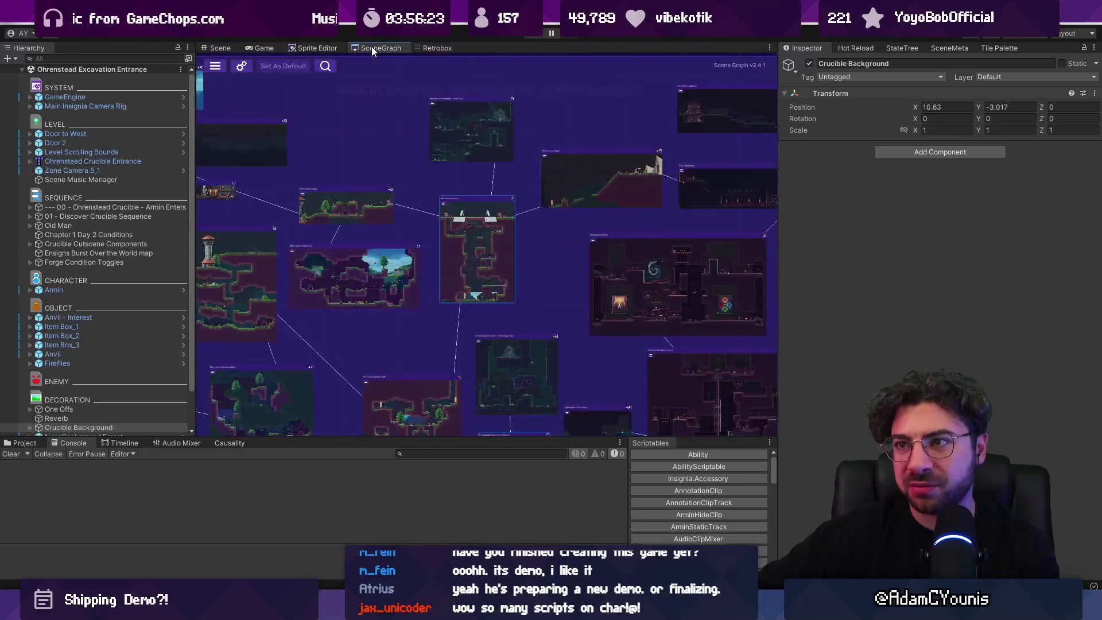
pyautogui.scroll(3, 367, 241)
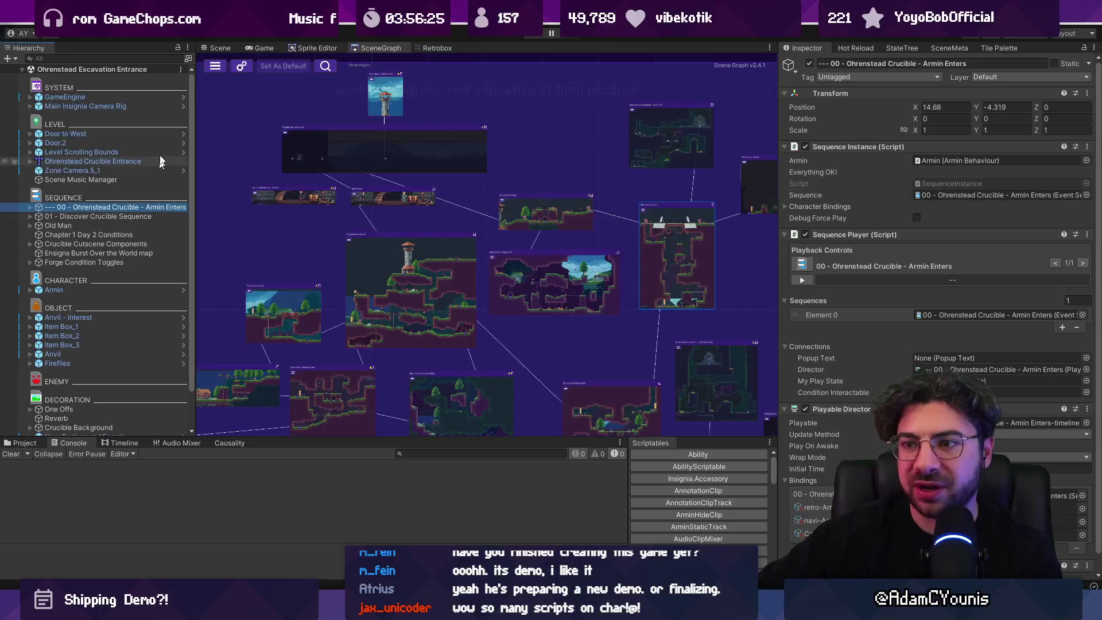
pyautogui.click(220, 48)
pyautogui.scroll(-3, 496, 231)
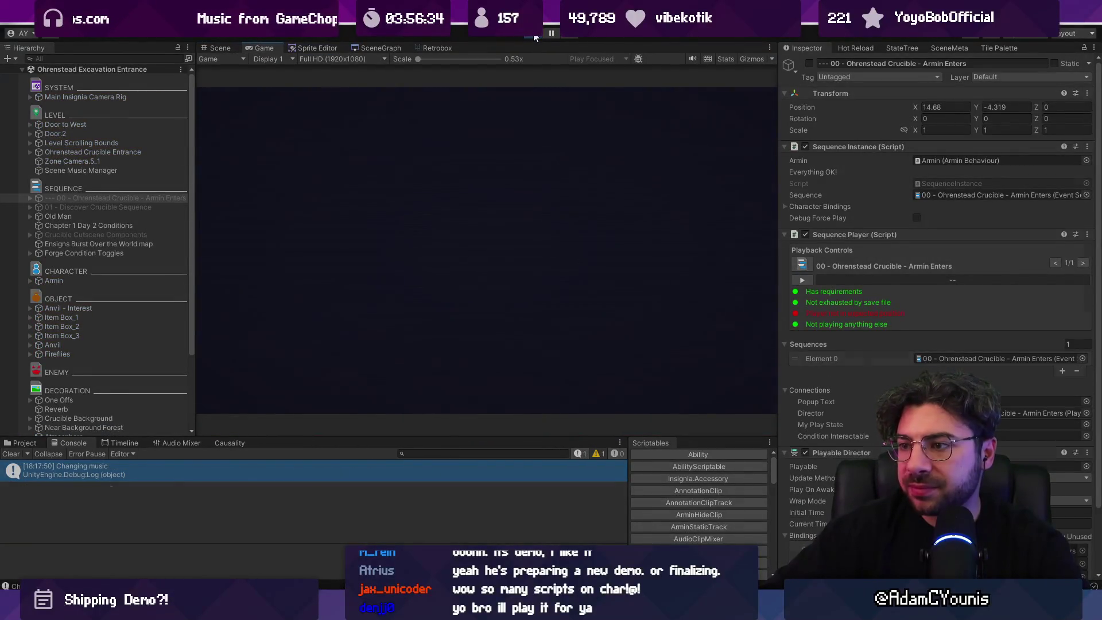
# Go from the title menu to Story Mode's Save Select, check Demo - Part 4 at Ohrenstead Chasm, and stop Play
pyautogui.press('Return')
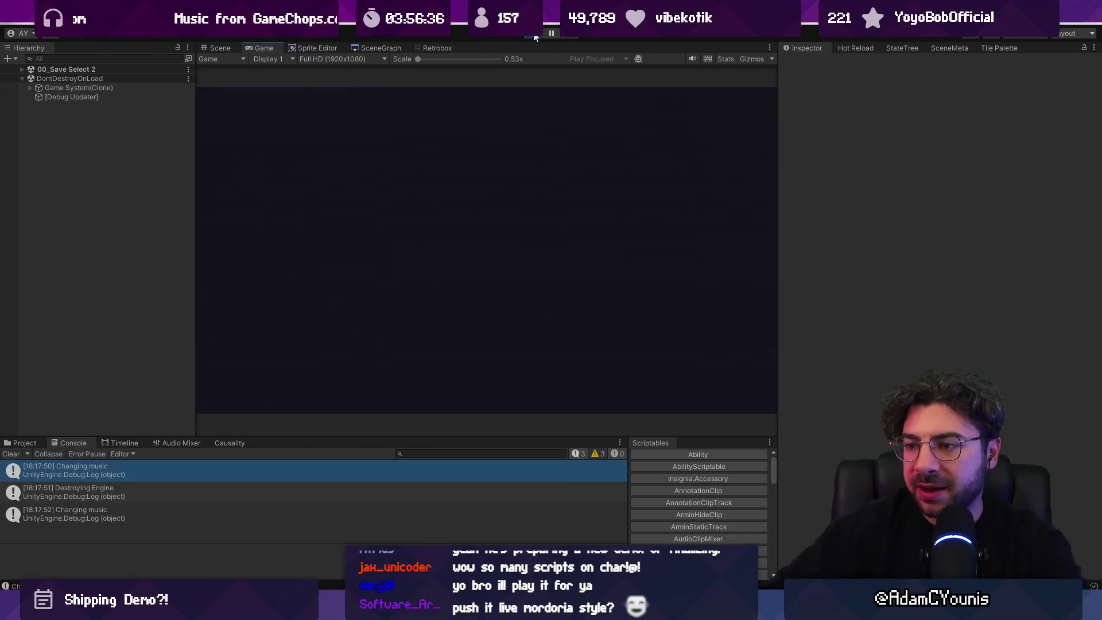
pyautogui.press('z')
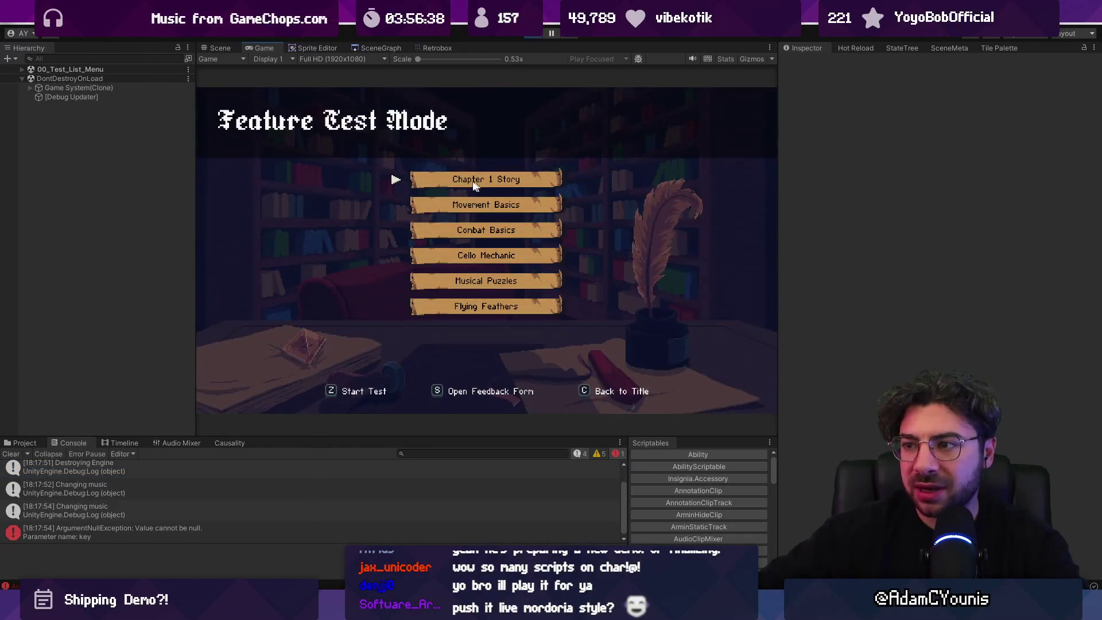
pyautogui.press('c')
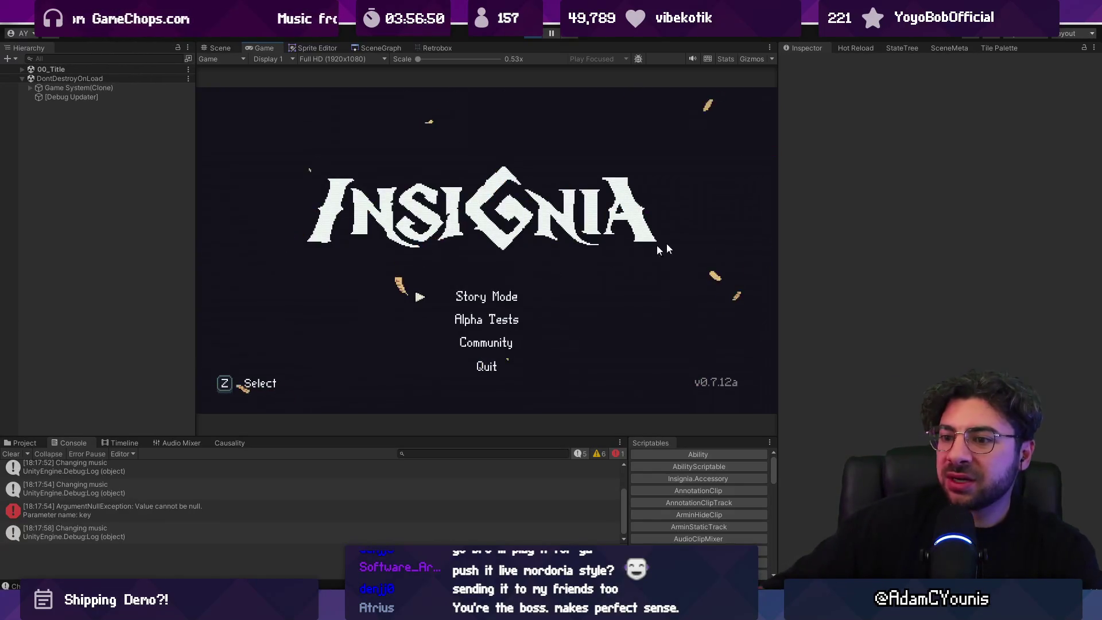
pyautogui.press('z')
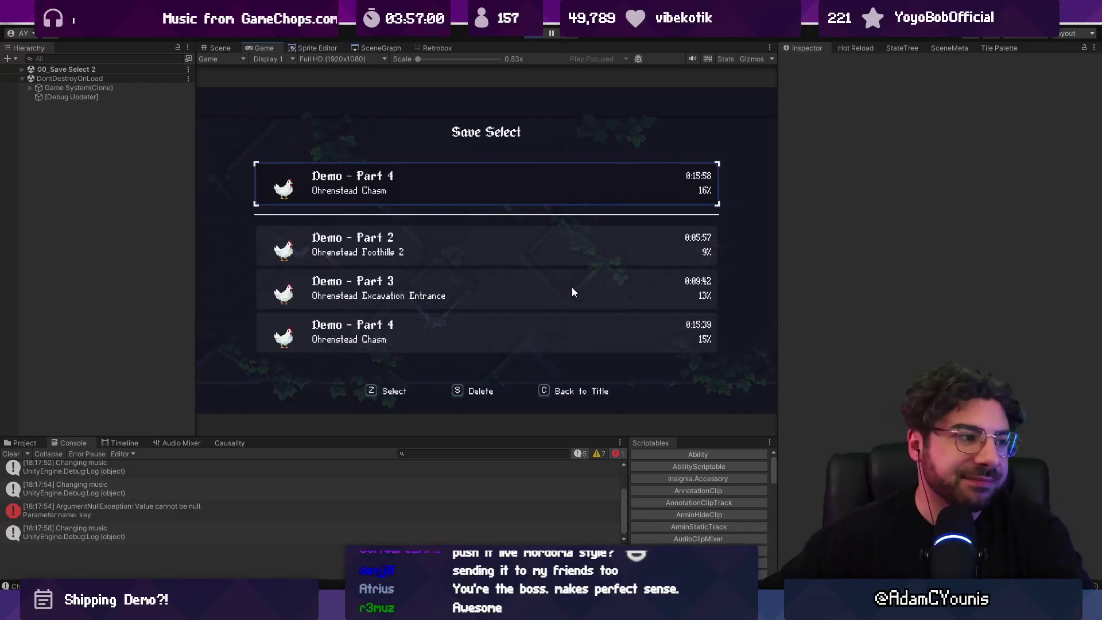
pyautogui.click(529, 36)
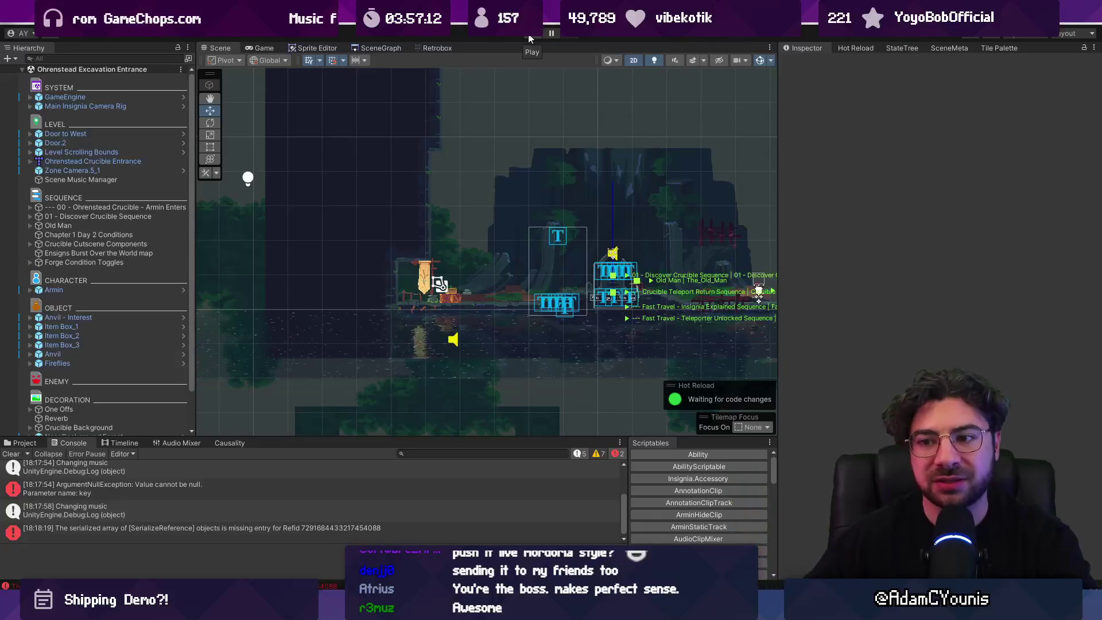
pyautogui.scroll(3, 446, 263)
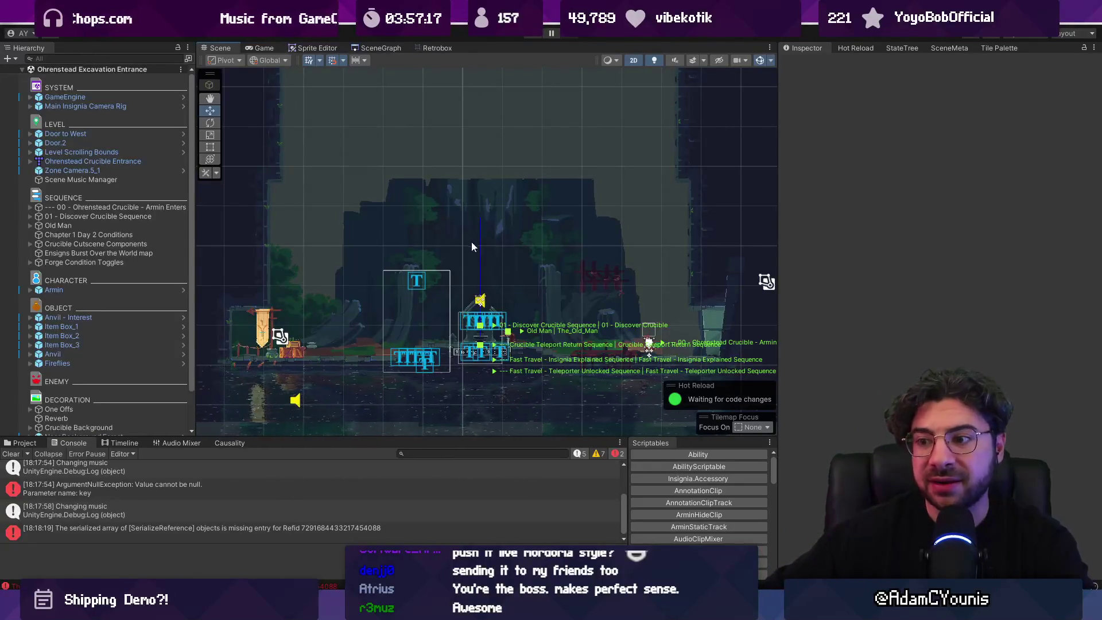
pyautogui.scroll(-1, 493, 250)
pyautogui.scroll(2, 494, 251)
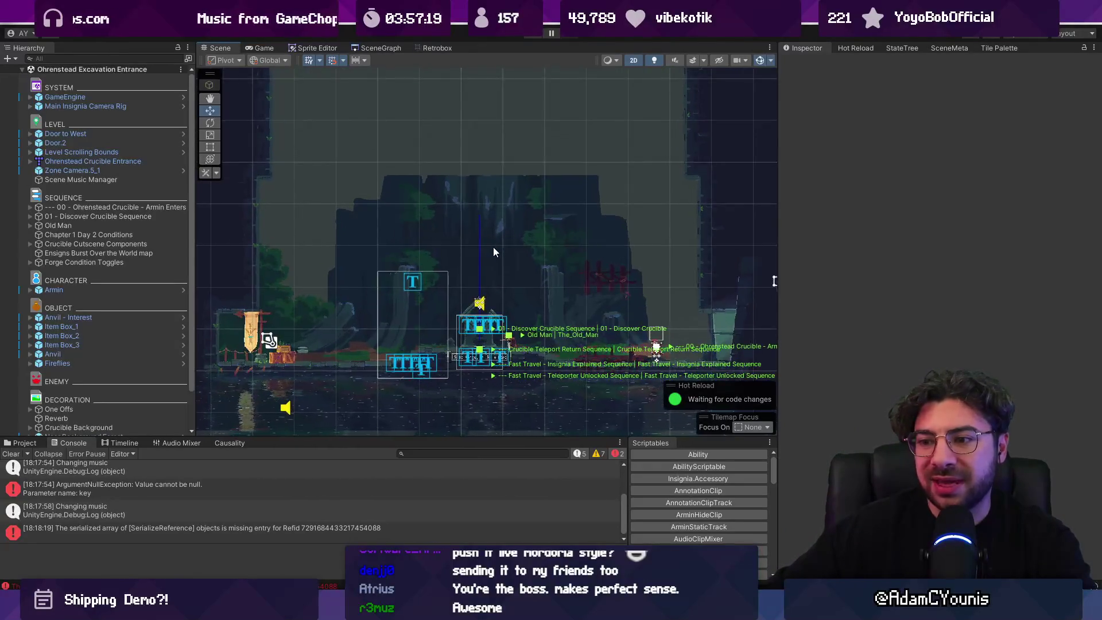